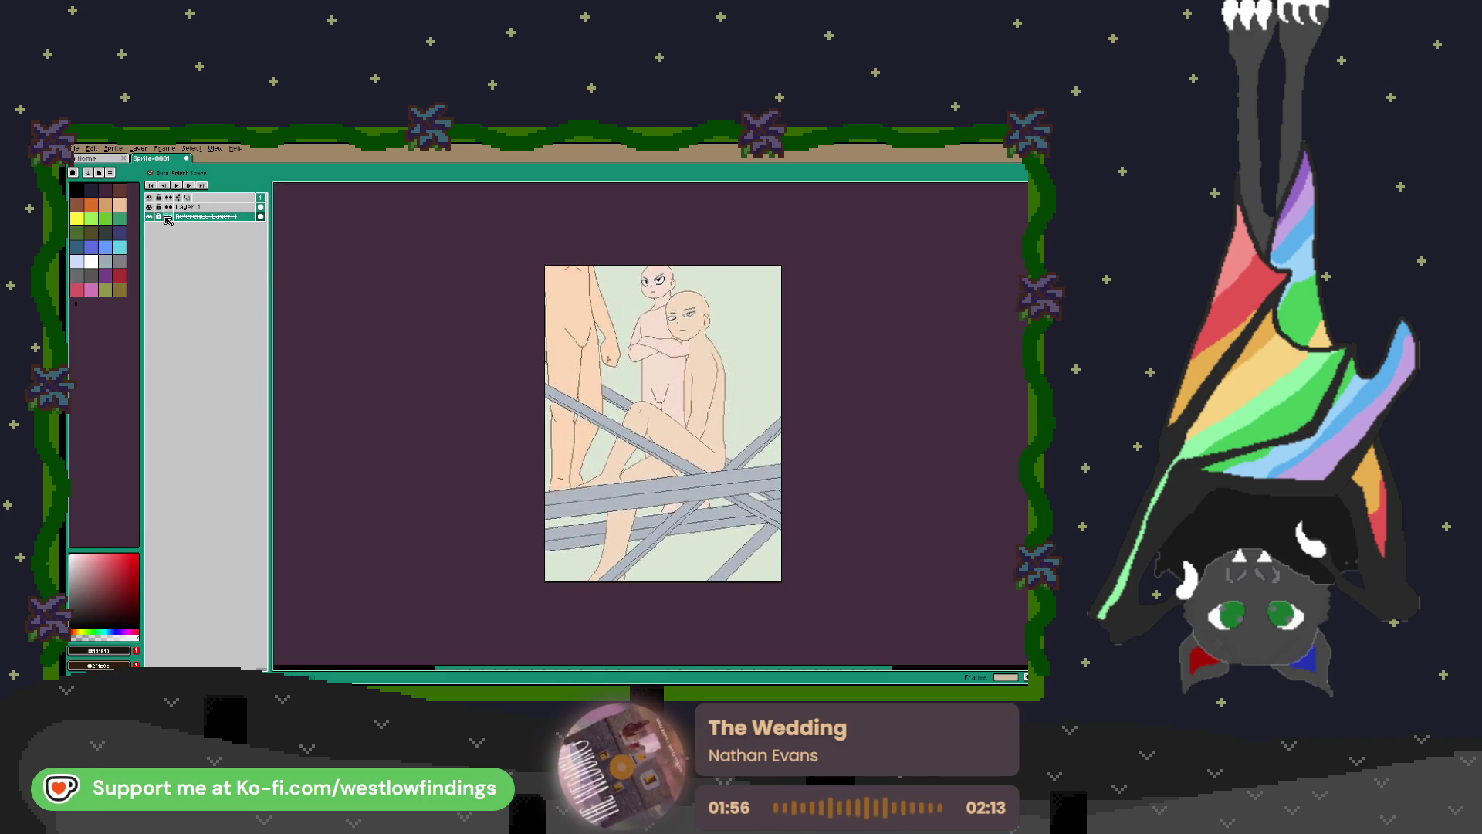
# Fade Reference Layer 1 to partial opacity, then select Layer 1 for drawing.
pyautogui.doubleClick(217, 216)
pyautogui.moveTo(816, 503); pyautogui.dragTo(803, 504)
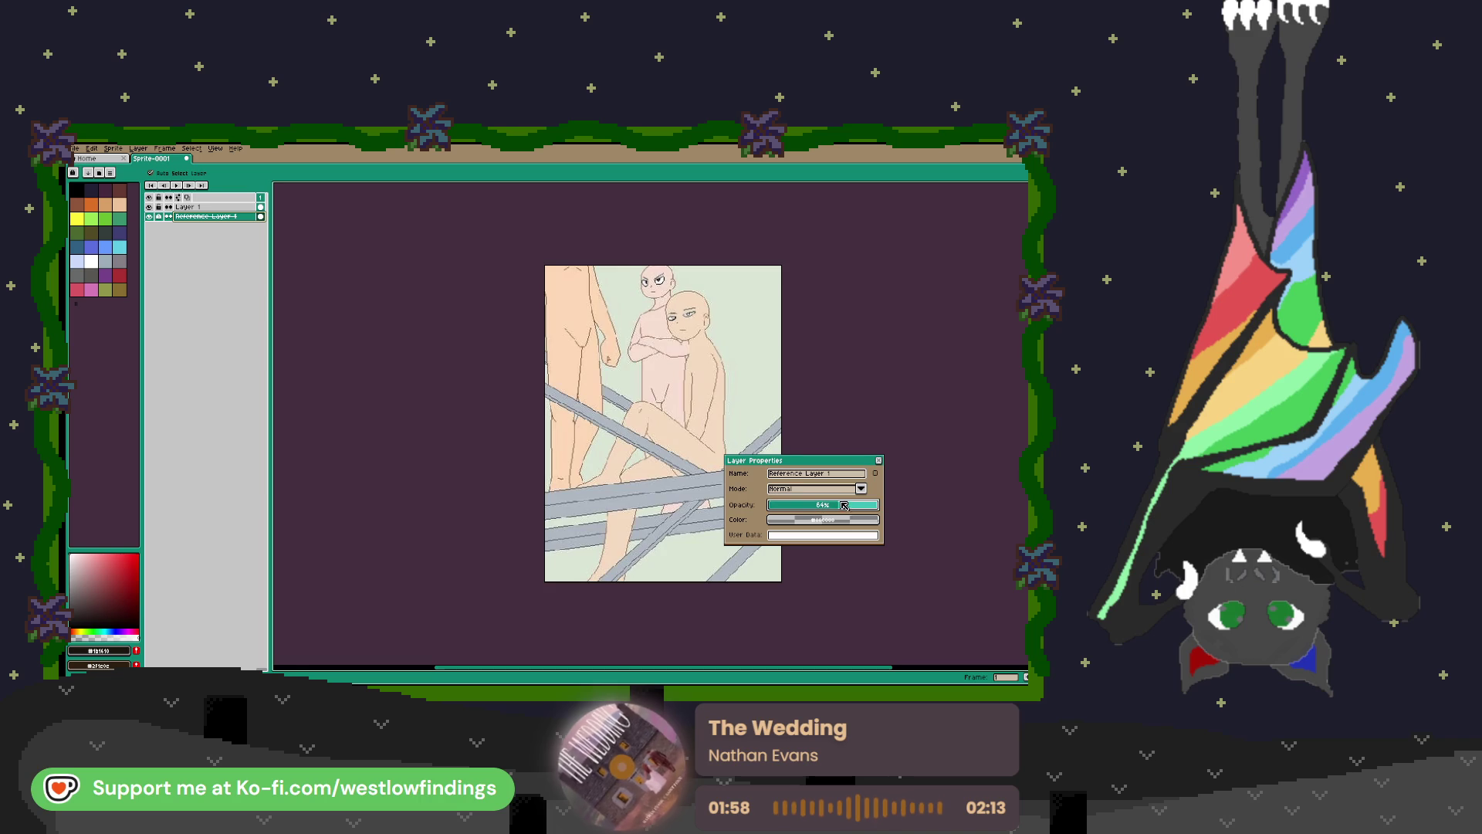
pyautogui.click(878, 460)
pyautogui.click(189, 207)
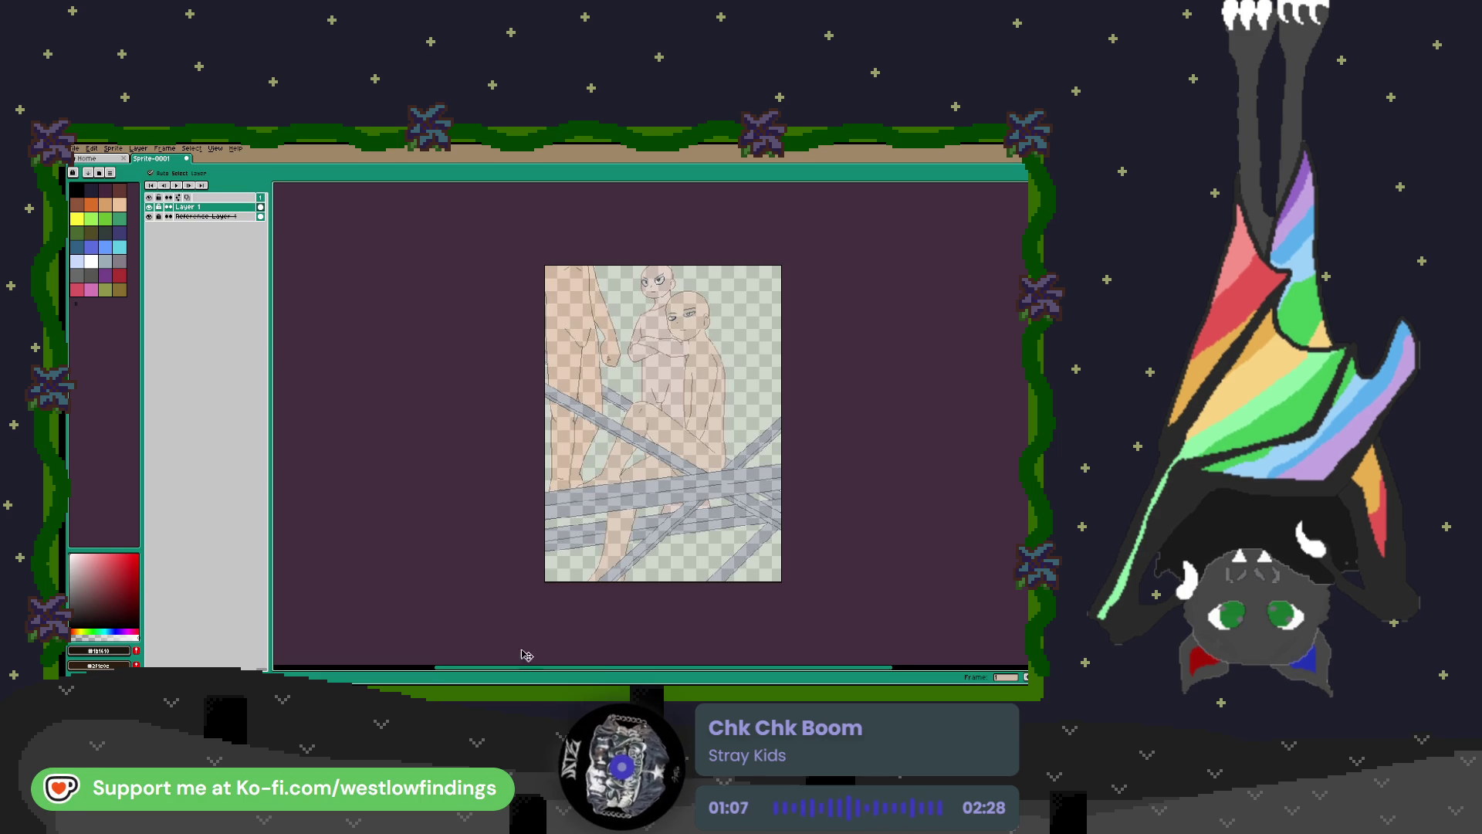
# Zoom the canvas to reframe the seated figure sprite.
pyautogui.scroll(3, 727, 518)
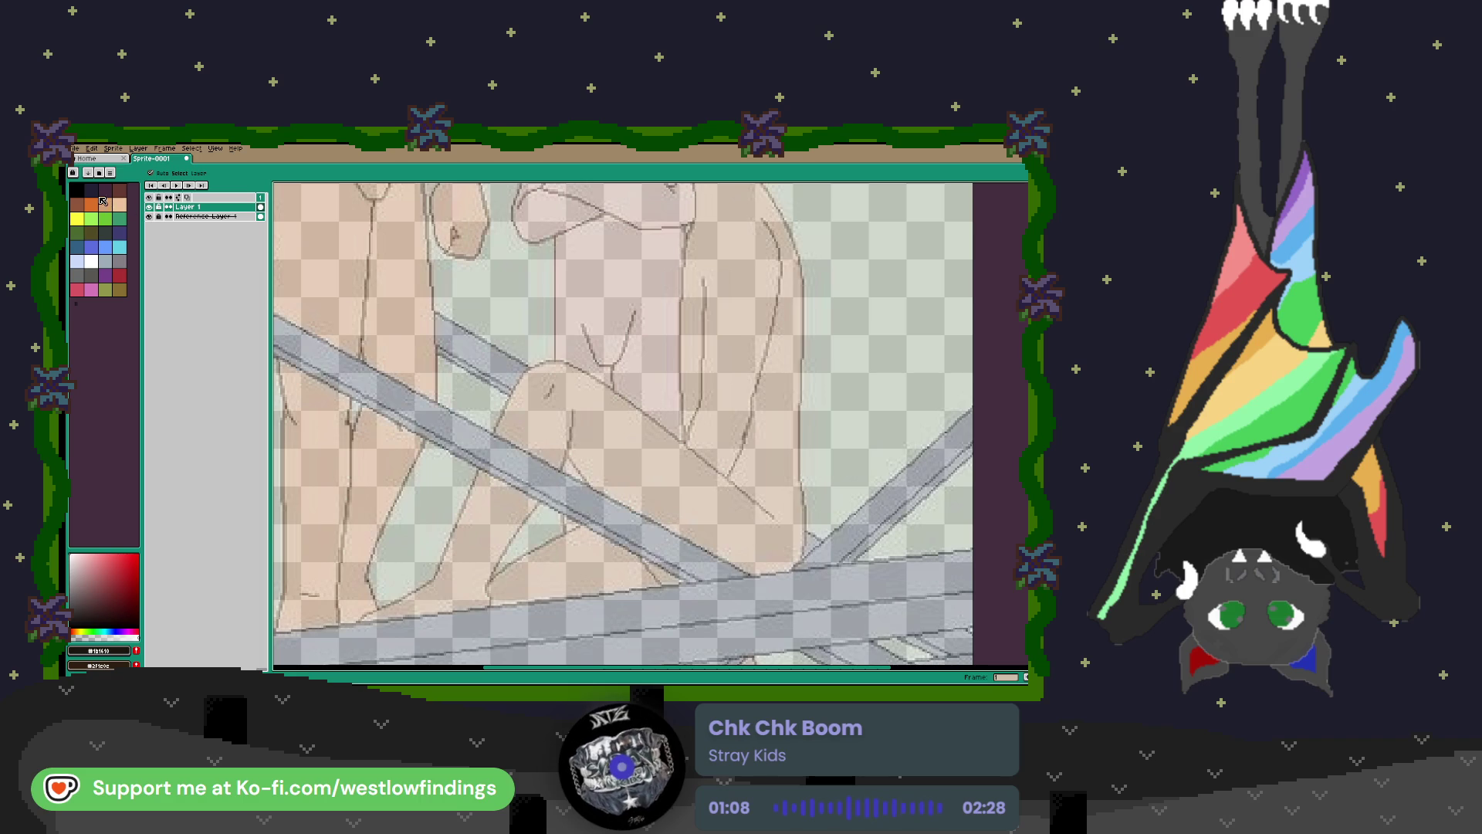
# Draw black pencil outlines along the neck and down the chest and torso.
pyautogui.scroll(-3, 579, 308)
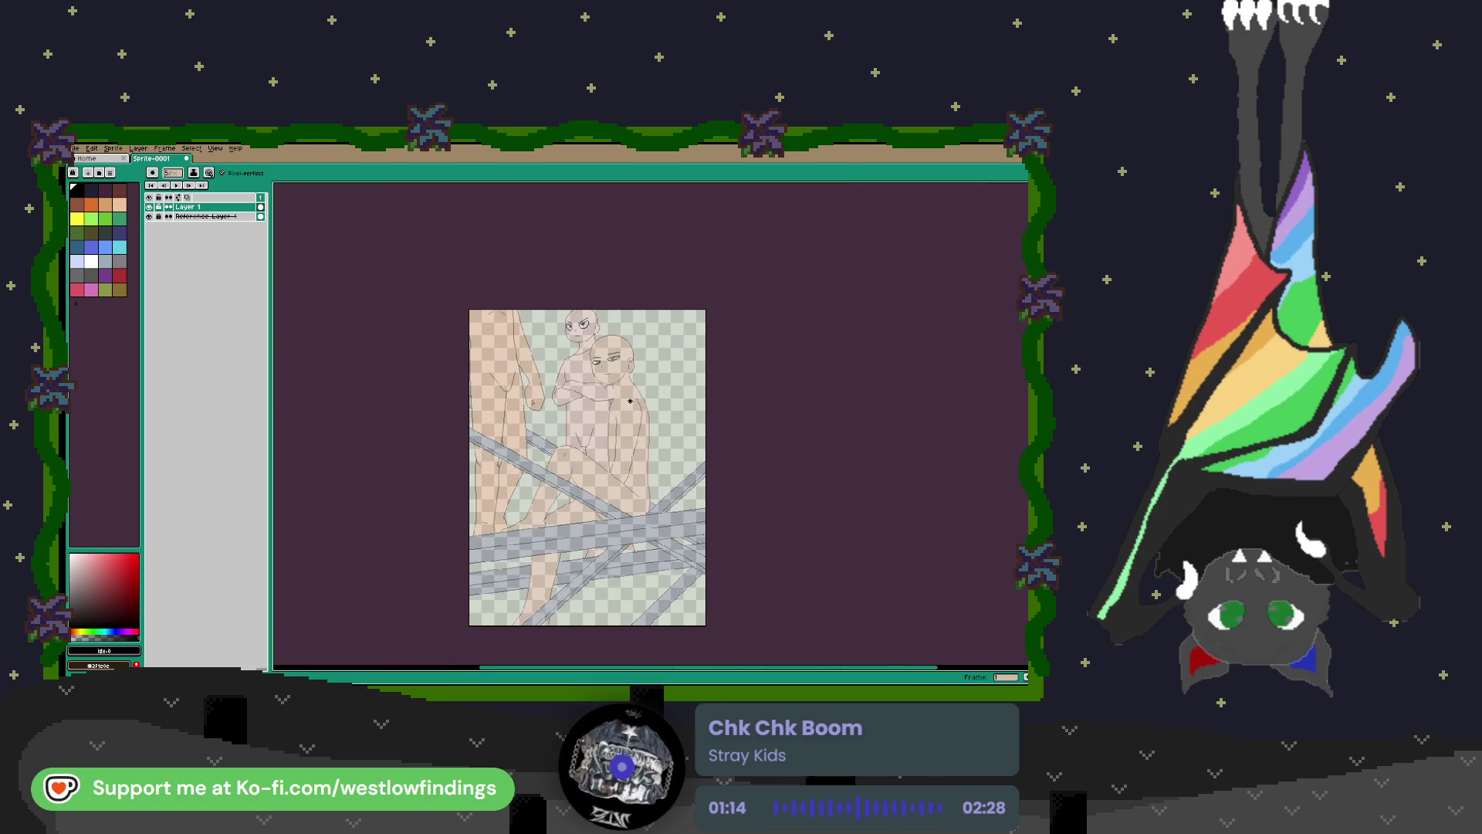
pyautogui.press('b')
pyautogui.scroll(3, 626, 404)
pyautogui.moveTo(558, 334); pyautogui.dragTo(544, 463)
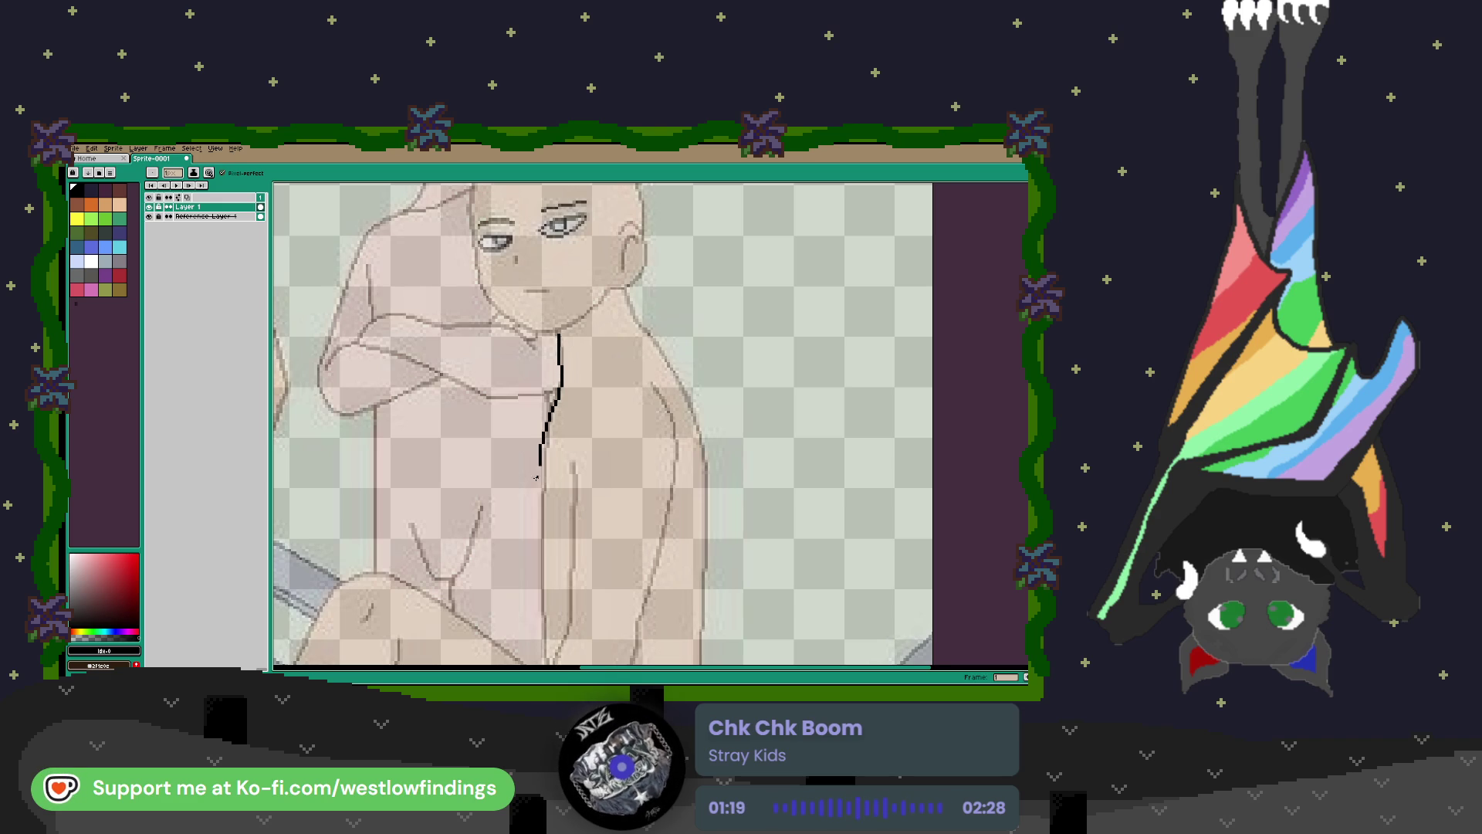
pyautogui.scroll(-5, 618, 395)
pyautogui.moveTo(555, 274); pyautogui.dragTo(559, 330)
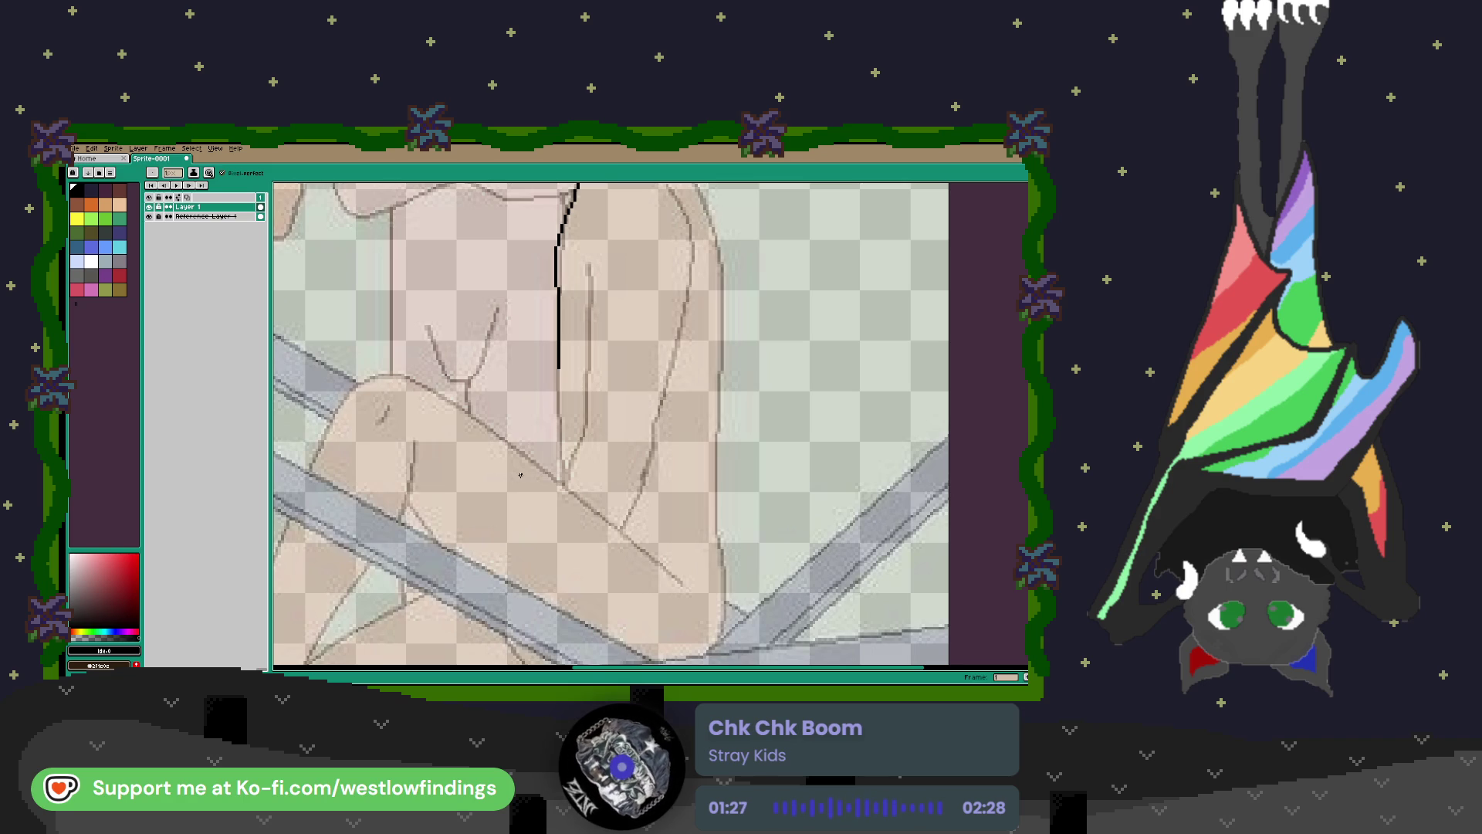
pyautogui.moveTo(558, 372); pyautogui.dragTo(561, 466)
pyautogui.moveTo(587, 259)
pyautogui.mouseDown()
pyautogui.moveTo(584, 424)
pyautogui.moveTo(562, 472)
pyautogui.mouseUp()
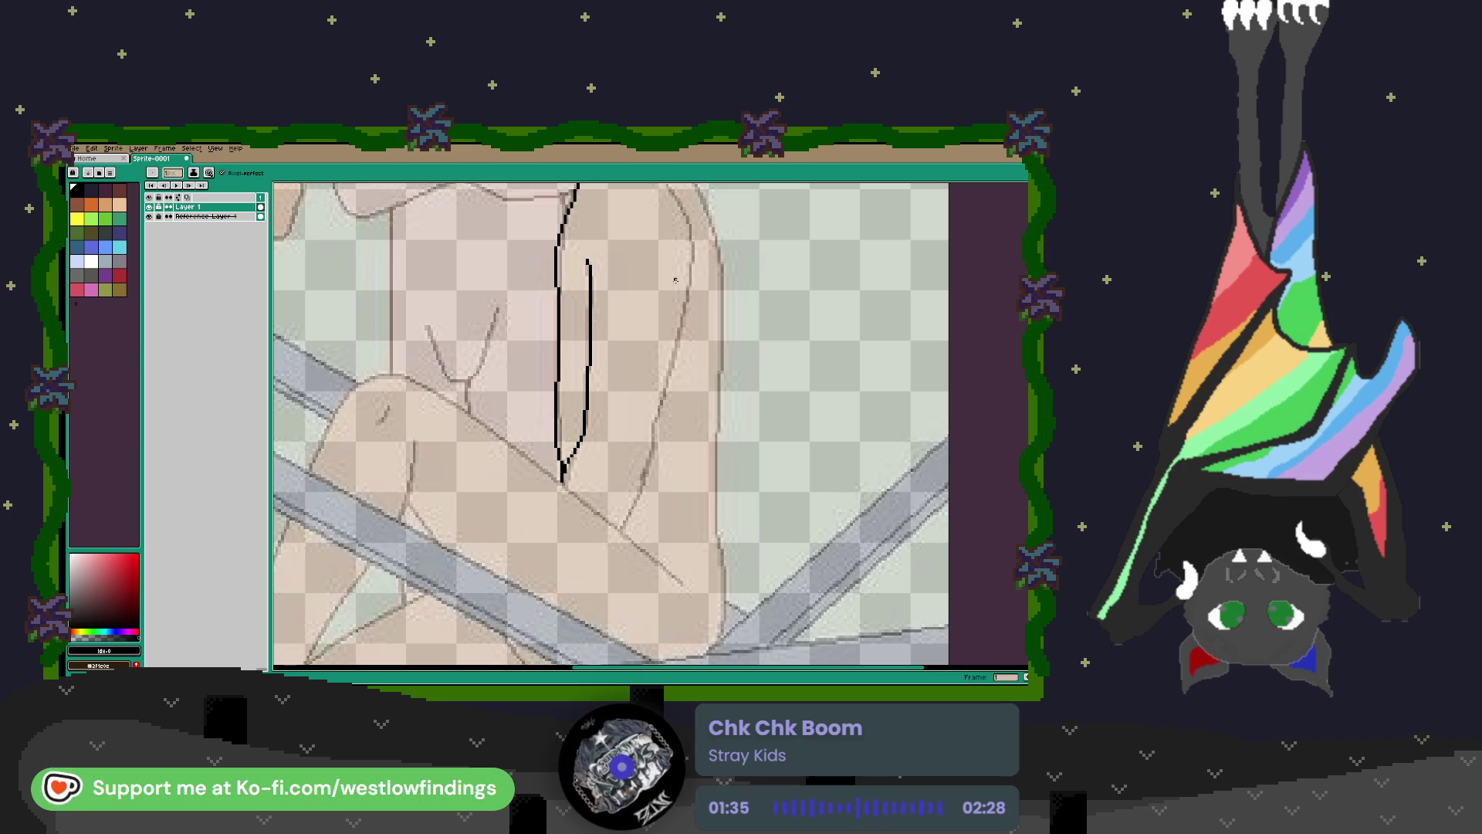
# Outline the shoulder, arm edge and thigh to the knee, erasing a stray line.
pyautogui.moveTo(670, 194)
pyautogui.mouseDown()
pyautogui.moveTo(630, 284)
pyautogui.moveTo(647, 390)
pyautogui.moveTo(599, 578)
pyautogui.mouseUp()
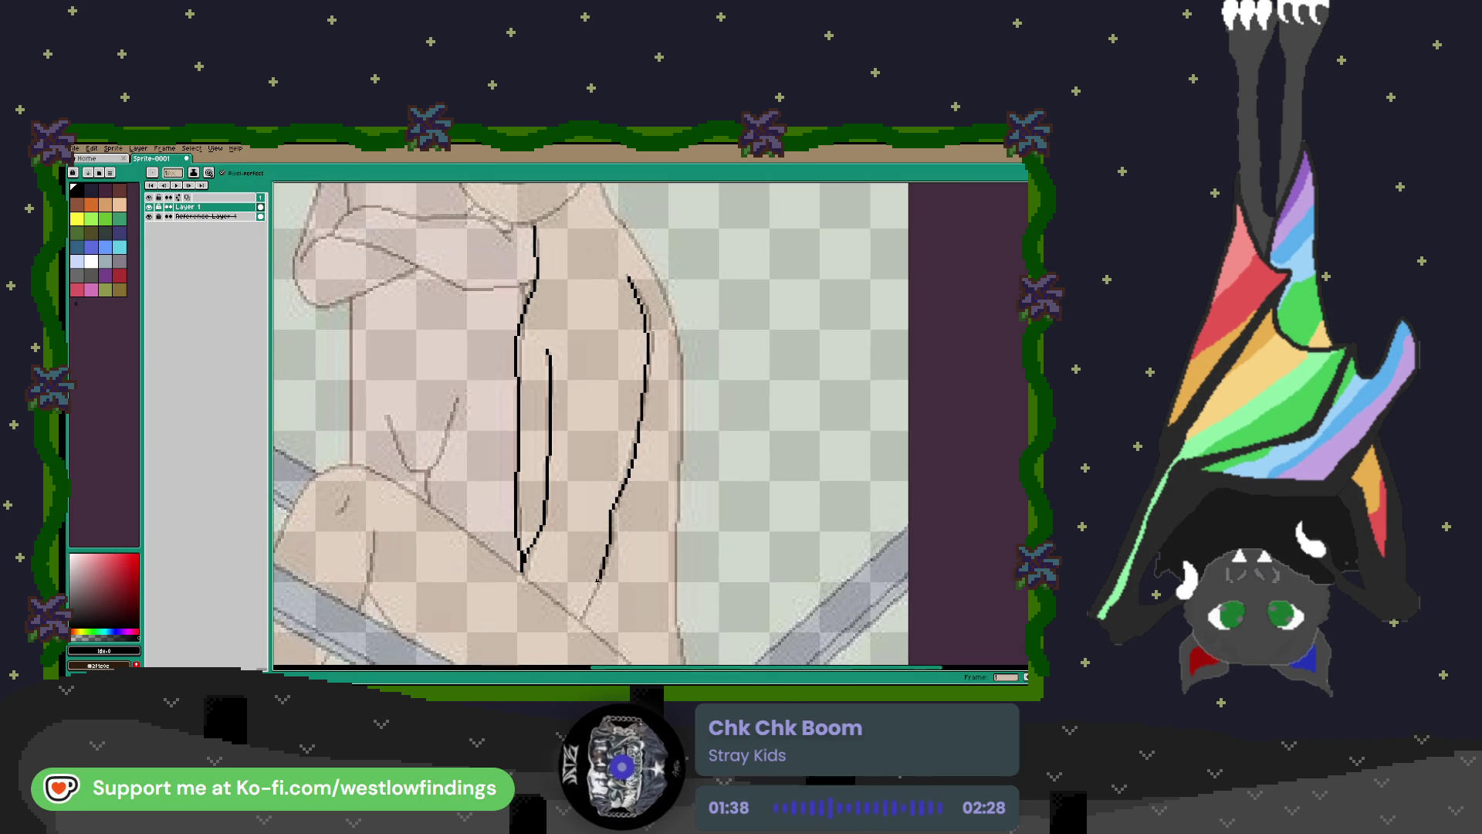
pyautogui.moveTo(601, 187)
pyautogui.mouseDown()
pyautogui.moveTo(669, 301)
pyautogui.moveTo(670, 607)
pyautogui.mouseUp()
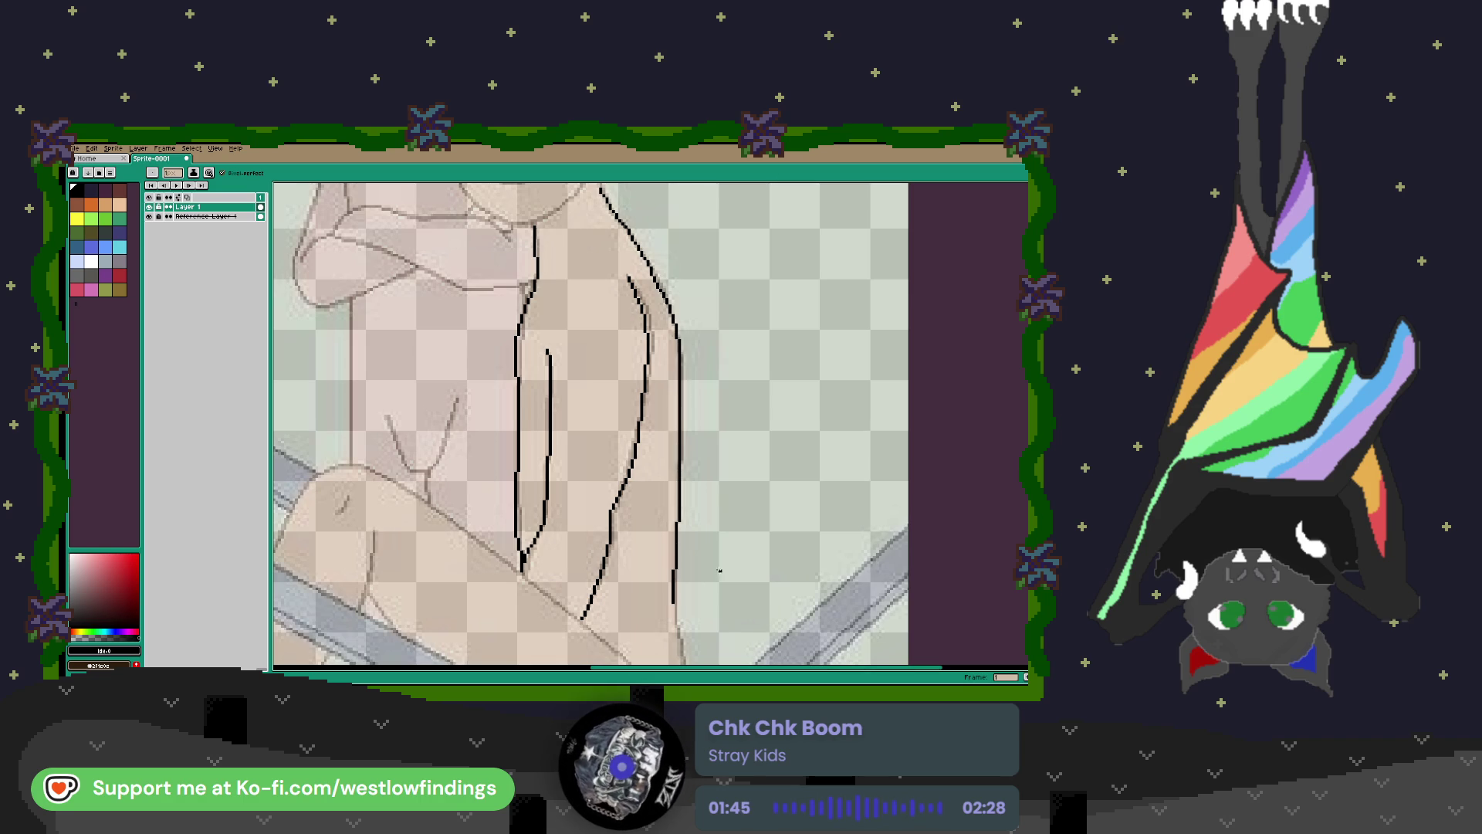
pyautogui.moveTo(715, 498); pyautogui.dragTo(626, 207)
pyautogui.moveTo(585, 312)
pyautogui.mouseDown()
pyautogui.moveTo(594, 394)
pyautogui.moveTo(581, 448)
pyautogui.moveTo(533, 454)
pyautogui.moveTo(421, 401)
pyautogui.mouseUp()
pyautogui.moveTo(551, 384)
pyautogui.mouseDown()
pyautogui.moveTo(762, 442)
pyautogui.moveTo(511, 260)
pyautogui.moveTo(645, 349)
pyautogui.mouseUp()
pyautogui.press('e')
pyautogui.press('m')
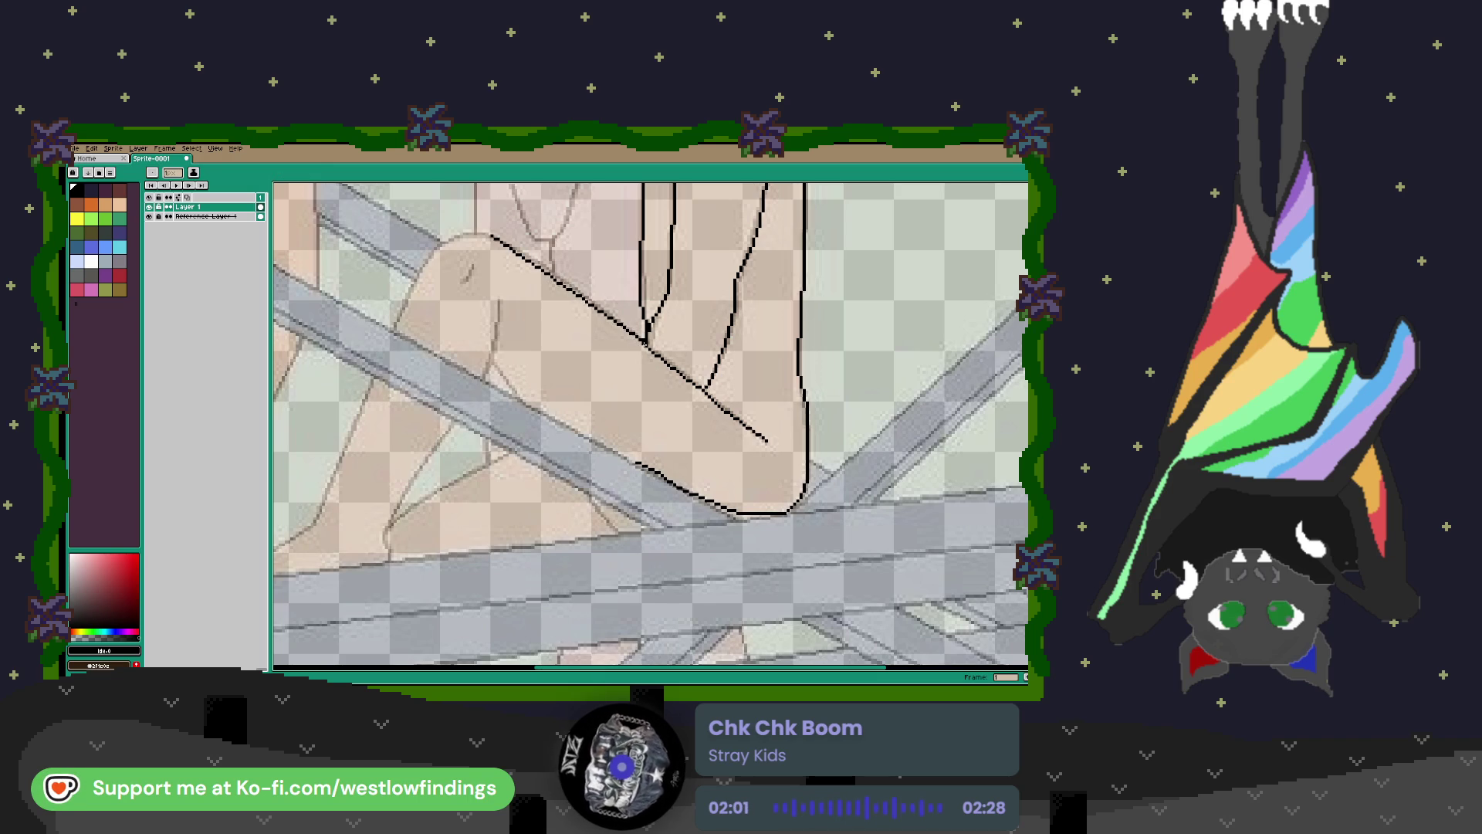
pyautogui.moveTo(480, 235)
pyautogui.mouseDown()
pyautogui.moveTo(624, 308)
pyautogui.moveTo(557, 340)
pyautogui.moveTo(501, 446)
pyautogui.mouseUp()
# Trace the shirt edge and the lower leg outline below the knee where the legs cross.
pyautogui.scroll(1, 618, 305)
pyautogui.press('b')
pyautogui.moveTo(691, 496); pyautogui.dragTo(737, 311)
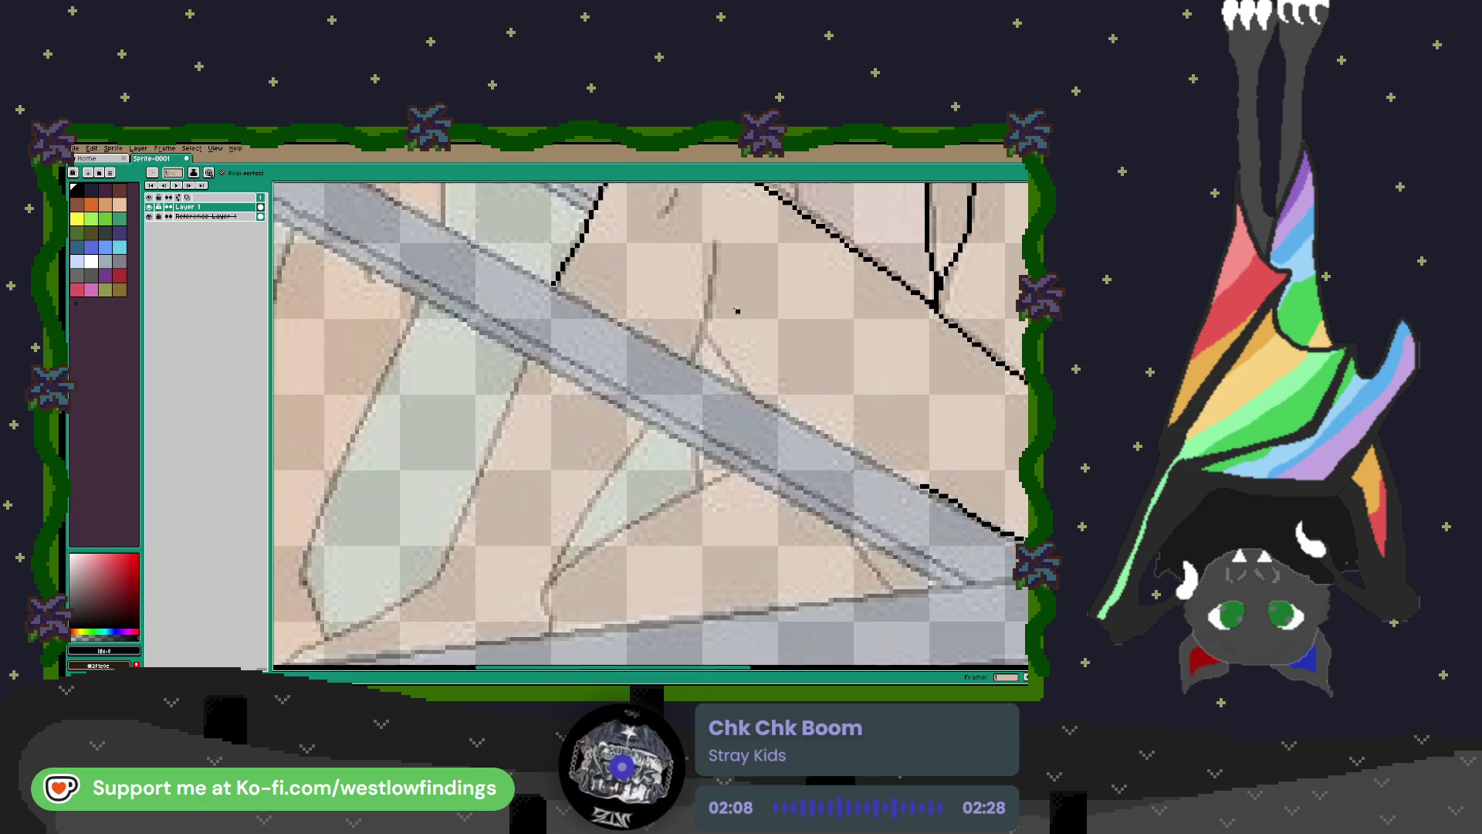
pyautogui.moveTo(714, 240)
pyautogui.mouseDown()
pyautogui.moveTo(690, 363)
pyautogui.moveTo(733, 381)
pyautogui.moveTo(772, 340)
pyautogui.moveTo(790, 279)
pyautogui.mouseUp()
pyautogui.moveTo(764, 337)
pyautogui.mouseDown()
pyautogui.moveTo(606, 421)
pyautogui.moveTo(583, 446)
pyautogui.moveTo(582, 496)
pyautogui.mouseUp()
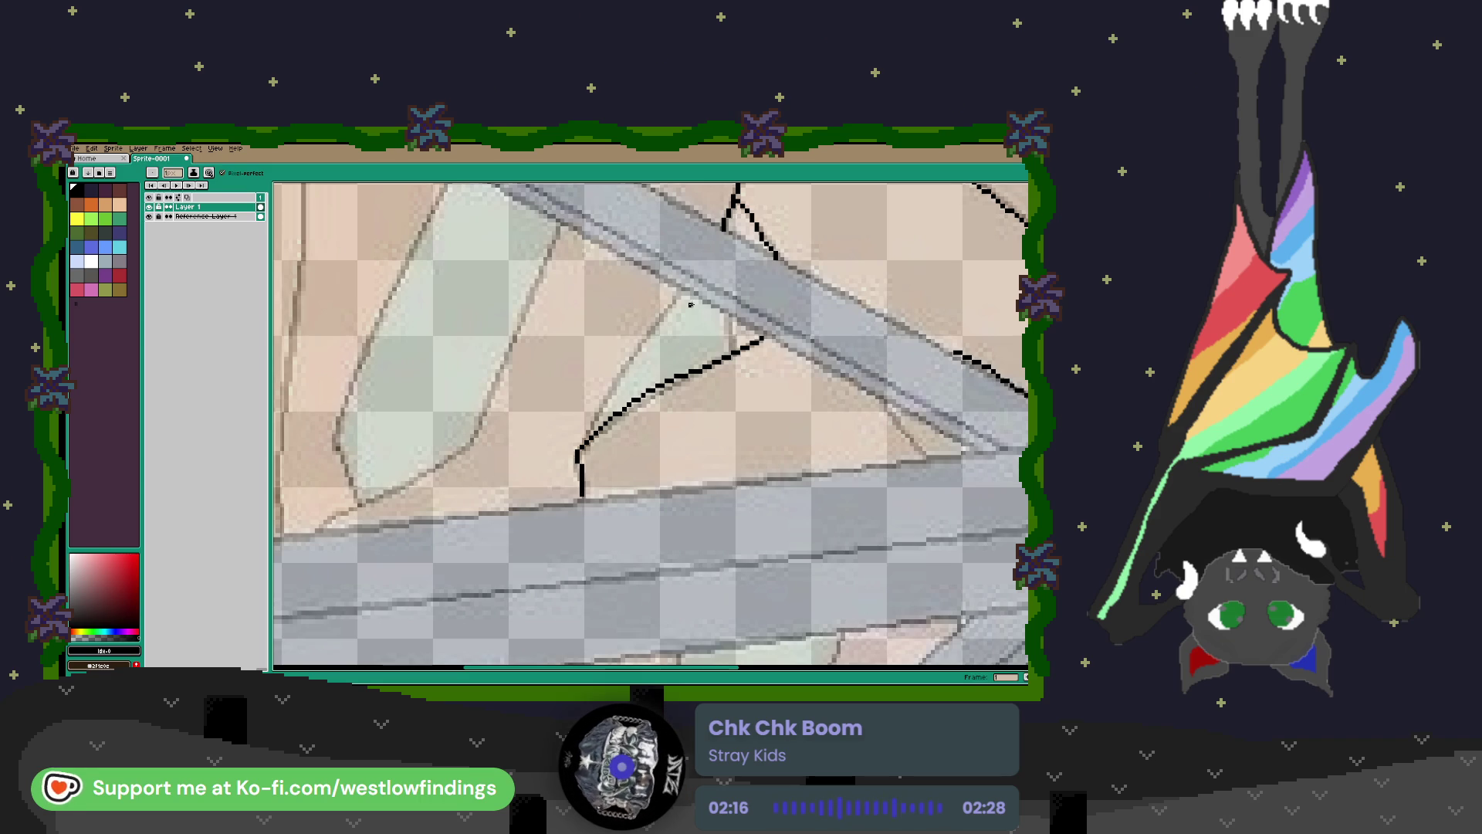
pyautogui.press('space')
pyautogui.moveTo(676, 300); pyautogui.dragTo(594, 419)
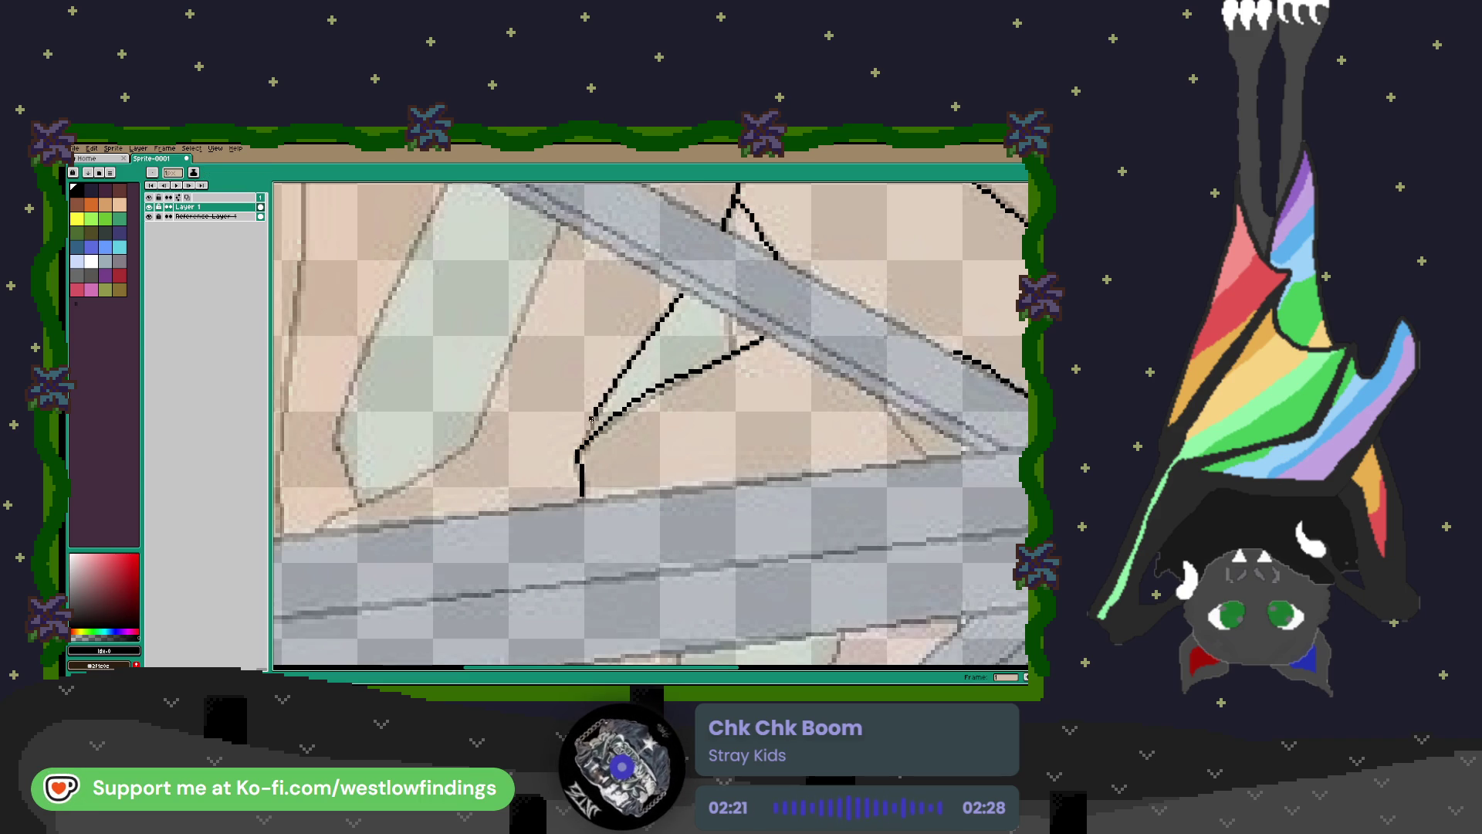
pyautogui.scroll(-2, 607, 371)
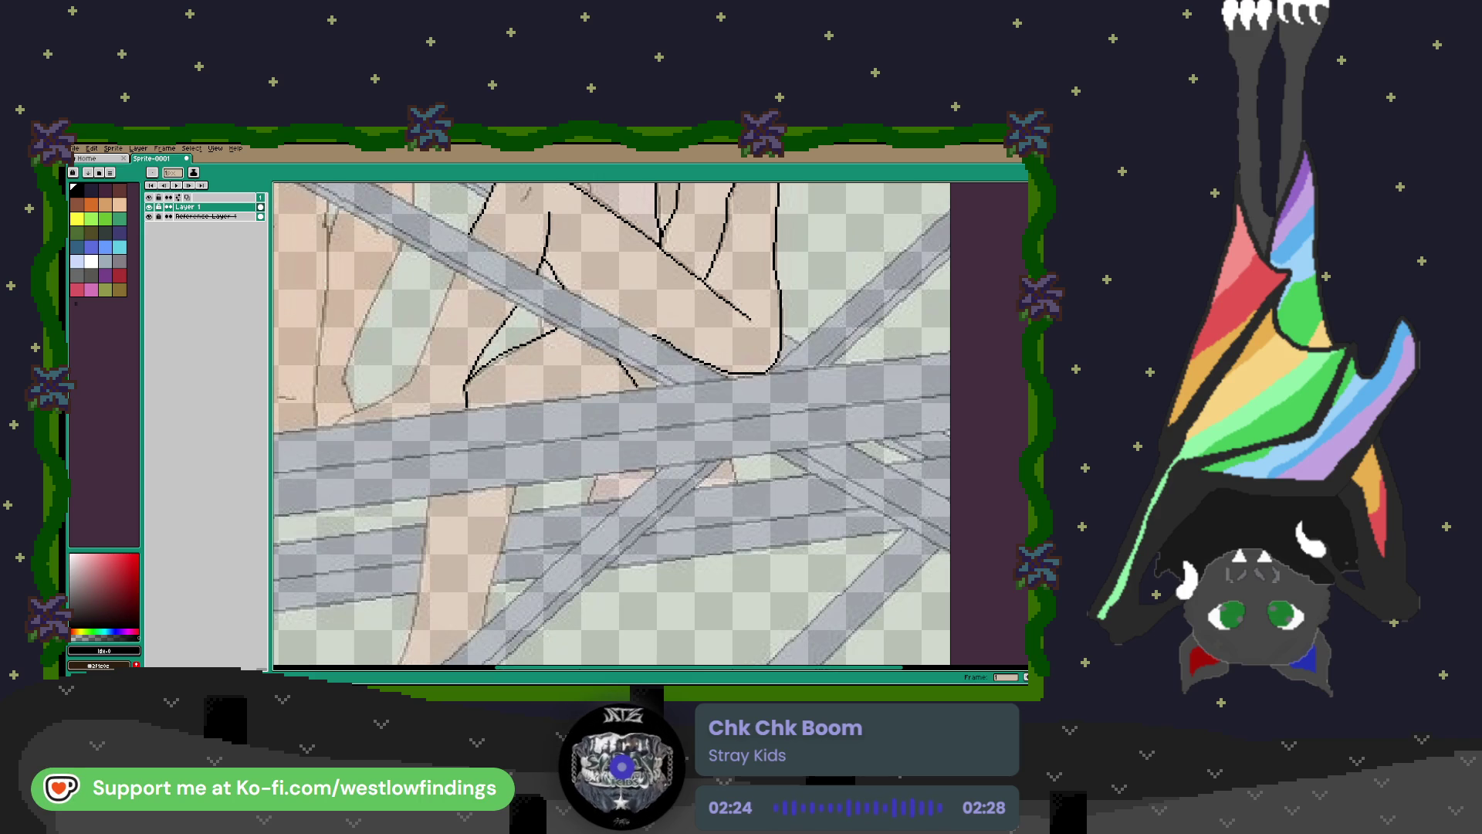
pyautogui.hscroll(-5, 624, 392)
pyautogui.hscroll(-1, 625, 392)
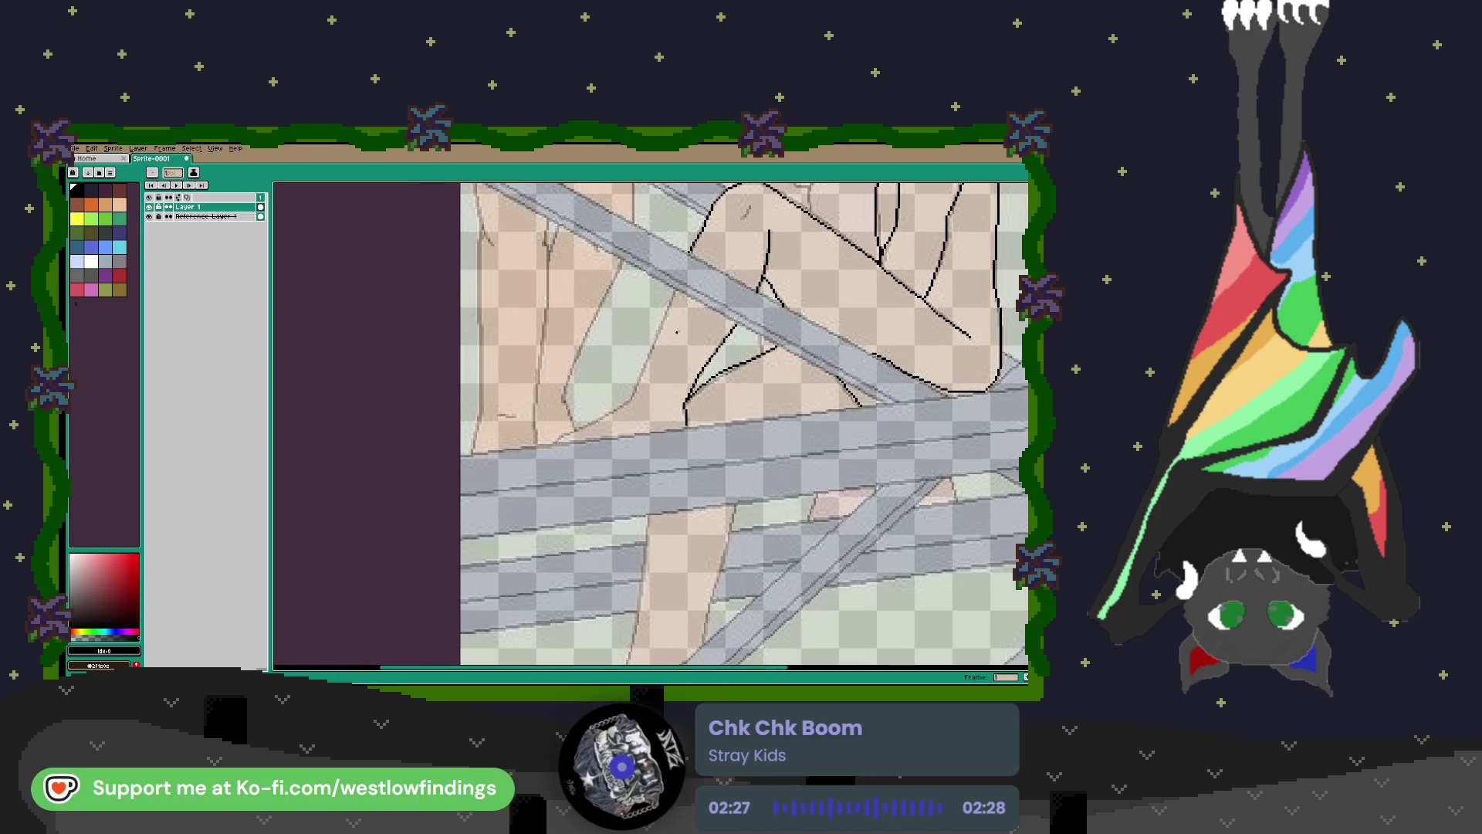
# Trace a black outline along the raised leg and the underside of its thigh.
pyautogui.moveTo(674, 290)
pyautogui.mouseDown()
pyautogui.moveTo(627, 404)
pyautogui.moveTo(559, 435)
pyautogui.moveTo(685, 426)
pyautogui.mouseUp()
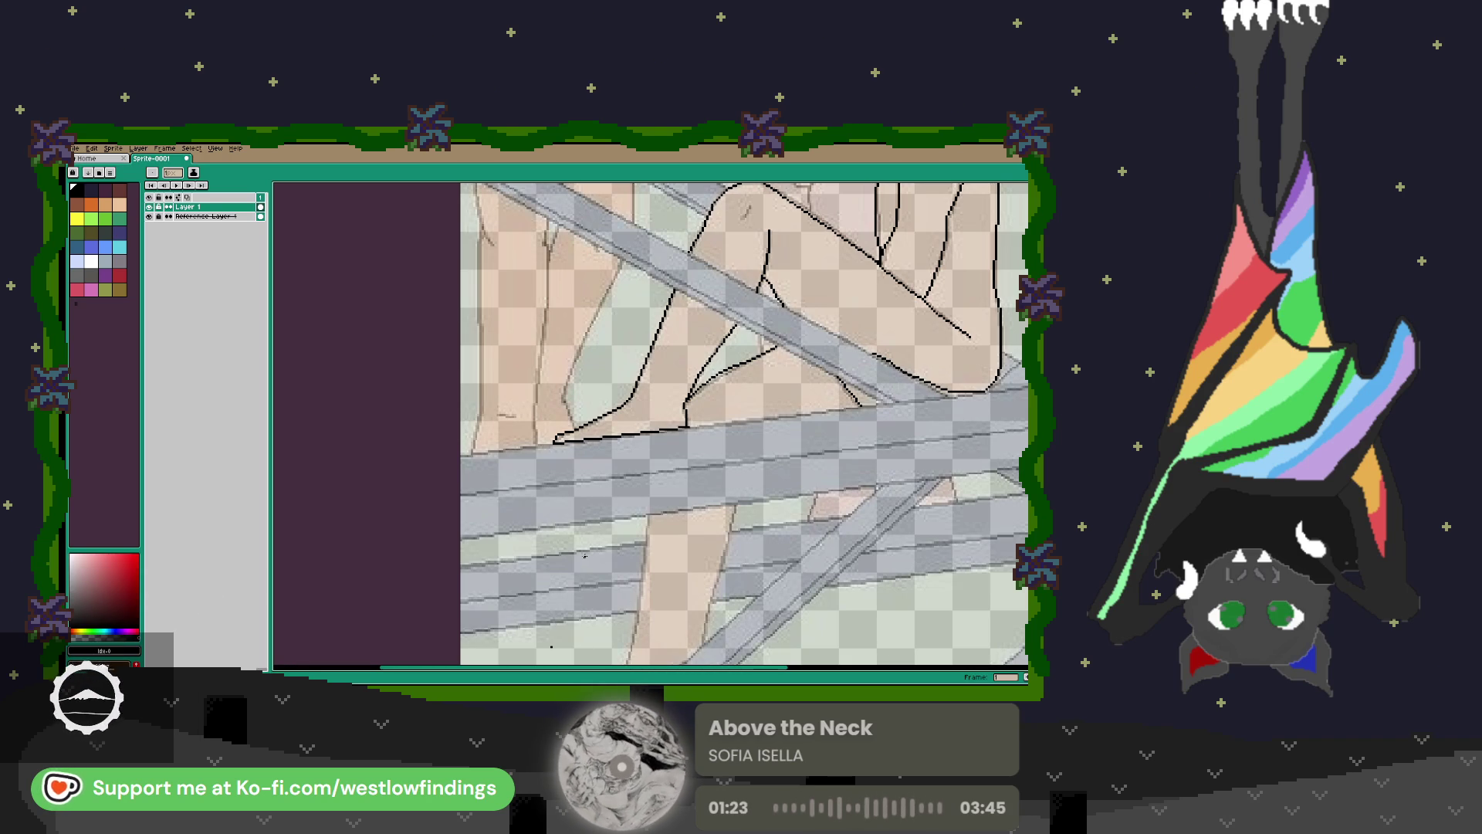
pyautogui.scroll(-3, 582, 545)
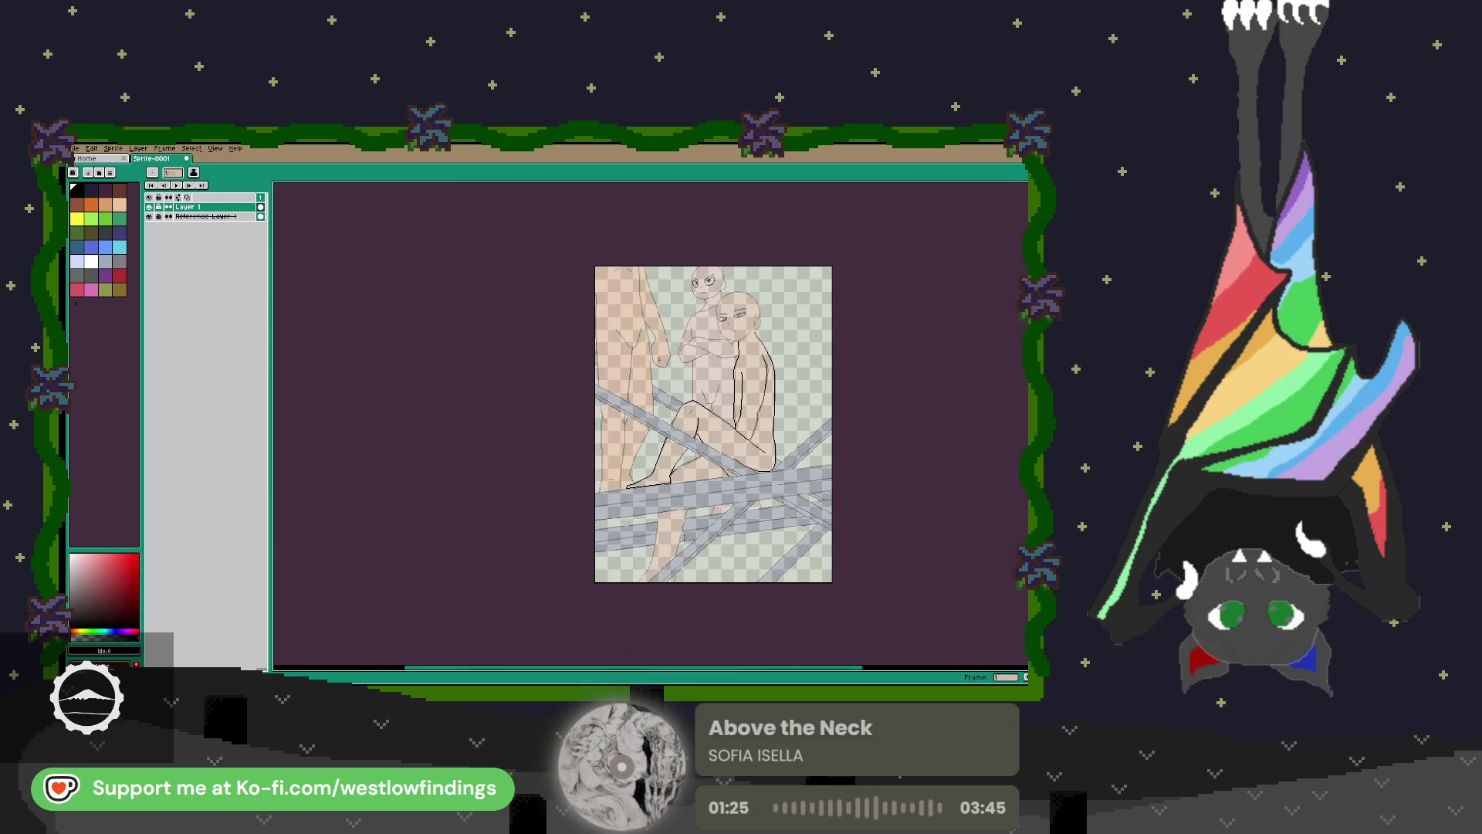
pyautogui.scroll(3, 691, 535)
pyautogui.moveTo(691, 535); pyautogui.dragTo(748, 464)
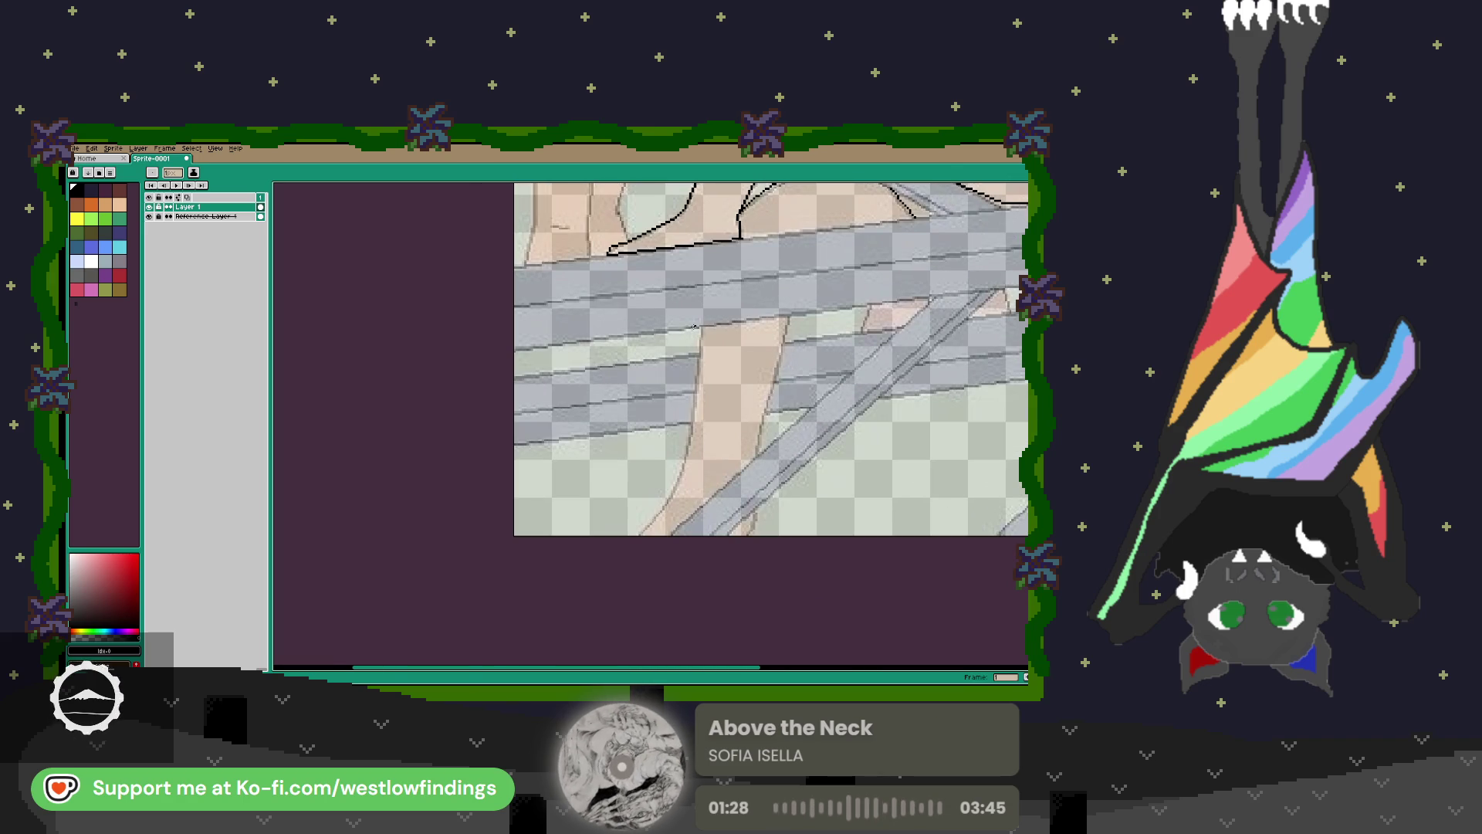
# Outline the left and right edges of the lower leg down to the canvas bottom.
pyautogui.moveTo(701, 328); pyautogui.dragTo(682, 468)
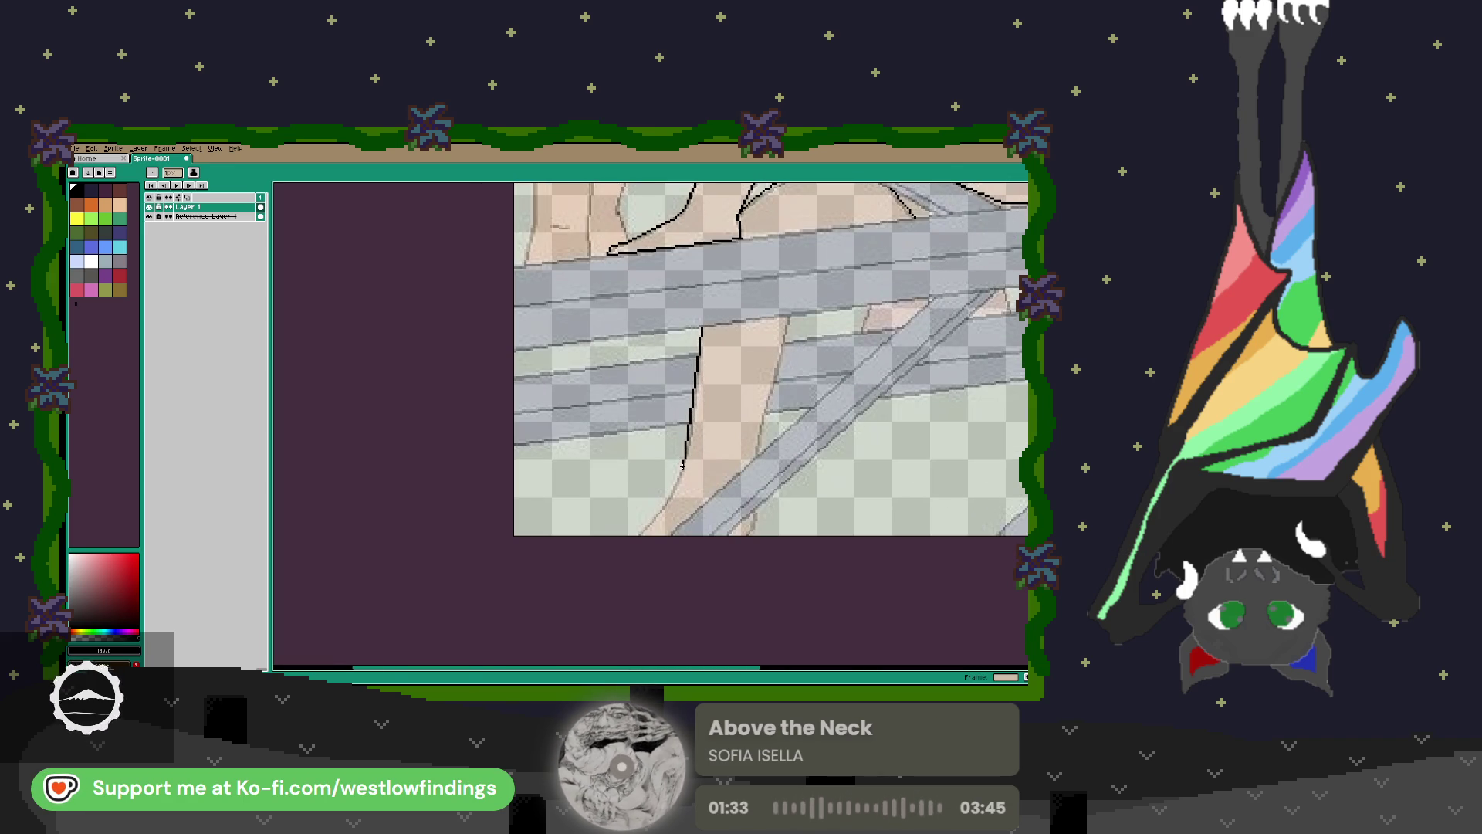
pyautogui.moveTo(683, 466); pyautogui.dragTo(626, 549)
pyautogui.moveTo(753, 512); pyautogui.dragTo(755, 536)
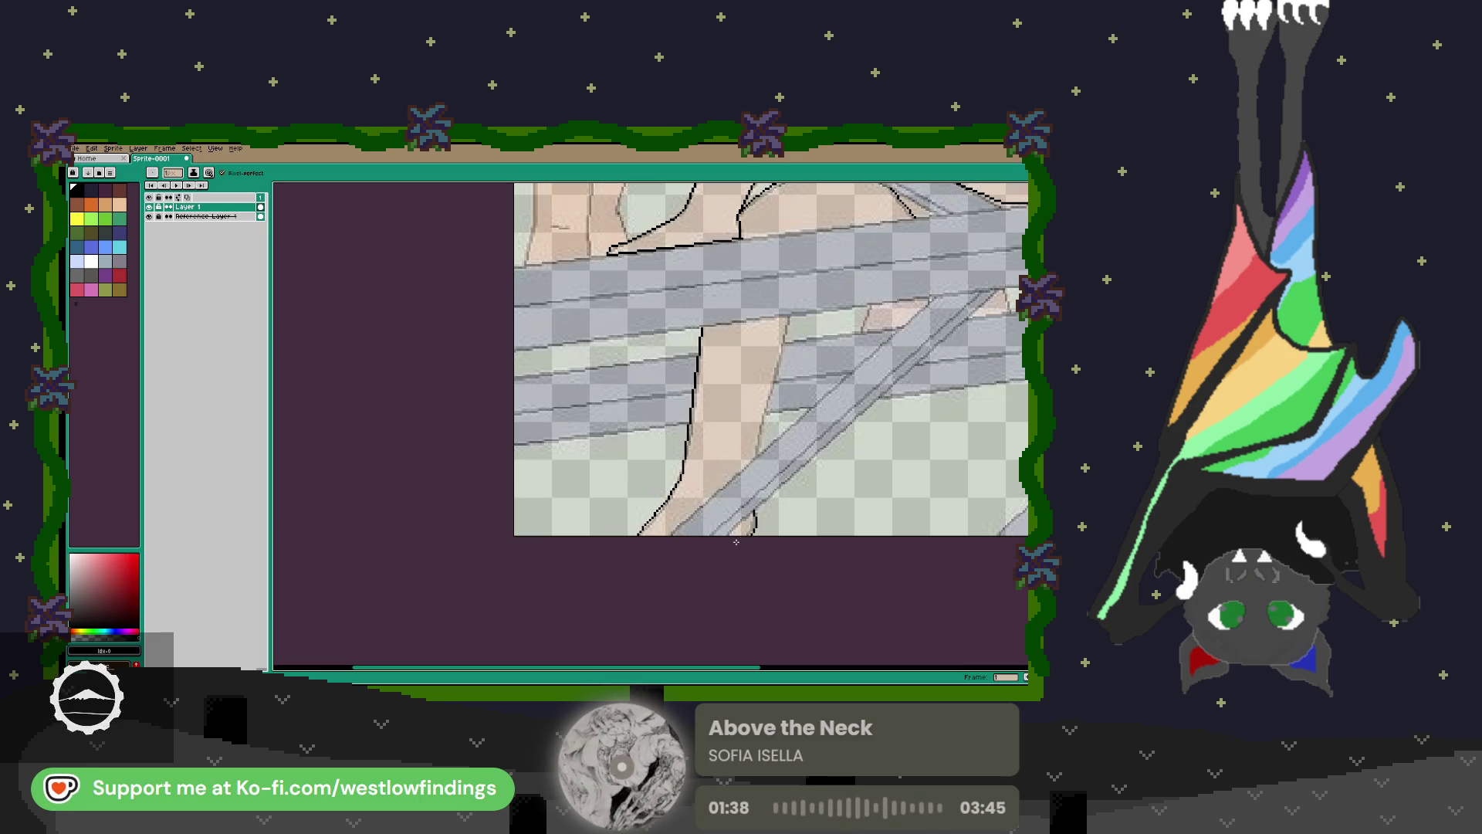
pyautogui.press('e')
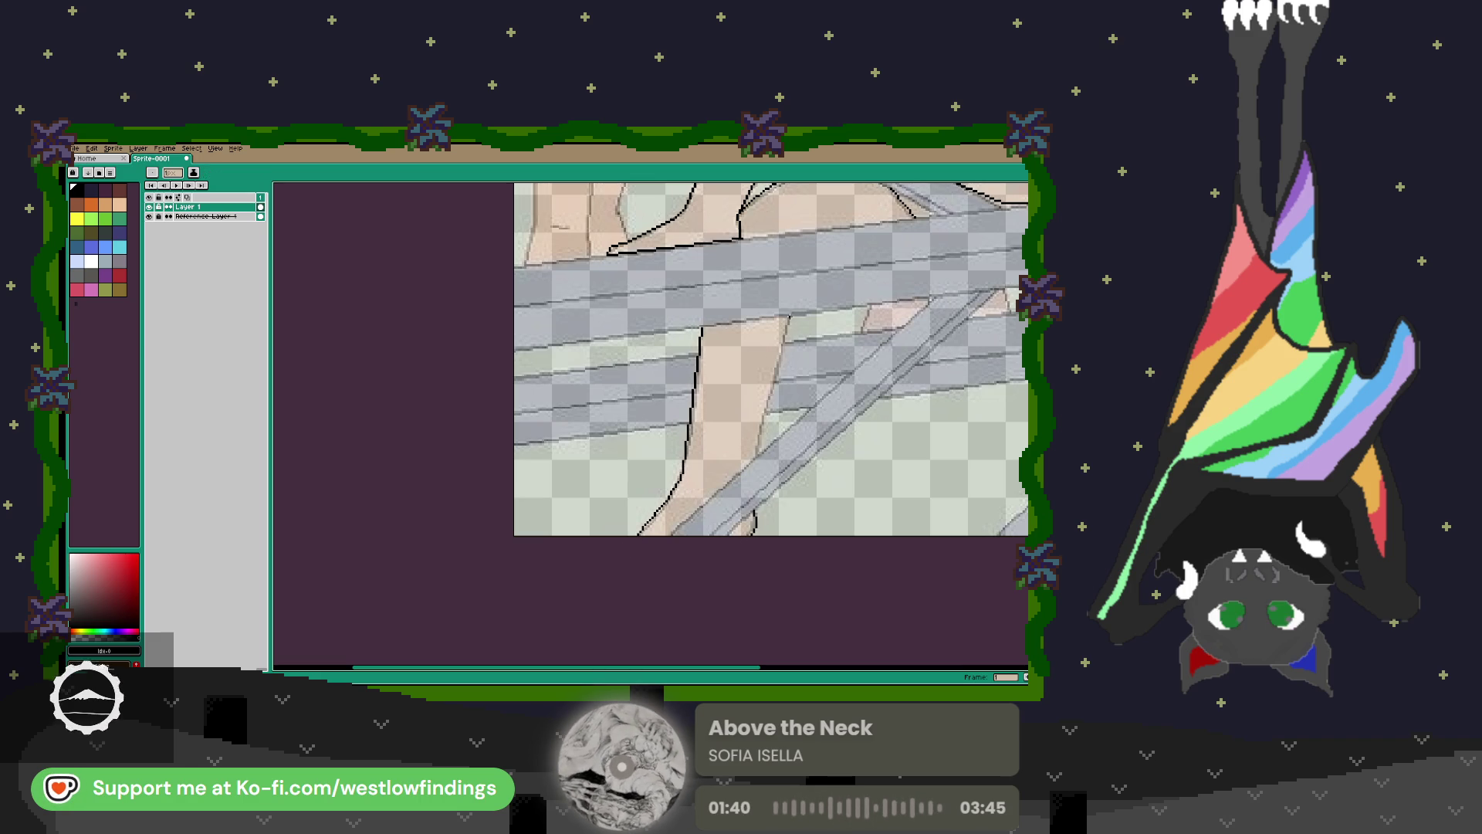
pyautogui.moveTo(789, 318); pyautogui.dragTo(759, 451)
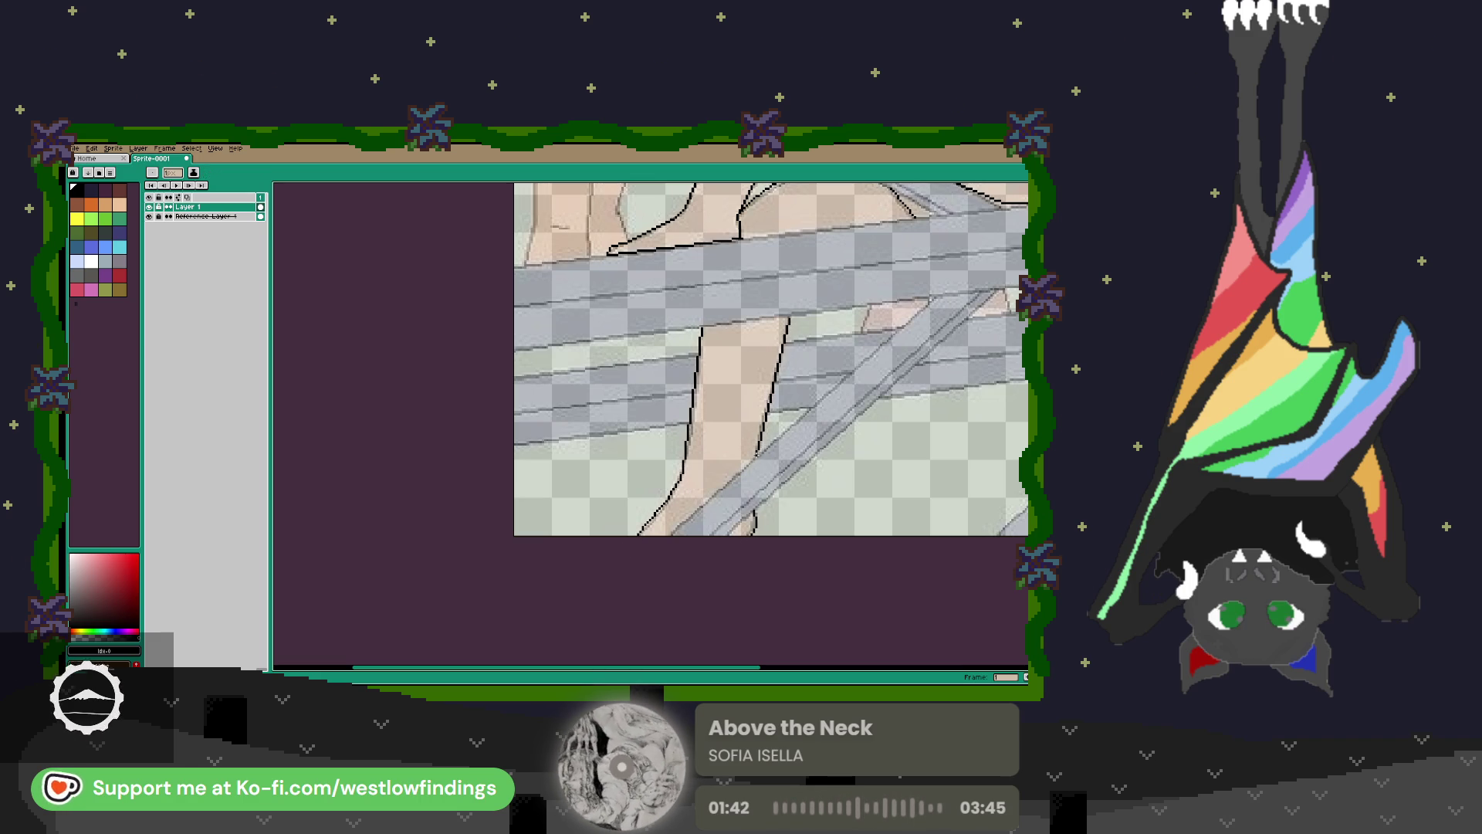
pyautogui.moveTo(665, 531); pyautogui.dragTo(696, 531)
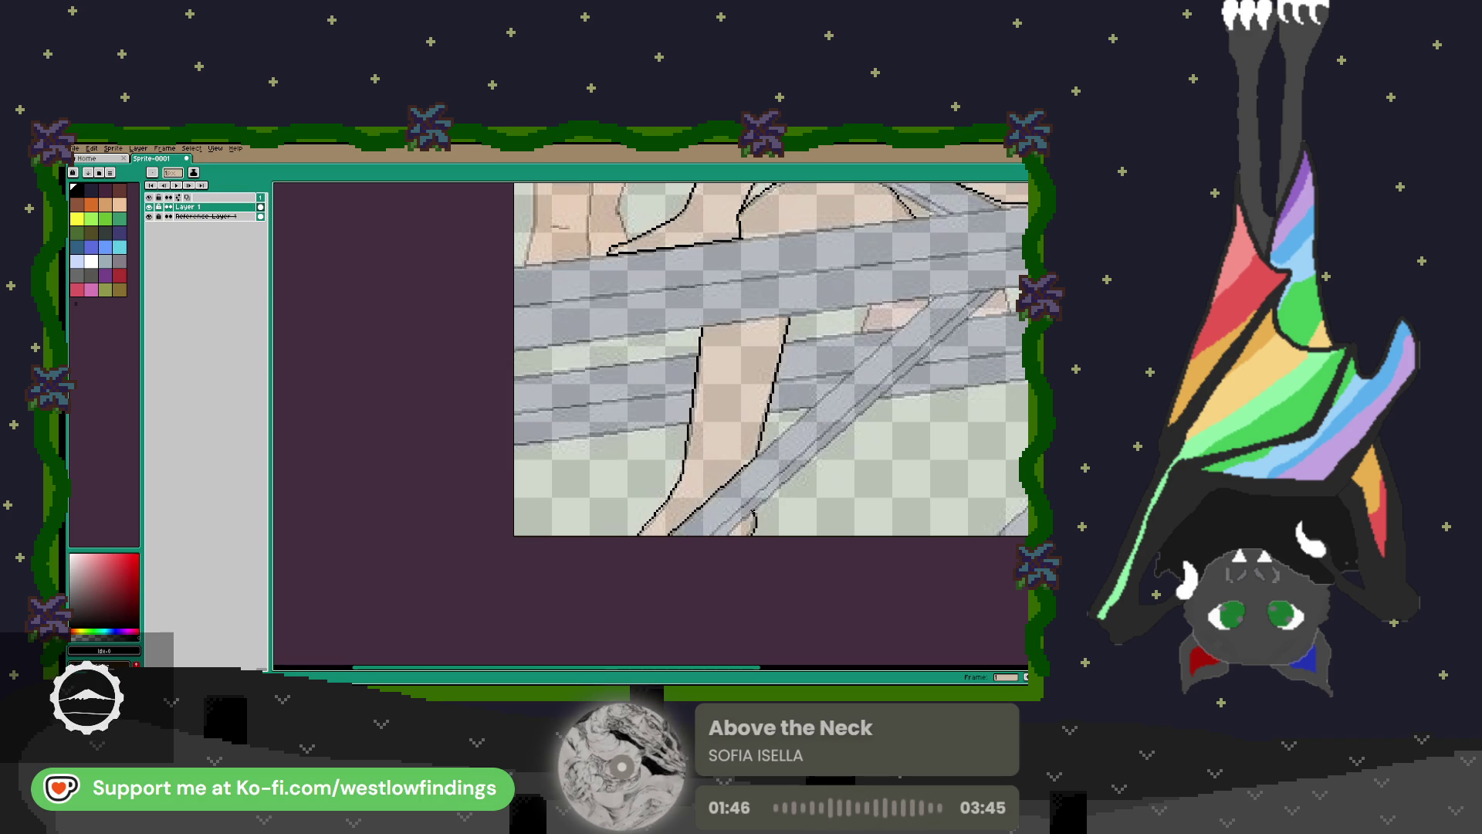
pyautogui.moveTo(718, 313)
pyautogui.mouseDown()
pyautogui.moveTo(681, 437)
pyautogui.moveTo(756, 439)
pyautogui.moveTo(728, 497)
pyautogui.mouseUp()
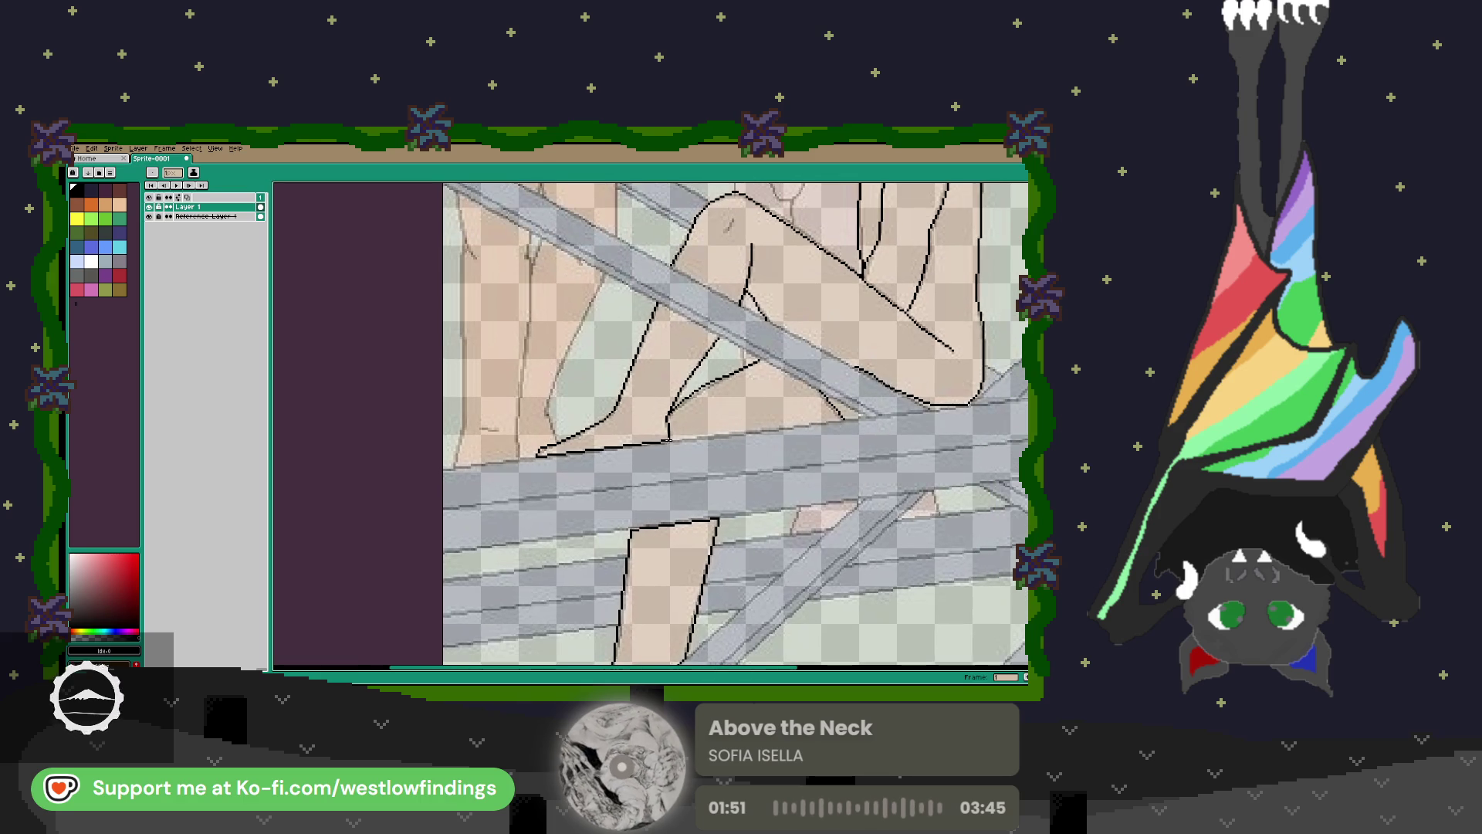
# Extend the leg outline rightward and trace the thigh's upper edge down to the planks.
pyautogui.moveTo(725, 438); pyautogui.dragTo(865, 417)
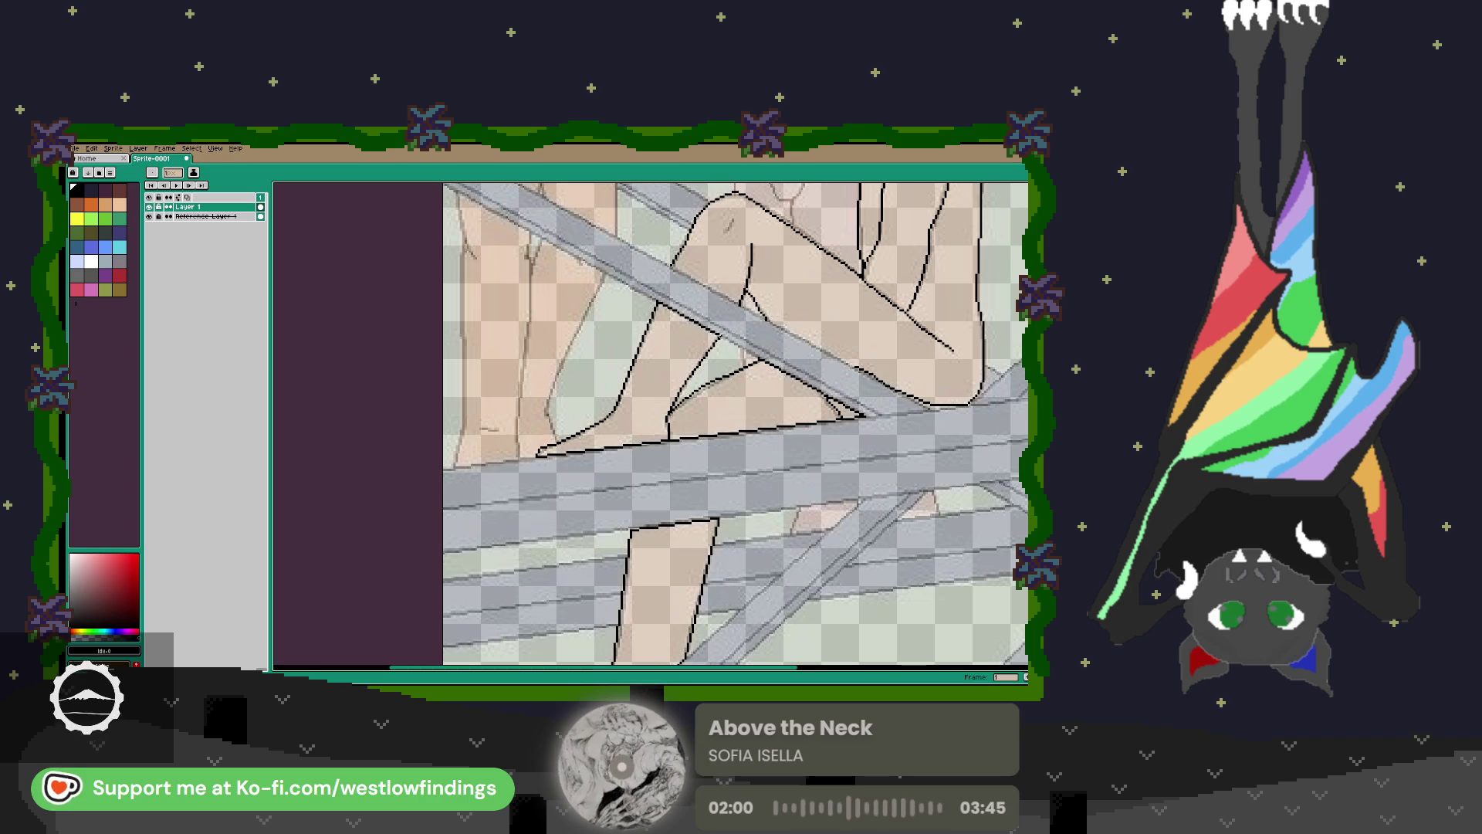
pyautogui.moveTo(672, 268); pyautogui.dragTo(857, 369)
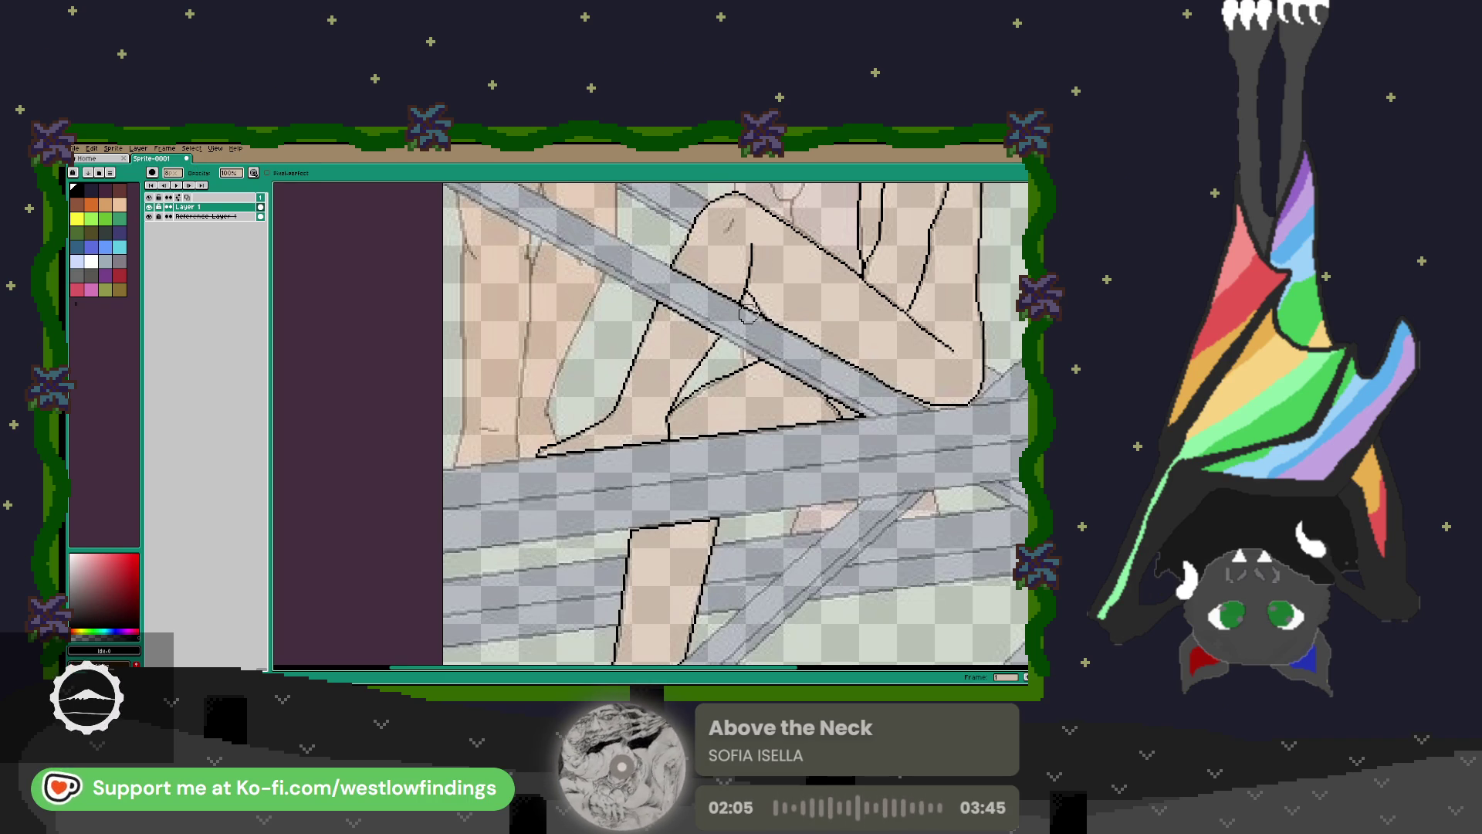
pyautogui.scroll(4, 743, 311)
pyautogui.press('b')
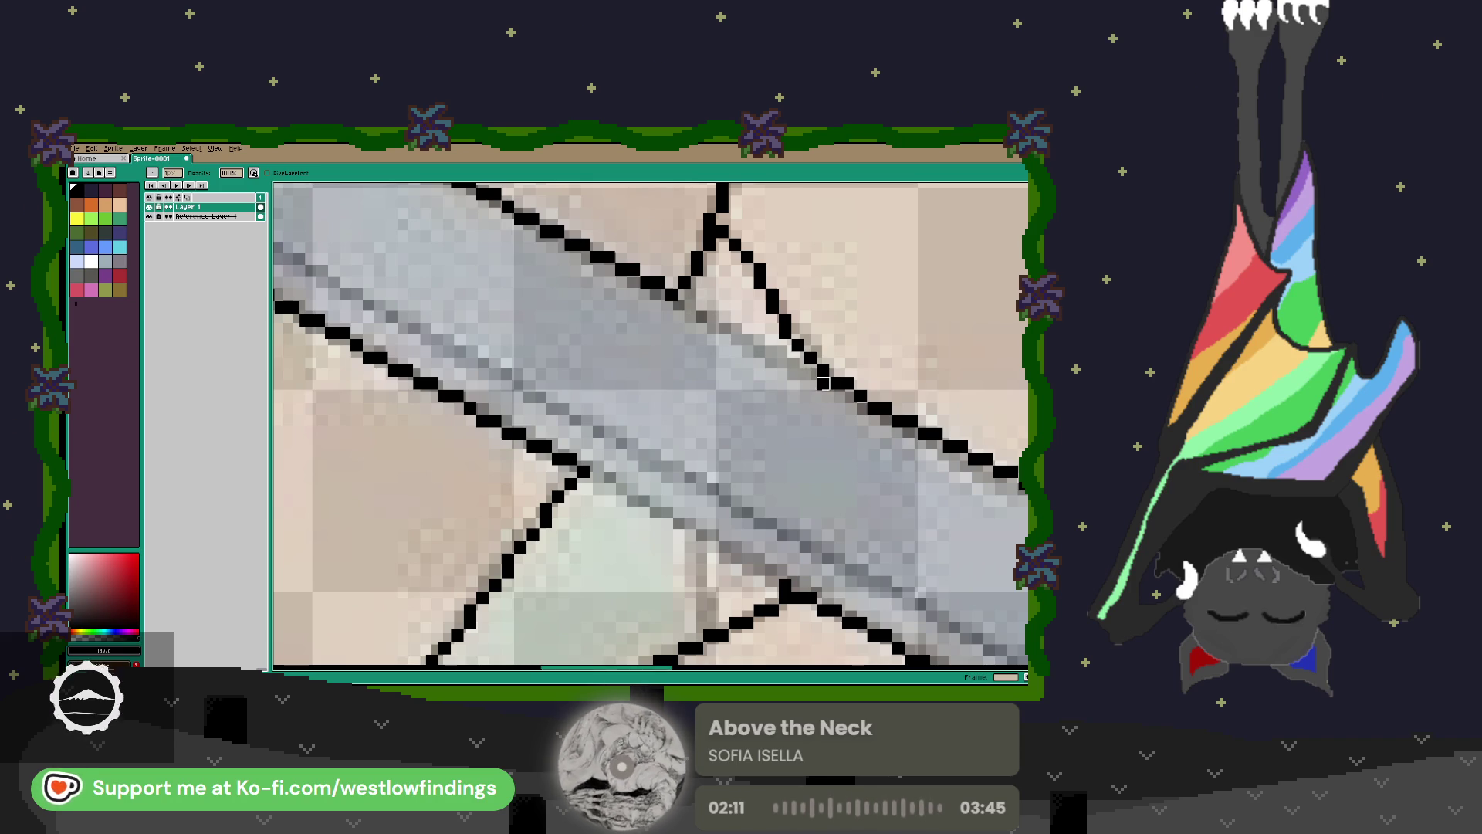
pyautogui.scroll(-2, 747, 421)
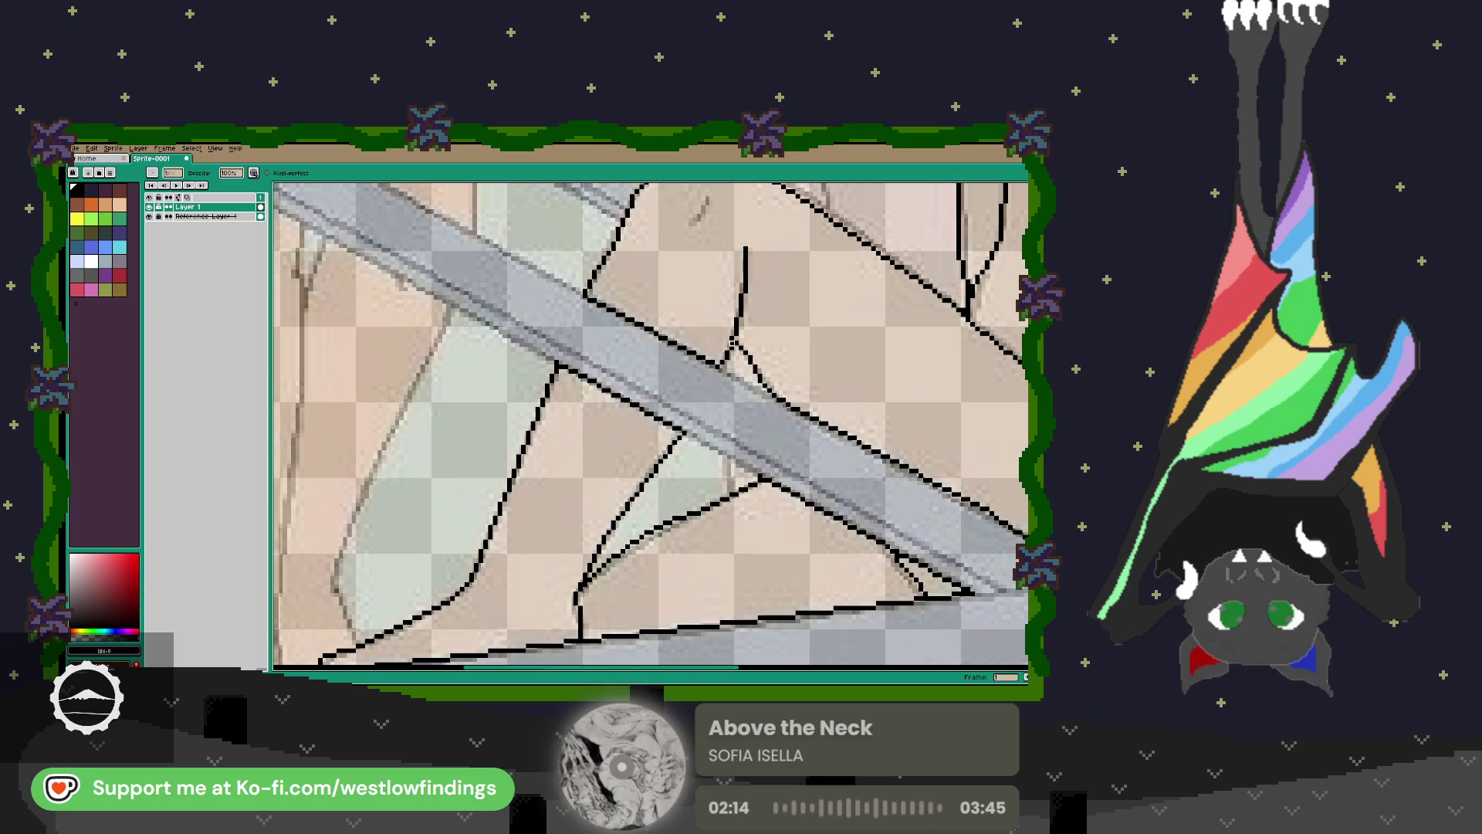
pyautogui.scroll(-3, 741, 390)
pyautogui.hscroll(3, 631, 381)
pyautogui.scroll(-2, 748, 425)
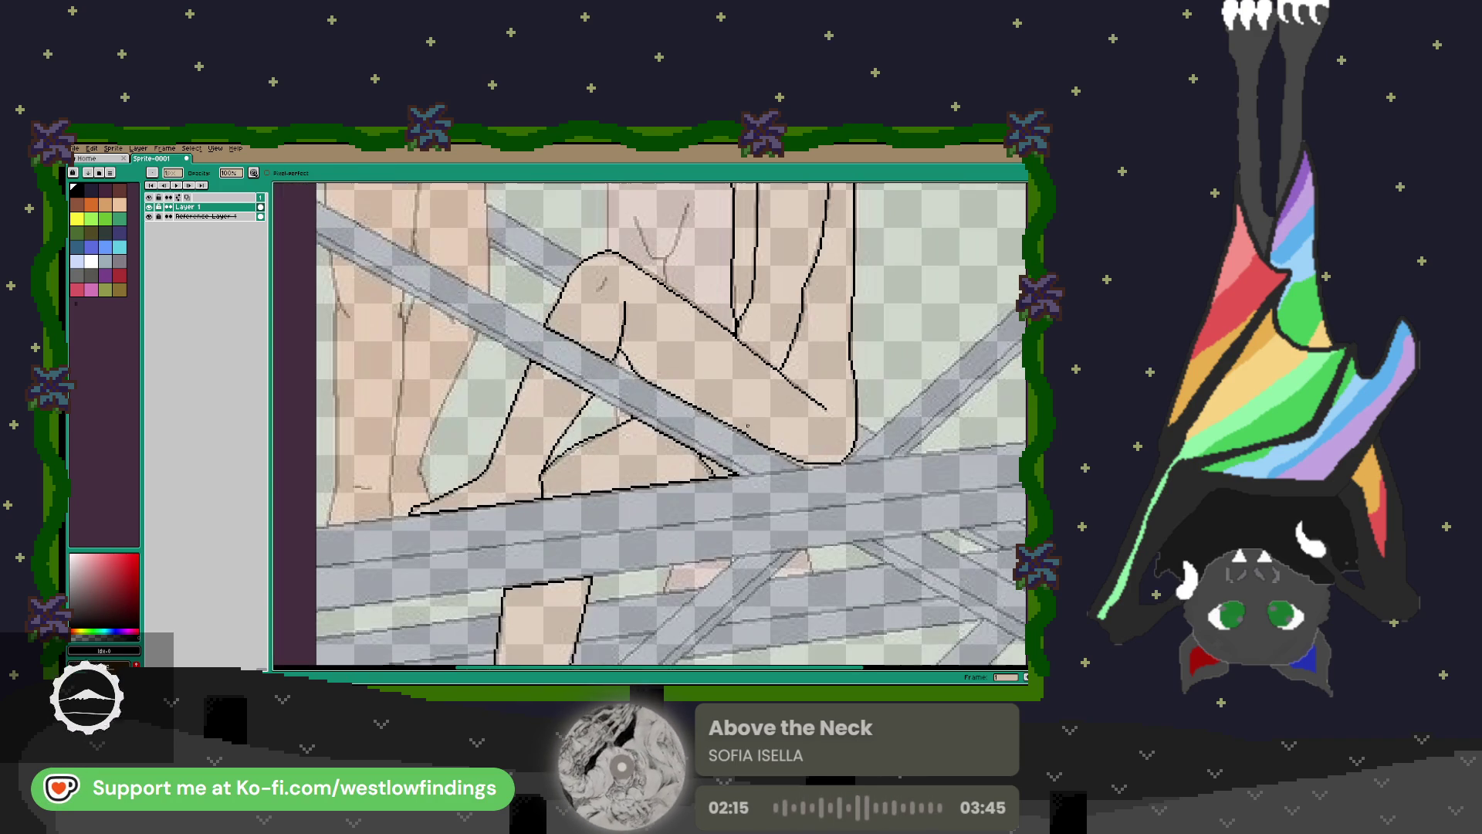
pyautogui.moveTo(765, 503)
pyautogui.mouseDown()
pyautogui.moveTo(766, 482)
pyautogui.moveTo(694, 468)
pyautogui.moveTo(599, 483)
pyautogui.moveTo(667, 489)
pyautogui.moveTo(887, 424)
pyautogui.moveTo(768, 483)
pyautogui.mouseUp()
# Extend the diagonal outline at the leg's lower corner by a few black pixels.
pyautogui.scroll(4, 667, 489)
pyautogui.press('b')
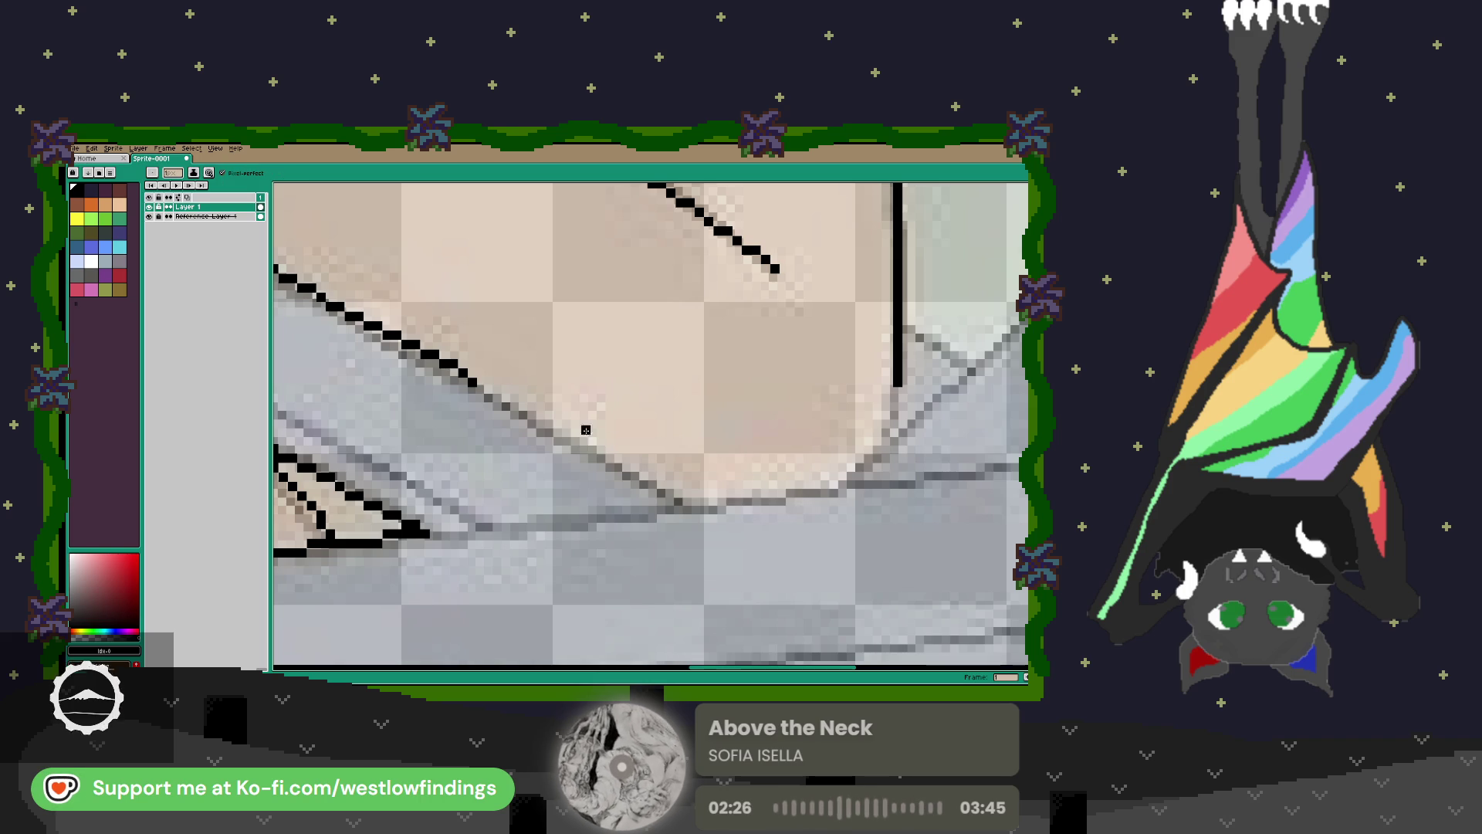
pyautogui.moveTo(463, 383)
pyautogui.mouseDown()
pyautogui.moveTo(587, 455)
pyautogui.moveTo(714, 496)
pyautogui.moveTo(818, 482)
pyautogui.moveTo(874, 445)
pyautogui.moveTo(898, 394)
pyautogui.mouseUp()
pyautogui.scroll(-4, 897, 394)
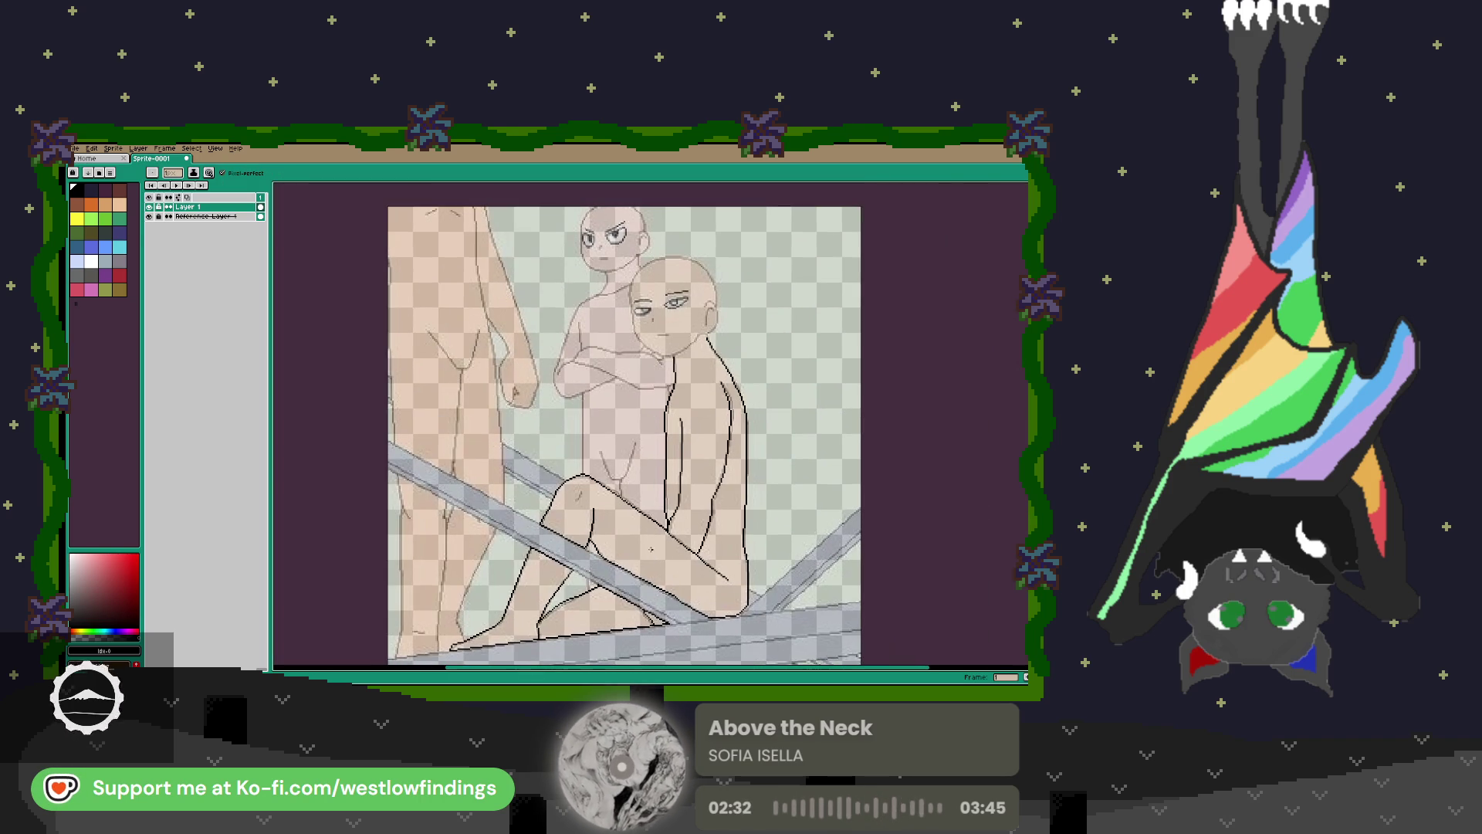
# Outline the ear and face side to the chin, redrawing the jaw line into the neck.
pyautogui.scroll(3, 703, 430)
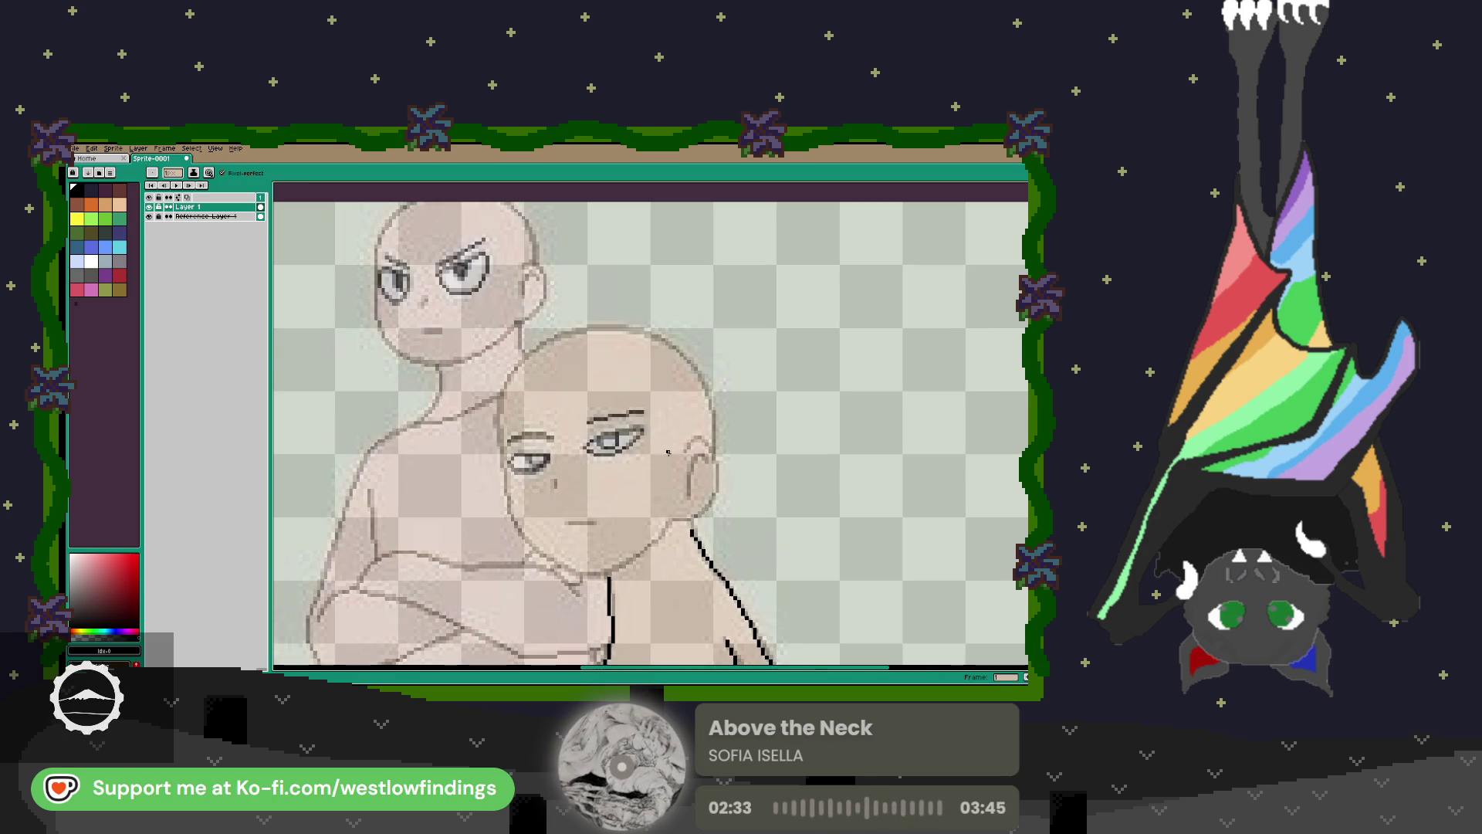
pyautogui.moveTo(687, 441)
pyautogui.mouseDown()
pyautogui.moveTo(699, 516)
pyautogui.moveTo(674, 518)
pyautogui.mouseUp()
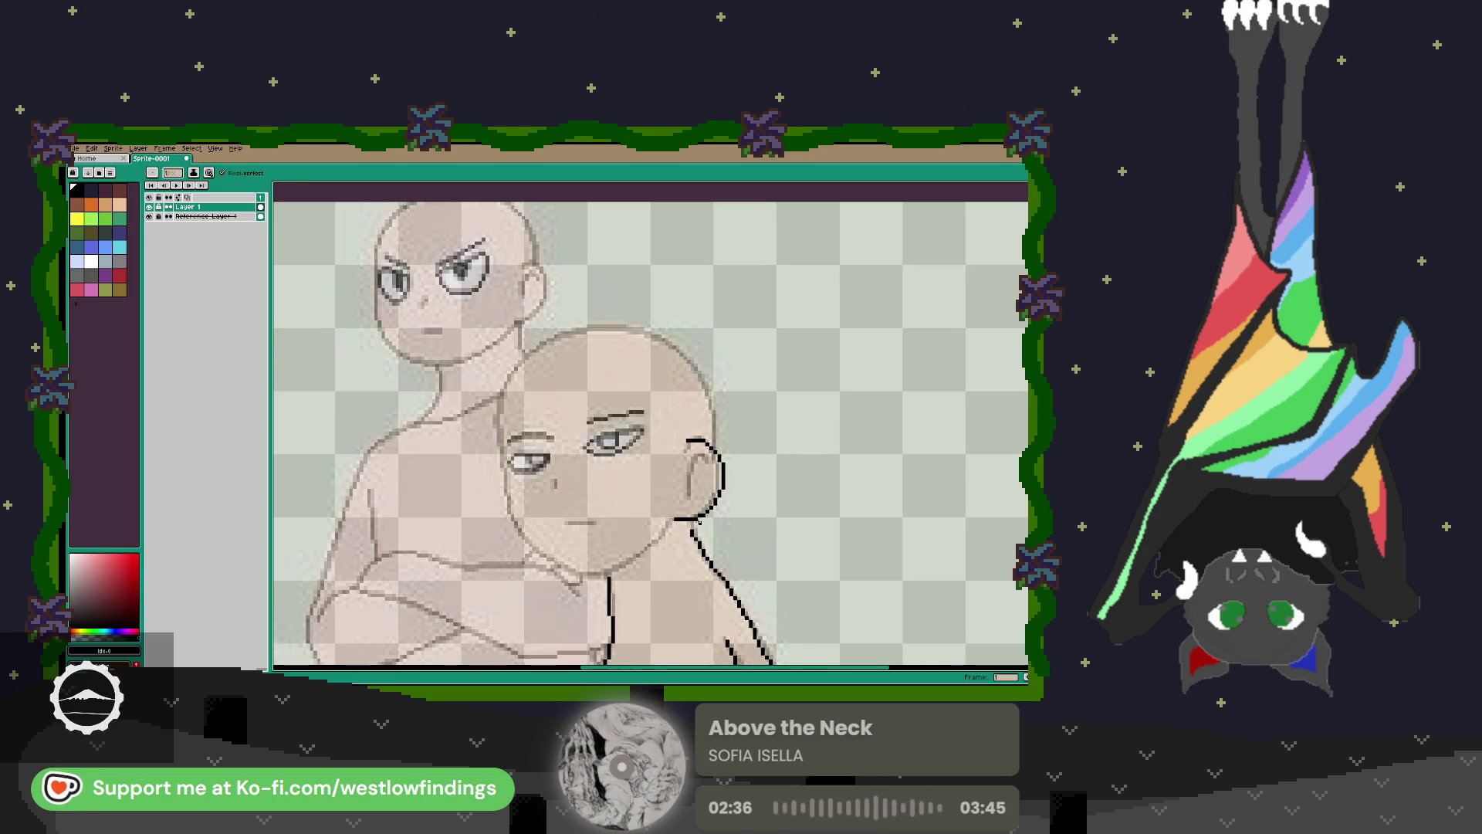
pyautogui.moveTo(499, 452)
pyautogui.mouseDown()
pyautogui.moveTo(522, 538)
pyautogui.moveTo(555, 560)
pyautogui.moveTo(593, 574)
pyautogui.moveTo(675, 521)
pyautogui.mouseUp()
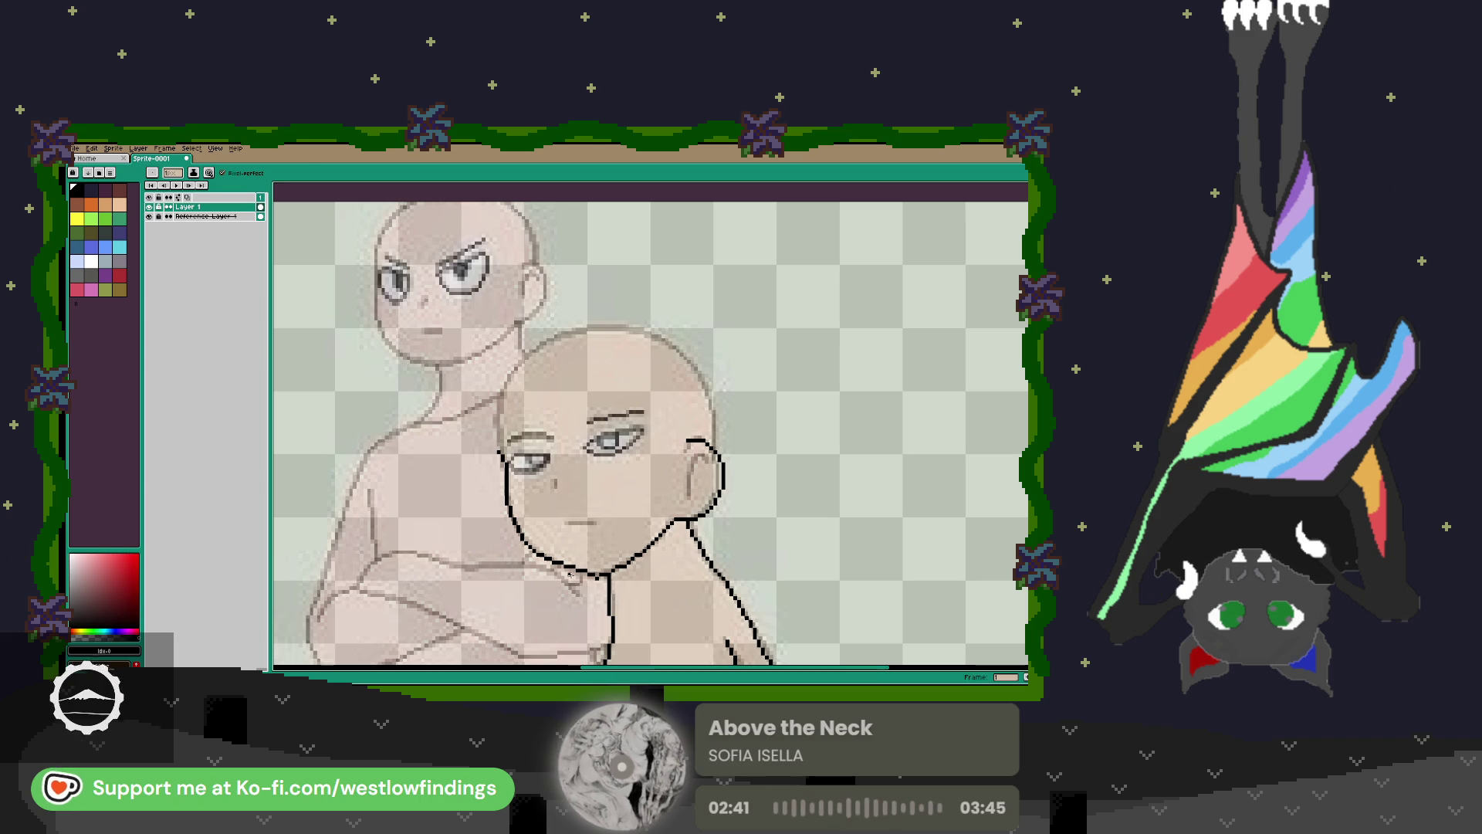
pyautogui.press('e')
pyautogui.moveTo(564, 576)
pyautogui.mouseDown()
pyautogui.moveTo(591, 587)
pyautogui.moveTo(577, 577)
pyautogui.mouseUp()
pyautogui.press('b')
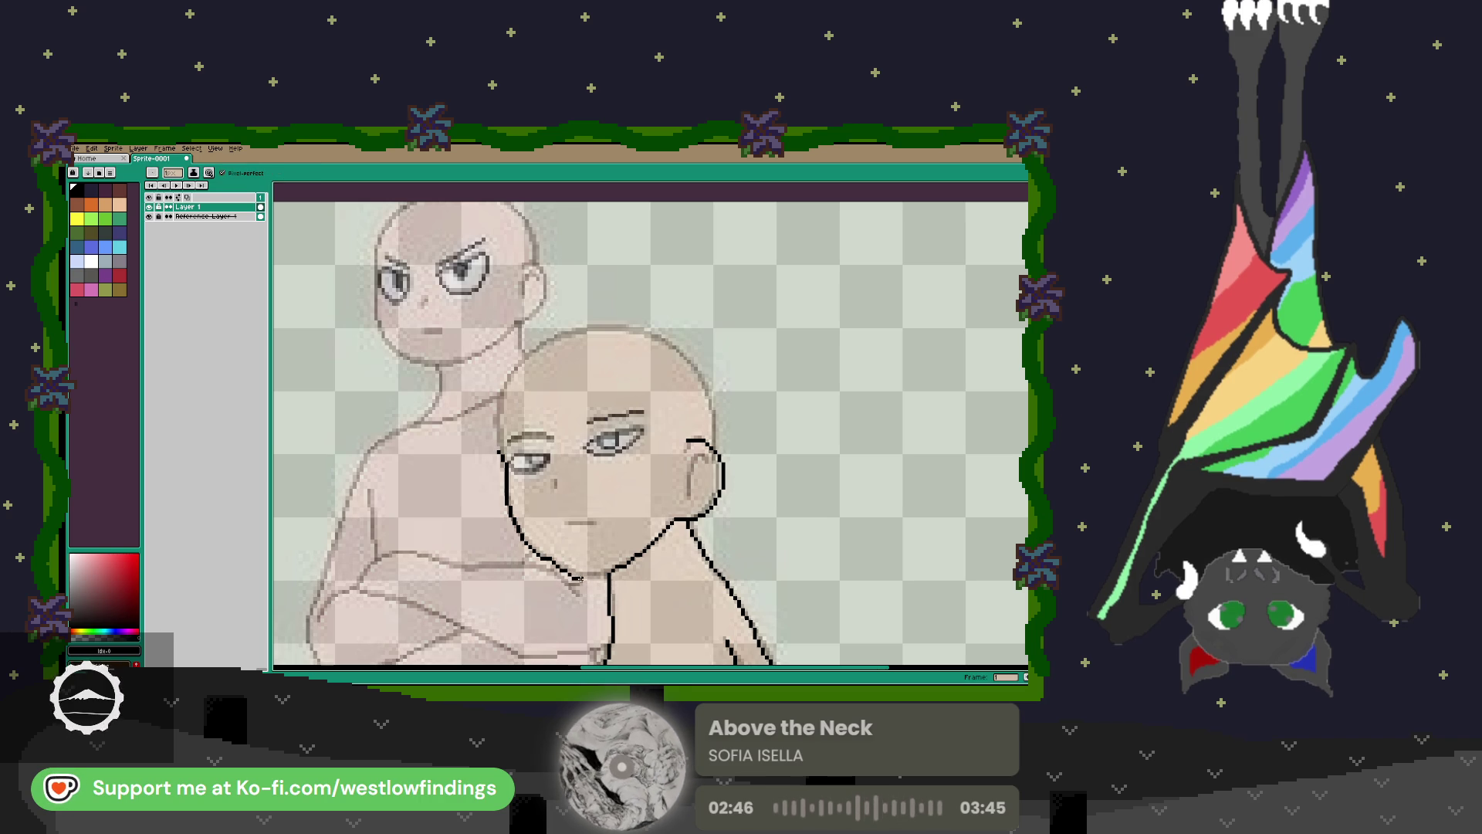
pyautogui.press('e')
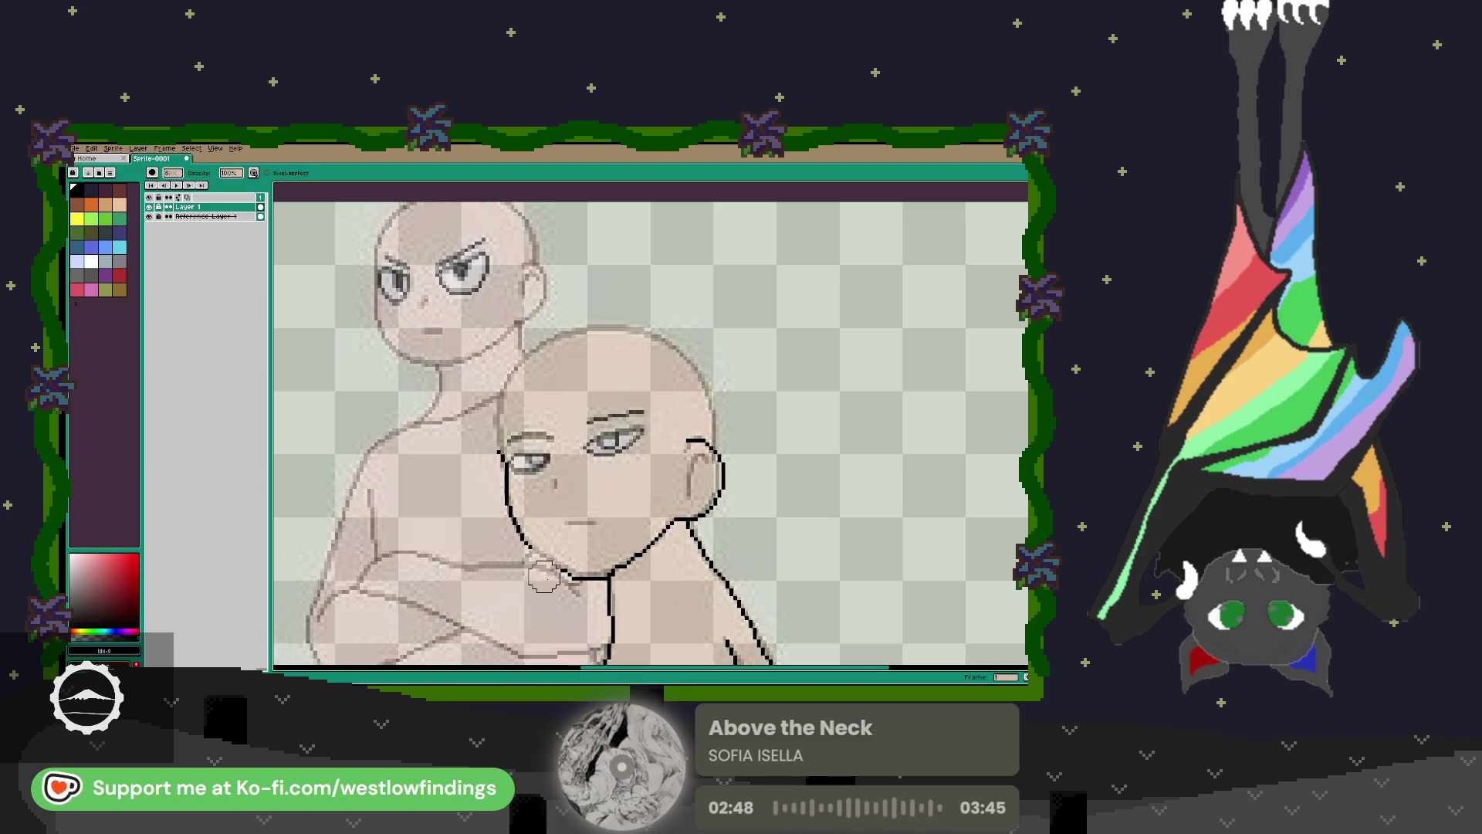
pyautogui.press('b')
pyautogui.moveTo(545, 557); pyautogui.dragTo(563, 569)
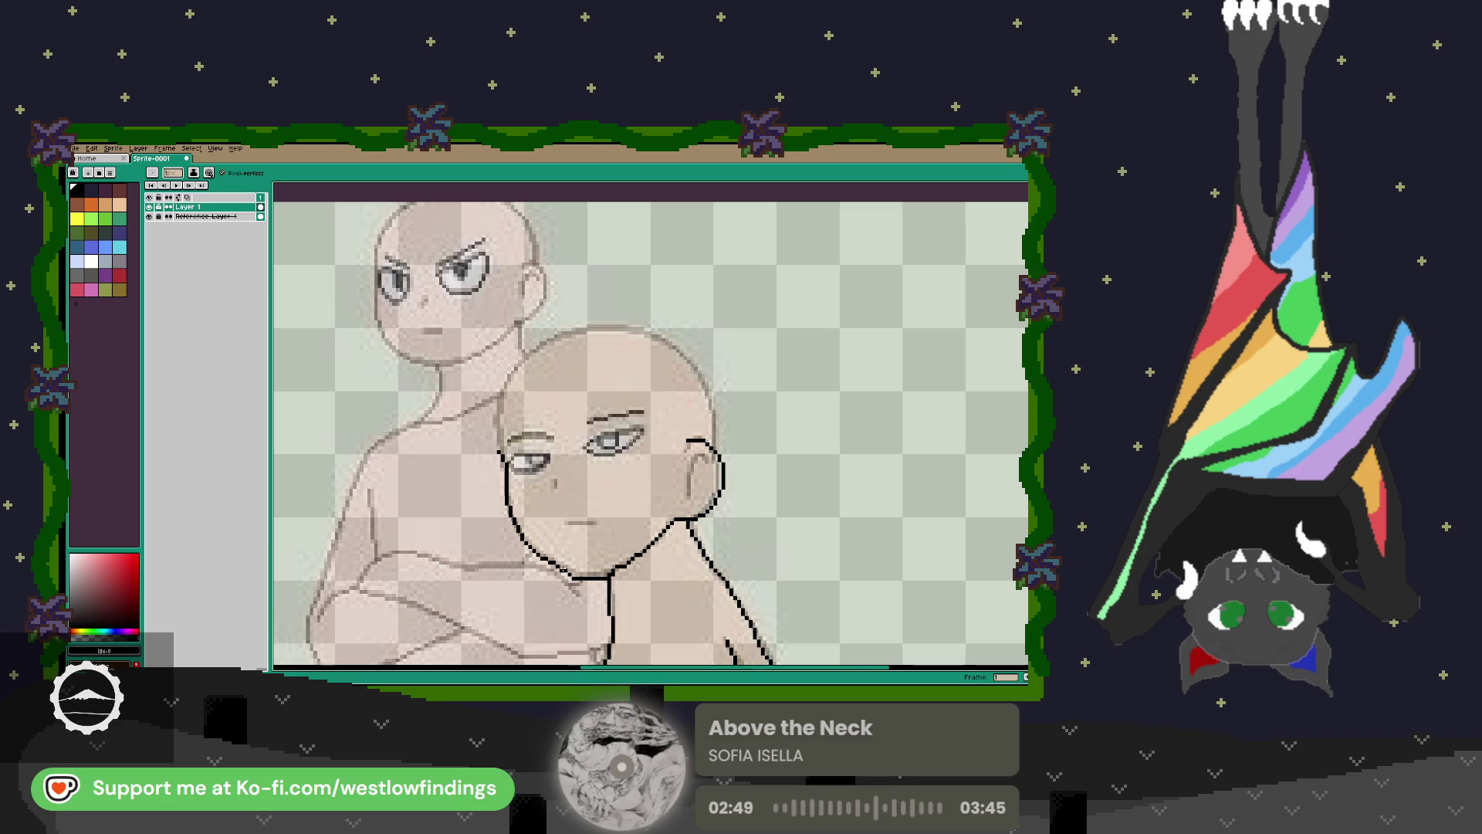
# Trace the skull outline, draw the nose line and darken both eyelid lines.
pyautogui.moveTo(498, 451)
pyautogui.mouseDown()
pyautogui.moveTo(500, 392)
pyautogui.moveTo(593, 321)
pyautogui.moveTo(683, 357)
pyautogui.moveTo(716, 447)
pyautogui.mouseUp()
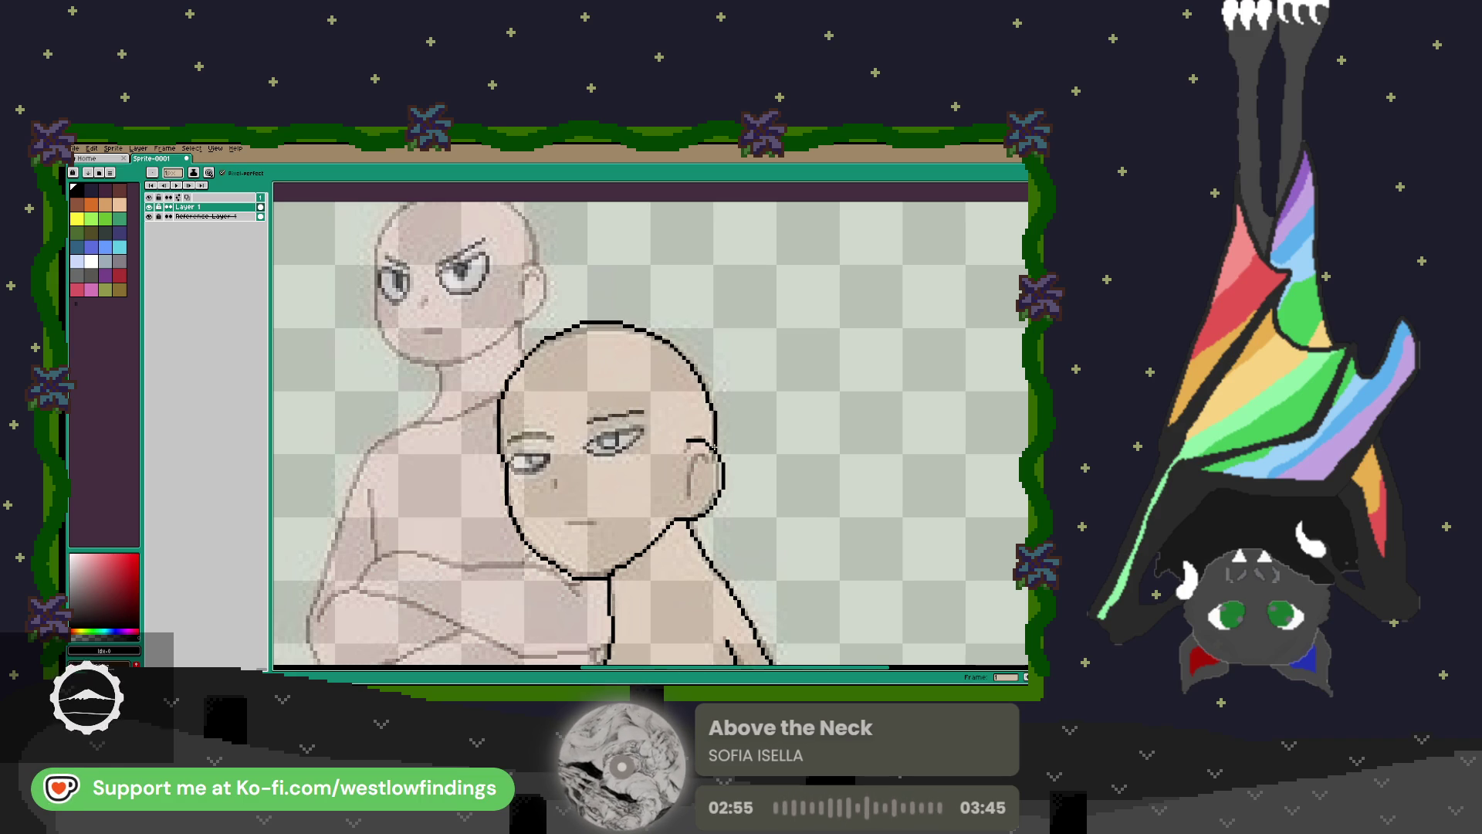
pyautogui.moveTo(556, 480)
pyautogui.mouseDown()
pyautogui.moveTo(553, 501)
pyautogui.moveTo(596, 528)
pyautogui.moveTo(659, 492)
pyautogui.mouseUp()
pyautogui.scroll(-3, 626, 533)
pyautogui.scroll(3, 659, 526)
pyautogui.scroll(-3, 681, 512)
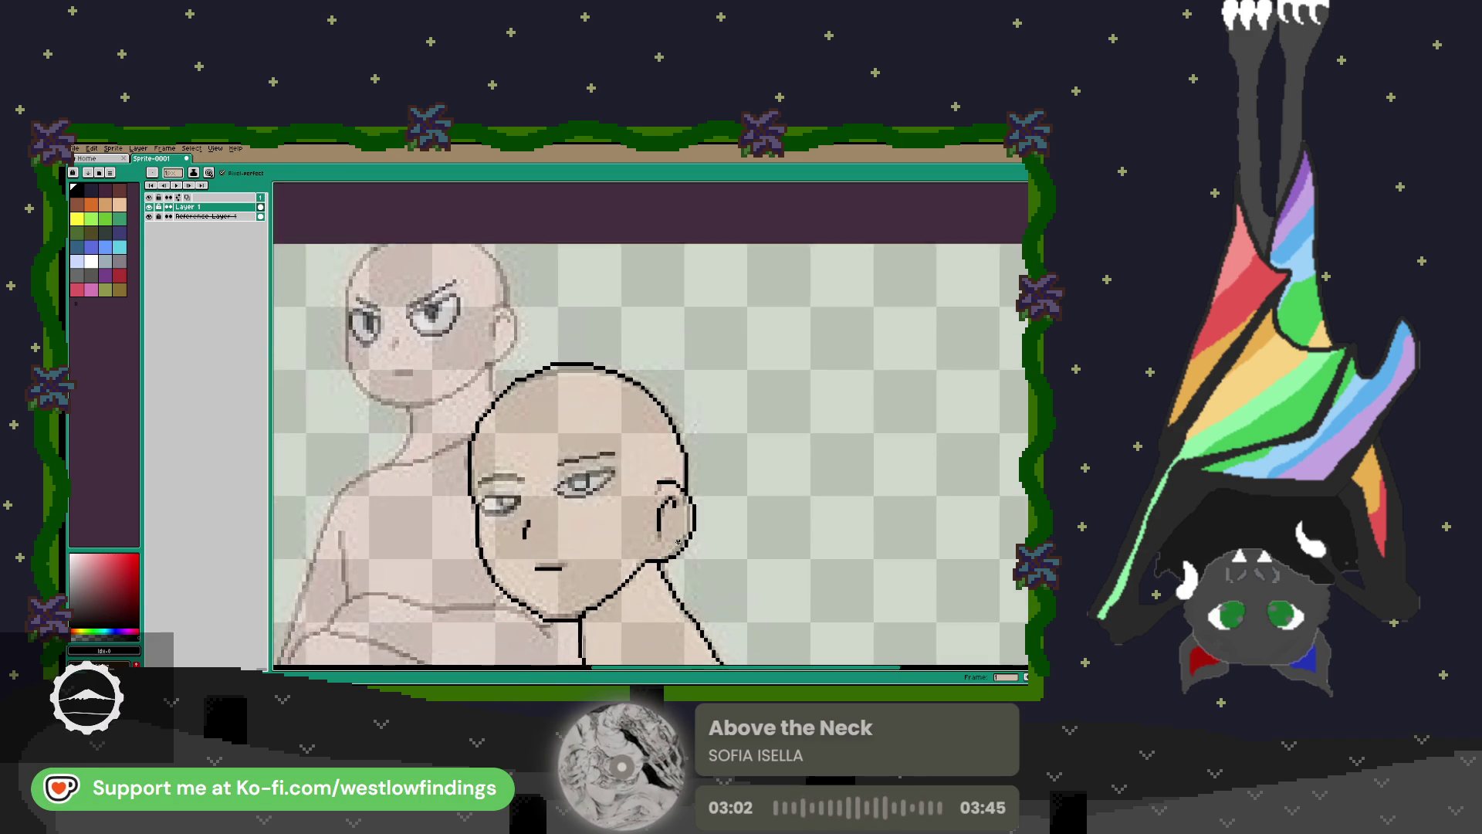
pyautogui.scroll(2, 580, 334)
pyautogui.scroll(2, 579, 334)
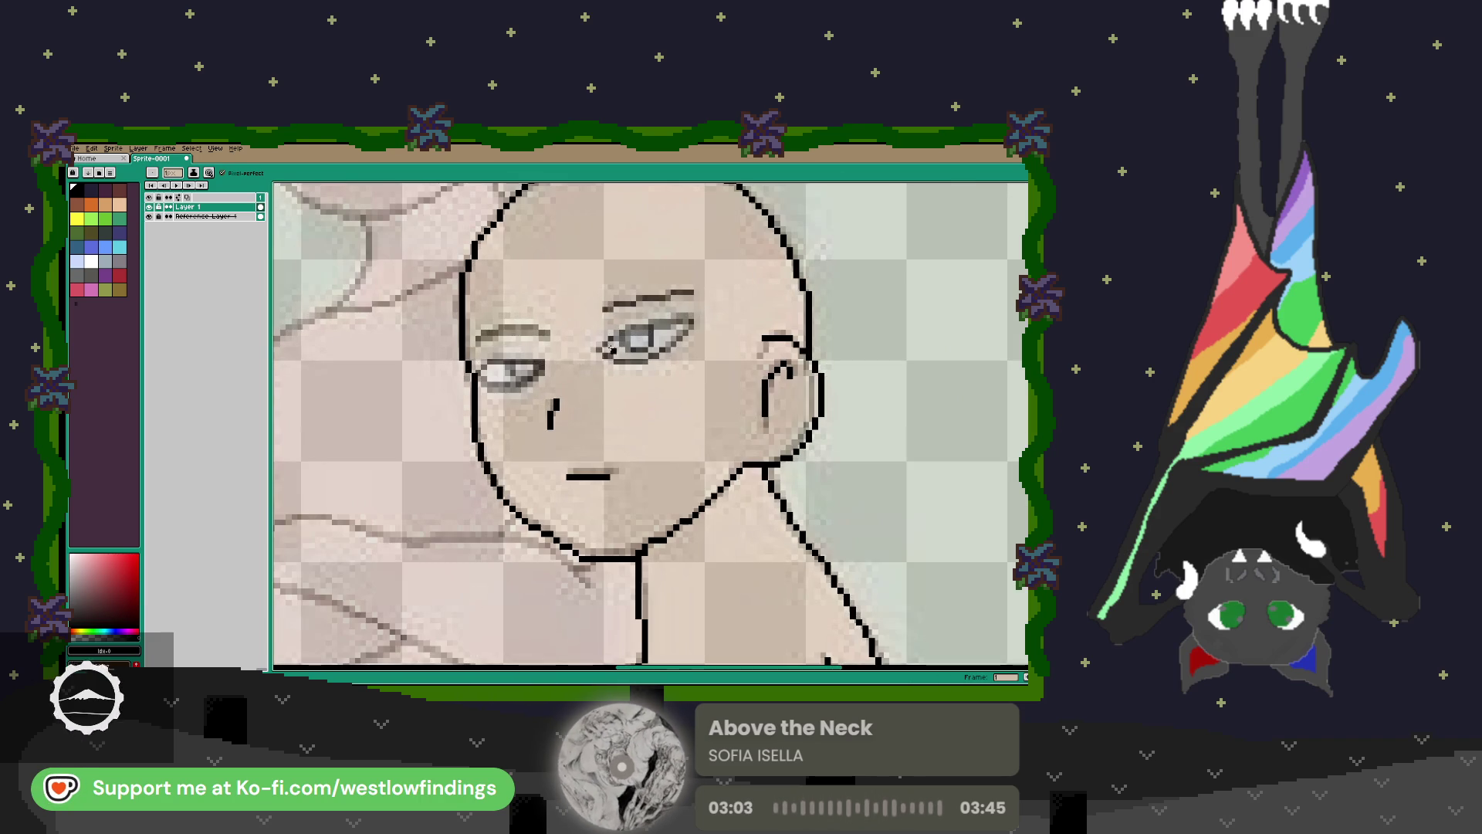
pyautogui.moveTo(627, 332); pyautogui.dragTo(698, 319)
pyautogui.moveTo(496, 364)
pyautogui.mouseDown()
pyautogui.moveTo(539, 361)
pyautogui.moveTo(484, 374)
pyautogui.moveTo(546, 340)
pyautogui.mouseUp()
pyautogui.scroll(-4, 796, 489)
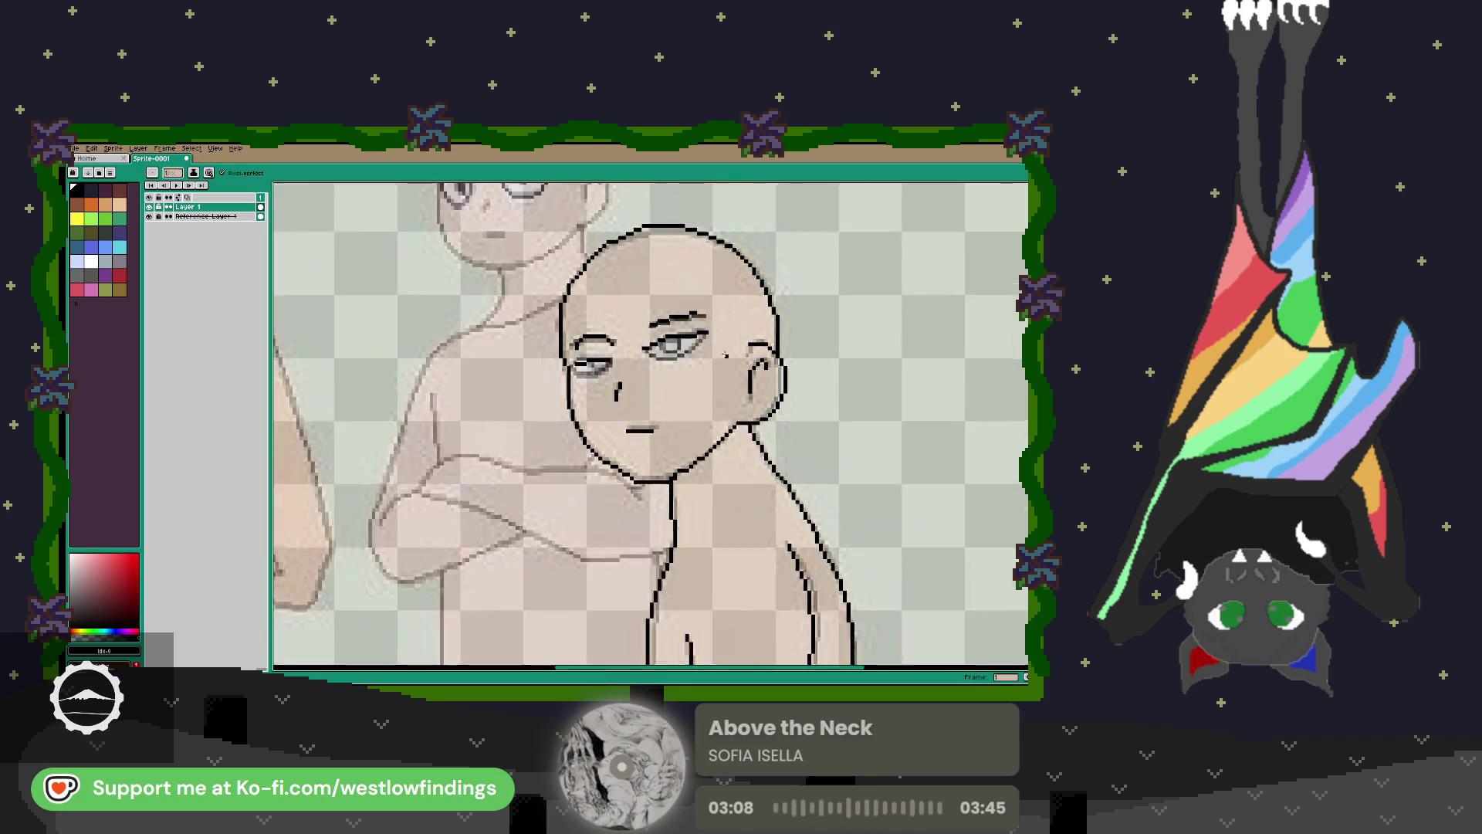
pyautogui.moveTo(796, 488); pyautogui.dragTo(615, 430)
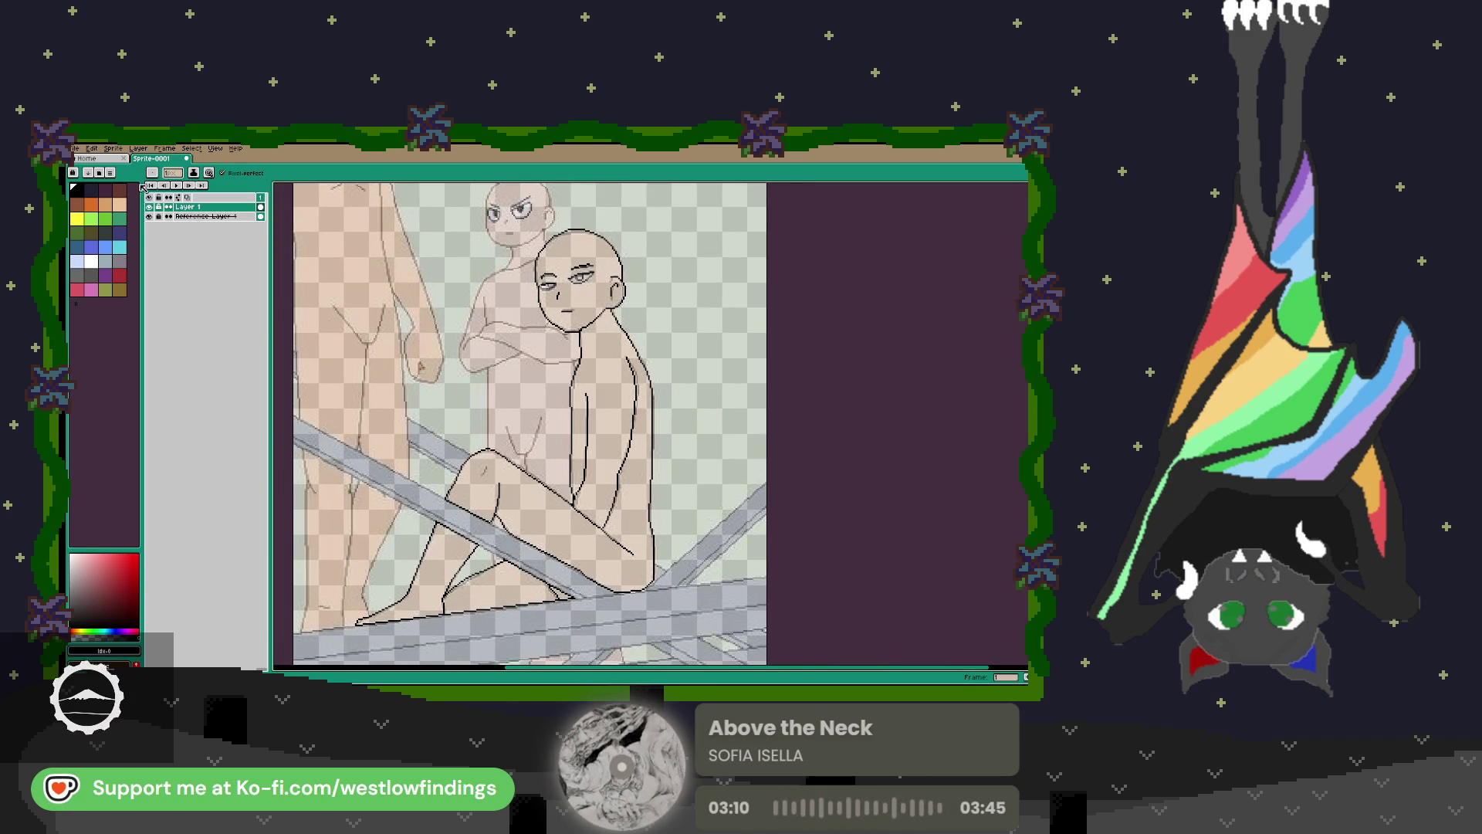
# Load the West palette preset.
pyautogui.click(99, 172)
pyautogui.click(163, 249)
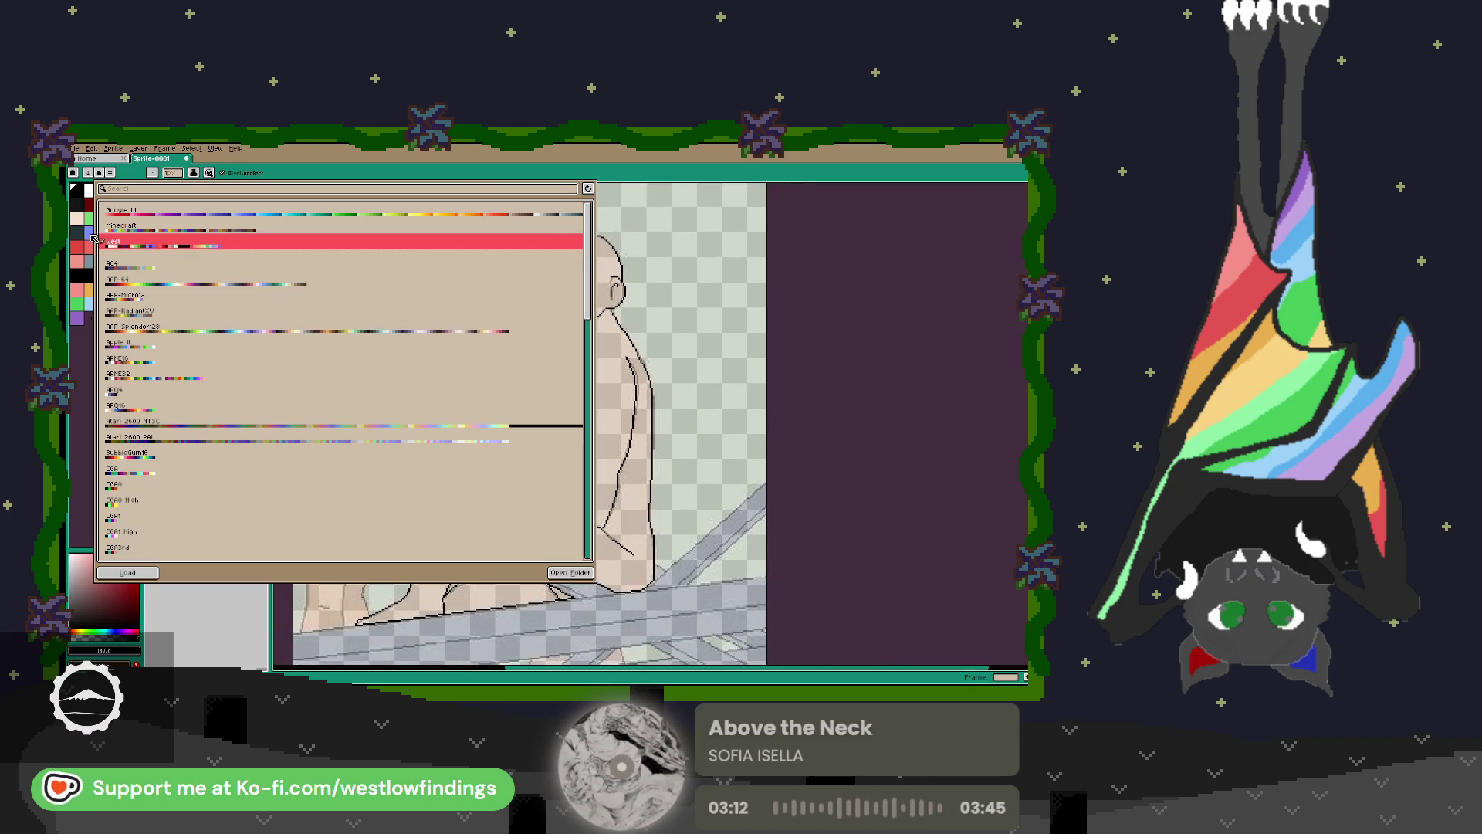
pyautogui.click(99, 172)
# Bucket-fill the body, head, shin and foot with light skin colour, then hide the reference.
pyautogui.press('g')
pyautogui.click(610, 463)
pyautogui.click(577, 296)
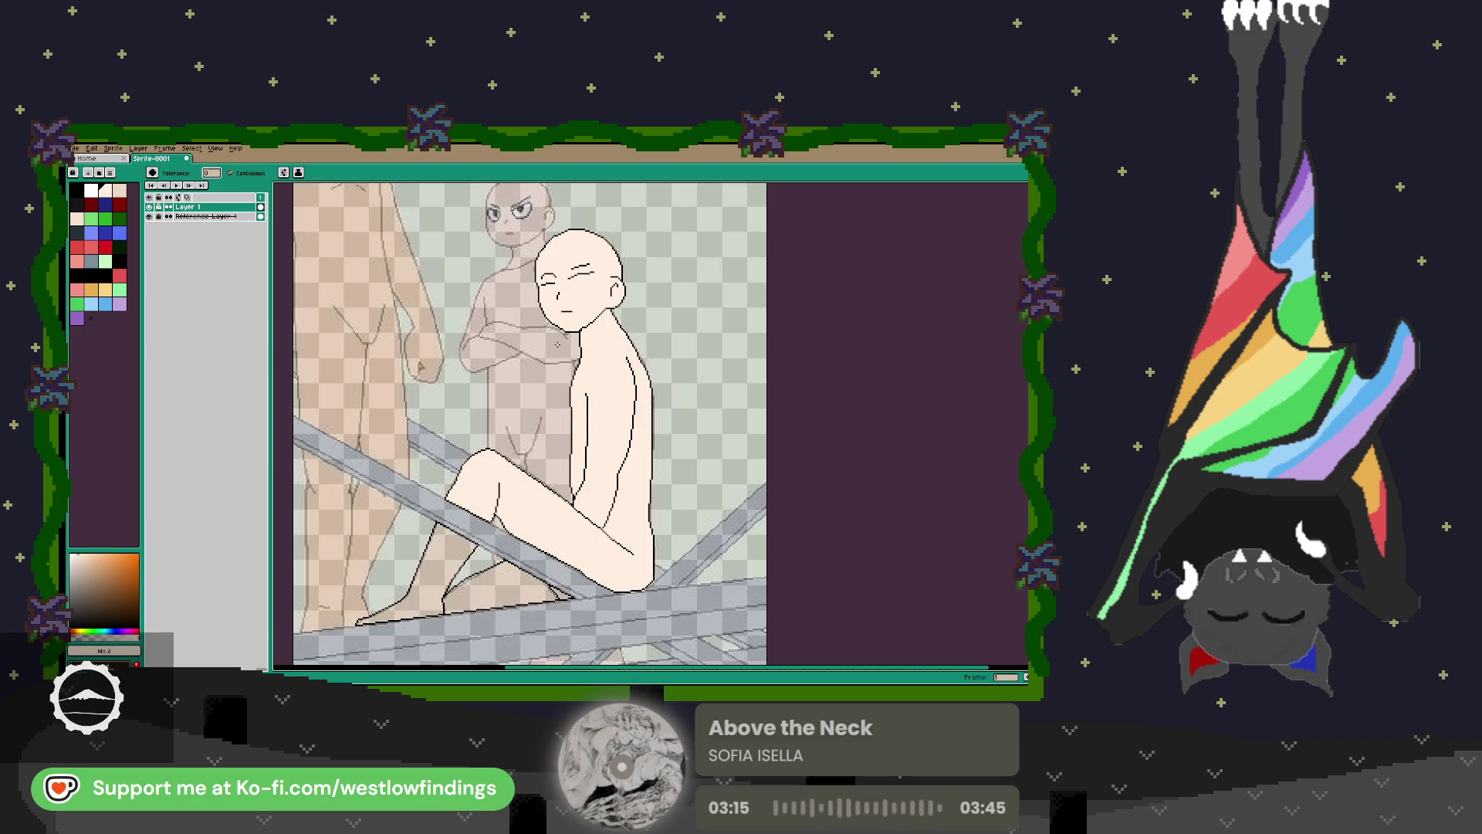
pyautogui.click(410, 579)
pyautogui.click(494, 591)
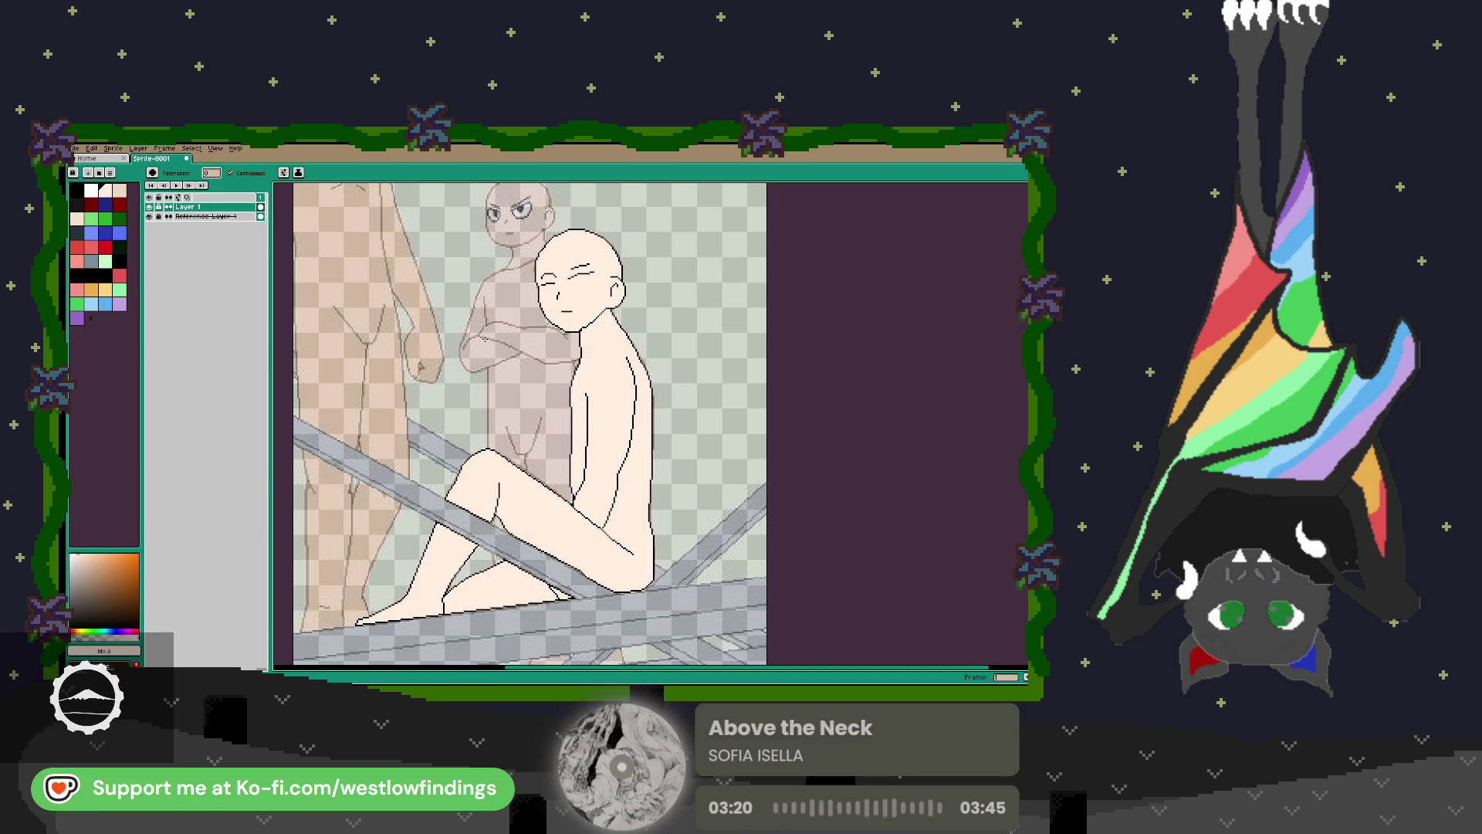
pyautogui.click(150, 217)
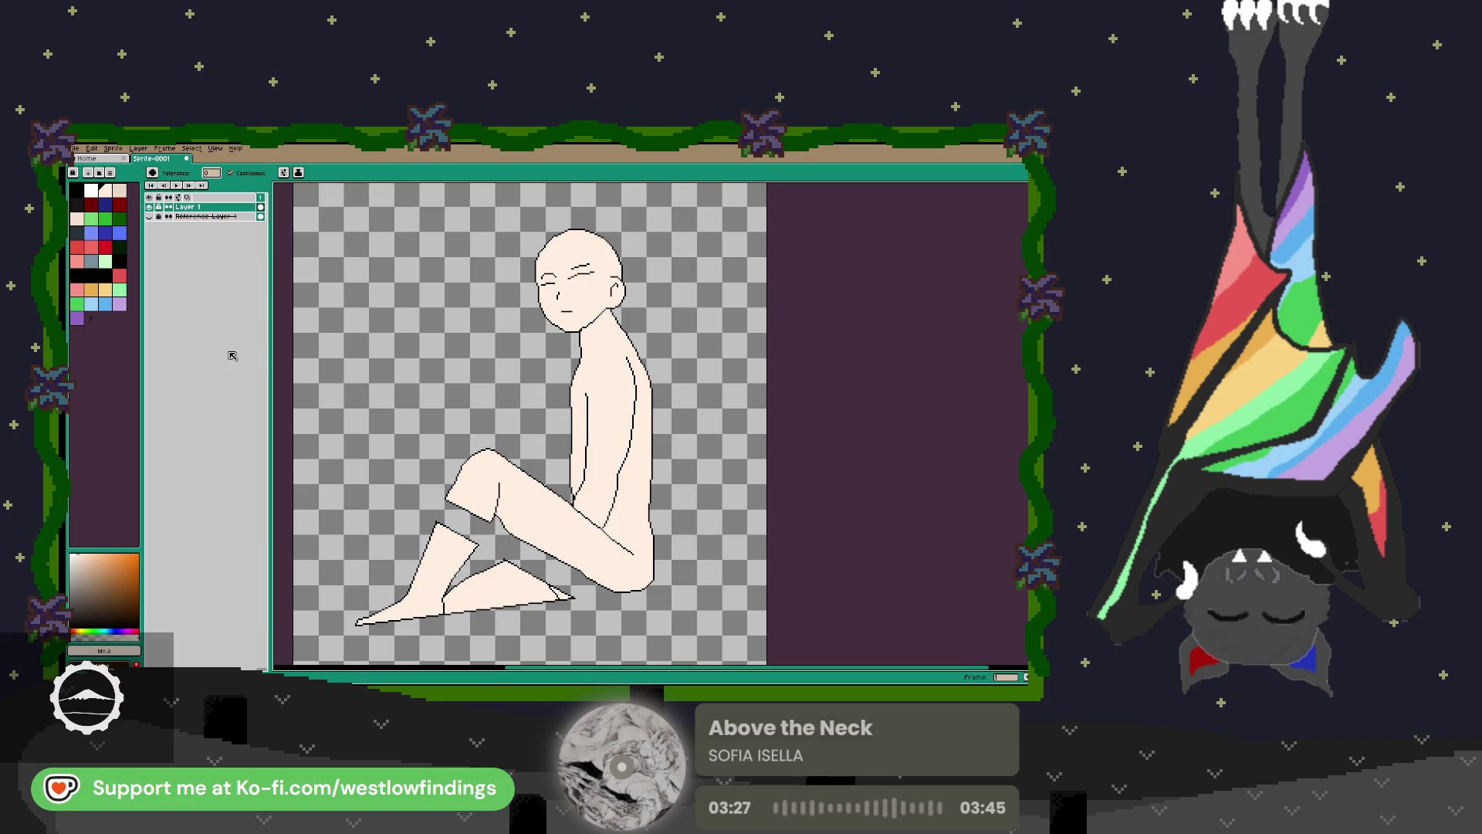
# Pick the light peach colour, magic-wand select the whole figure, then deselect.
pyautogui.click(120, 189)
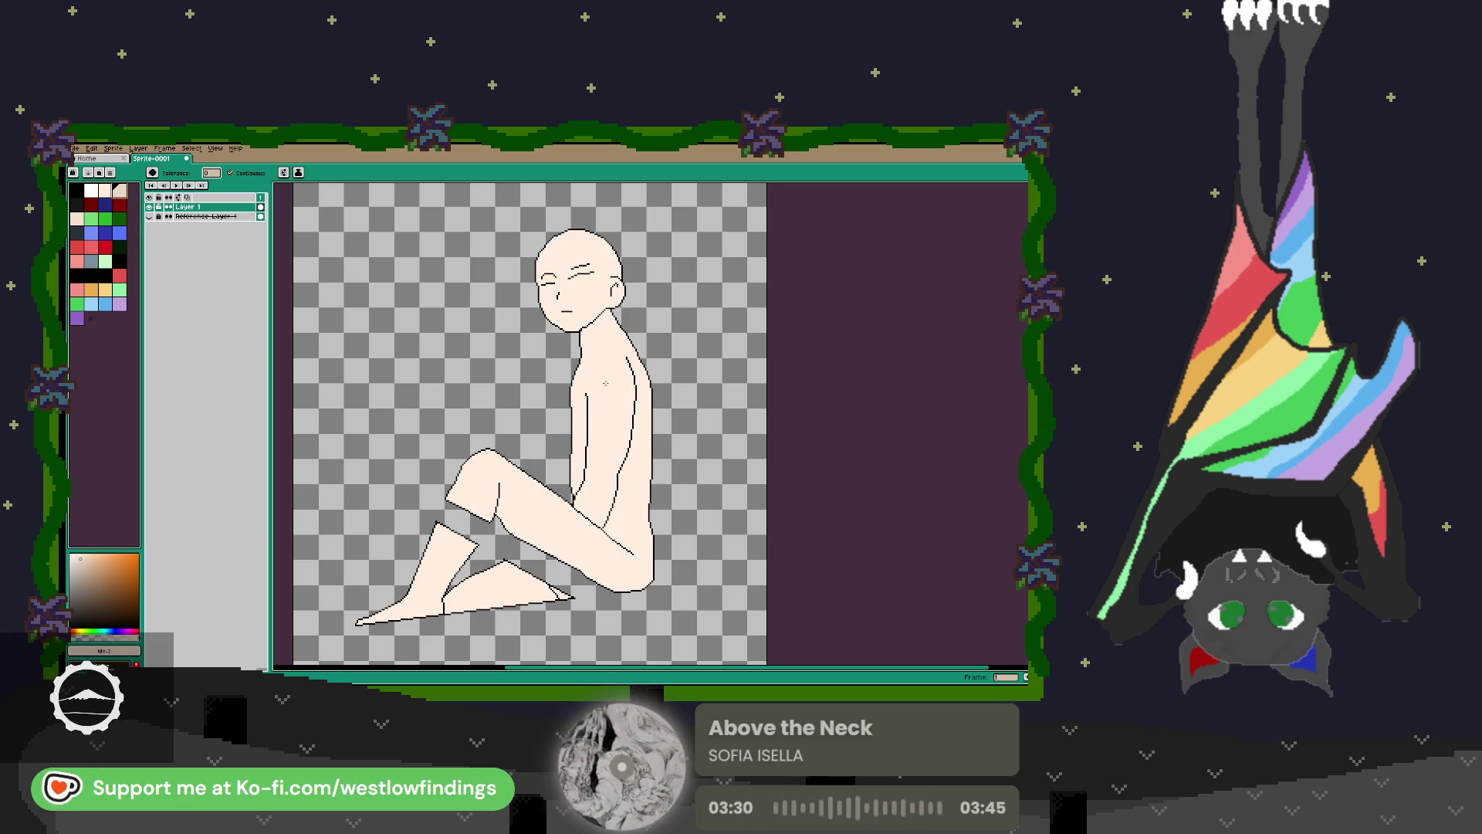
pyautogui.press('w')
pyautogui.click(651, 392)
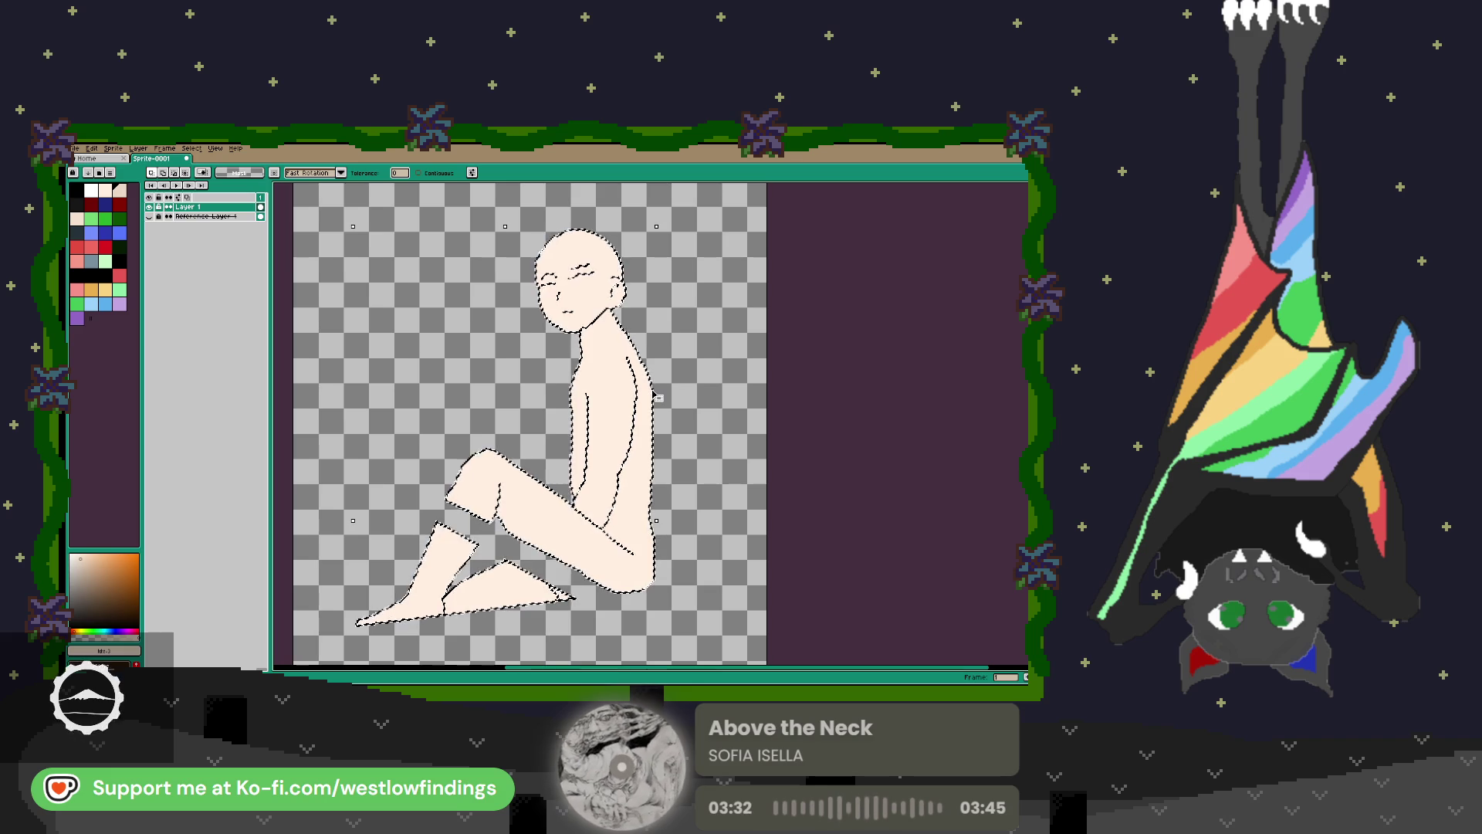
pyautogui.click(816, 399)
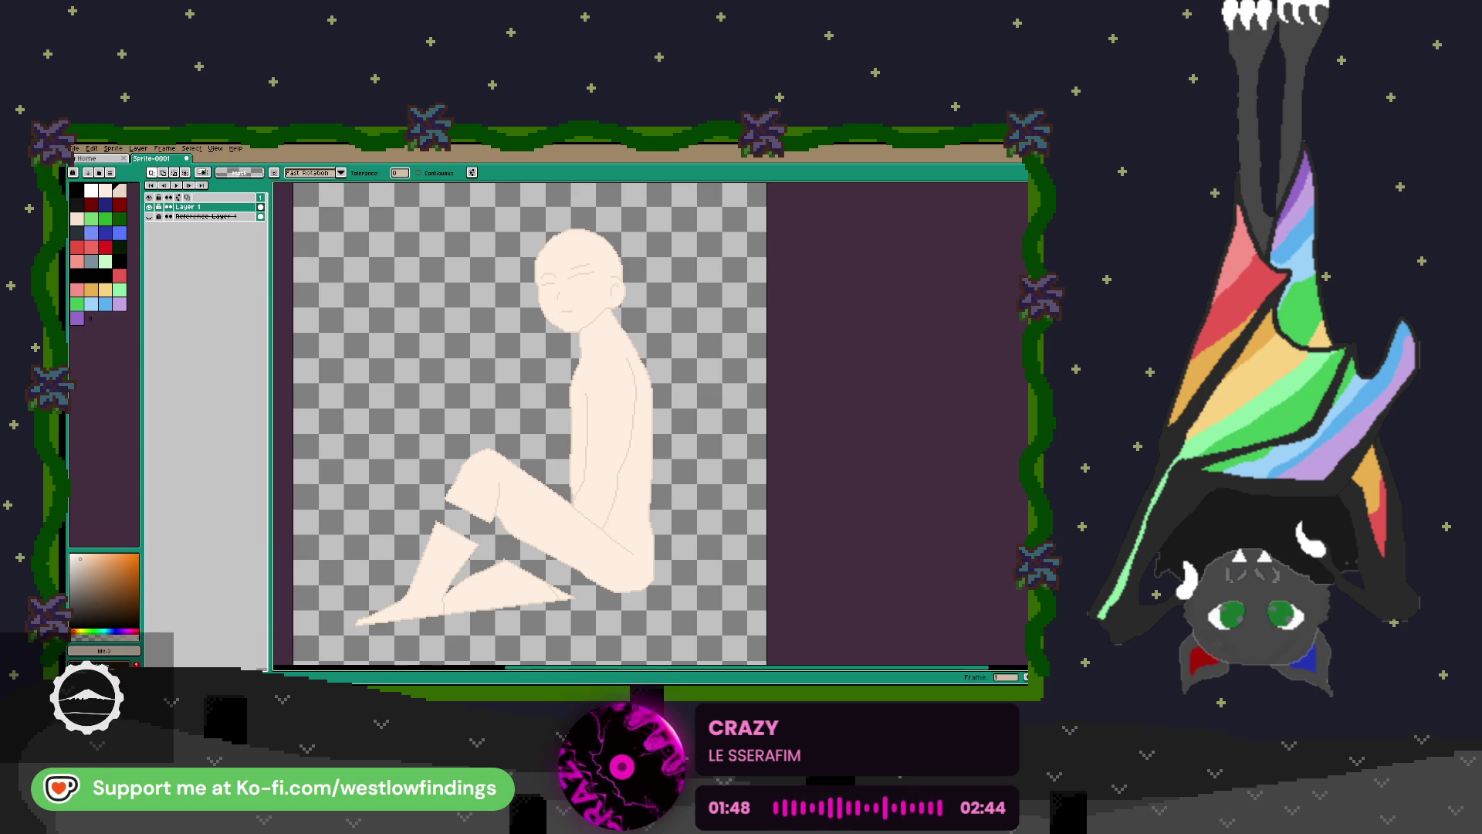
# Erase the leftover leg sketch lines below the figure's feet.
pyautogui.scroll(-2, 705, 476)
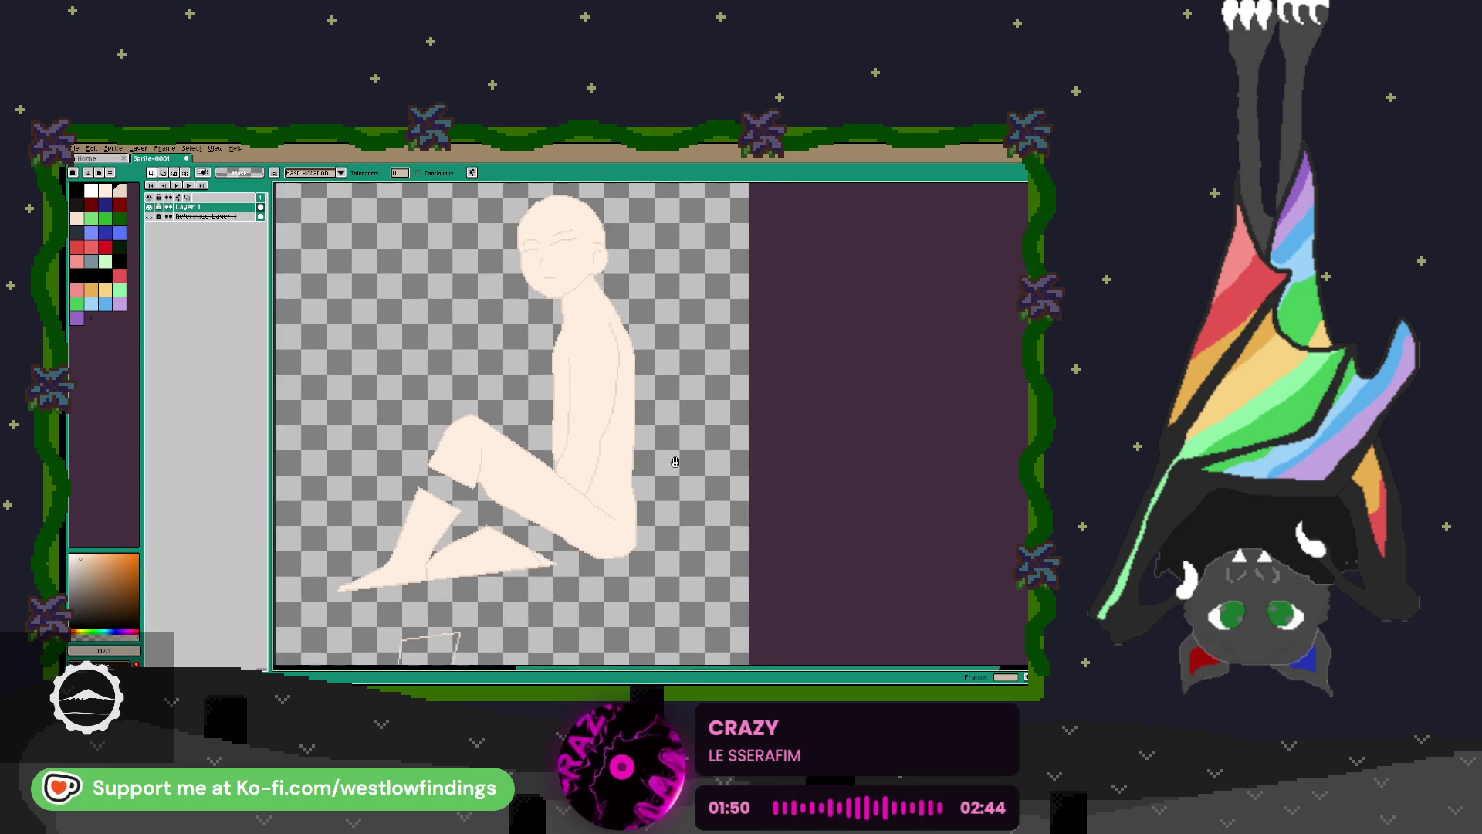
pyautogui.scroll(-2, 856, 486)
pyautogui.scroll(4, 594, 536)
pyautogui.press('b')
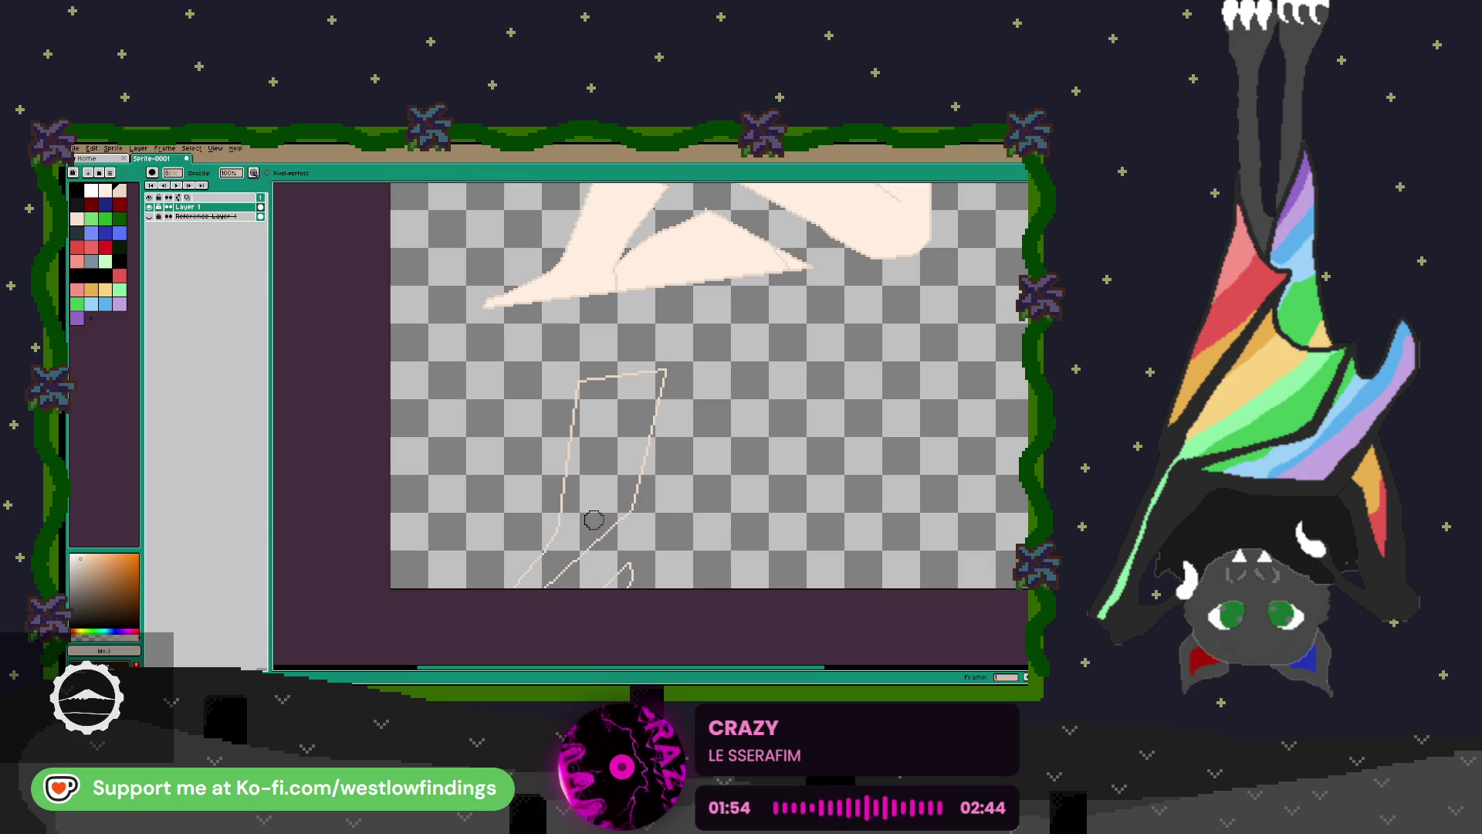
pyautogui.moveTo(608, 522)
pyautogui.mouseDown()
pyautogui.moveTo(656, 370)
pyautogui.moveTo(575, 379)
pyautogui.moveTo(568, 435)
pyautogui.mouseUp()
pyautogui.moveTo(516, 574)
pyautogui.mouseDown()
pyautogui.moveTo(635, 516)
pyautogui.moveTo(583, 596)
pyautogui.mouseUp()
pyautogui.scroll(-2, 629, 523)
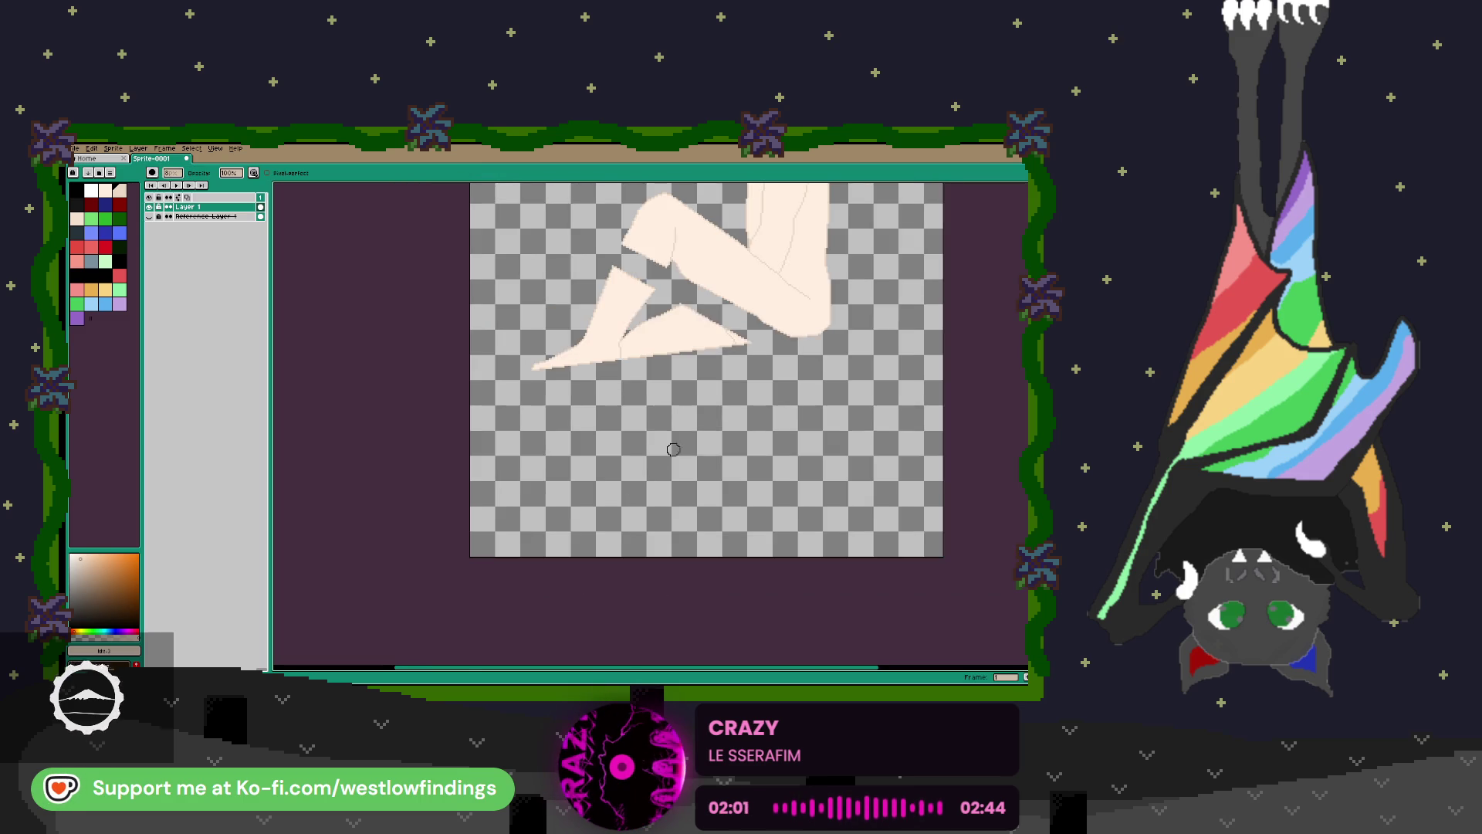
pyautogui.scroll(-1, 609, 519)
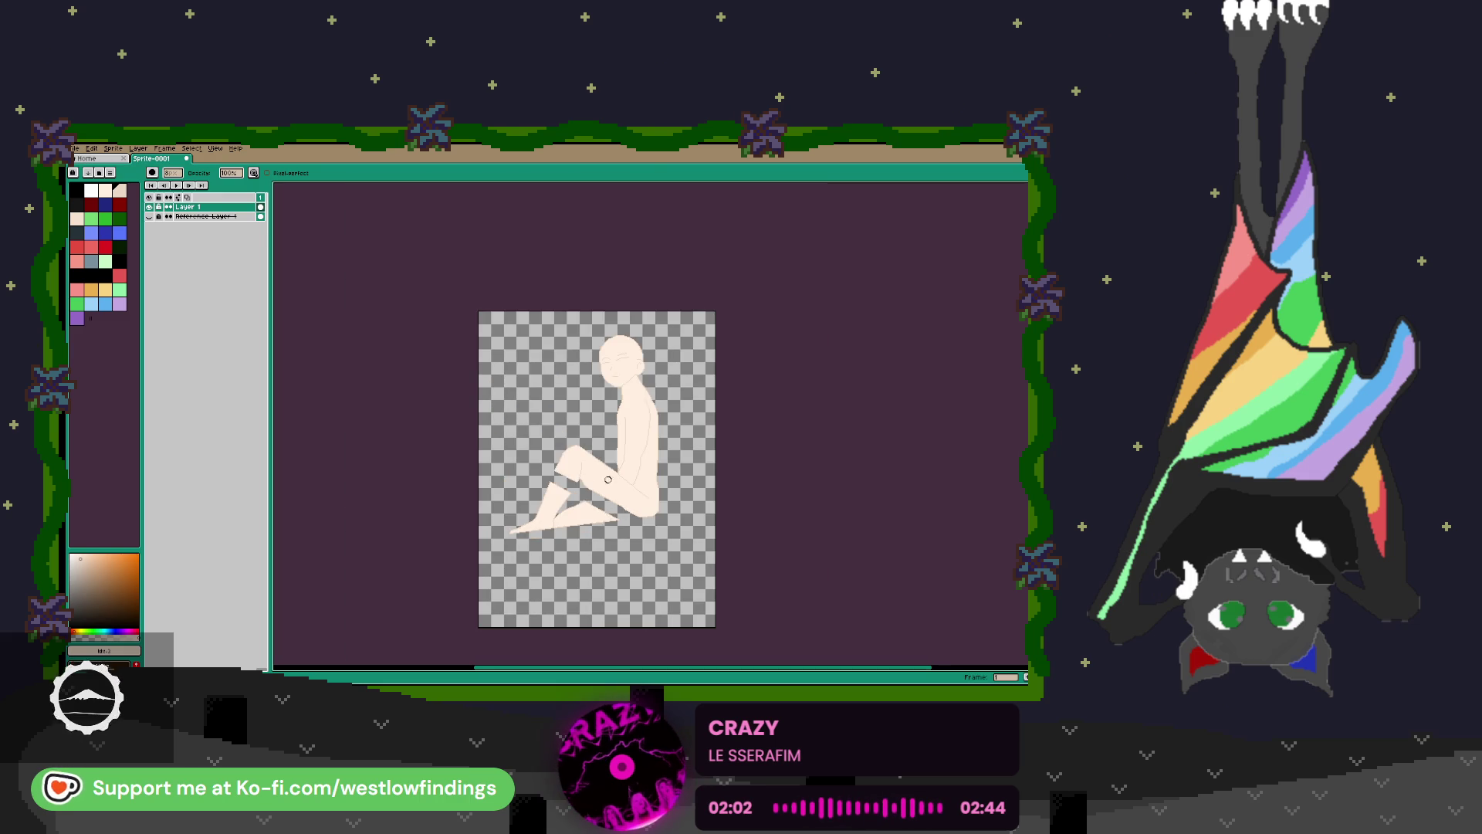
pyautogui.scroll(1, 605, 463)
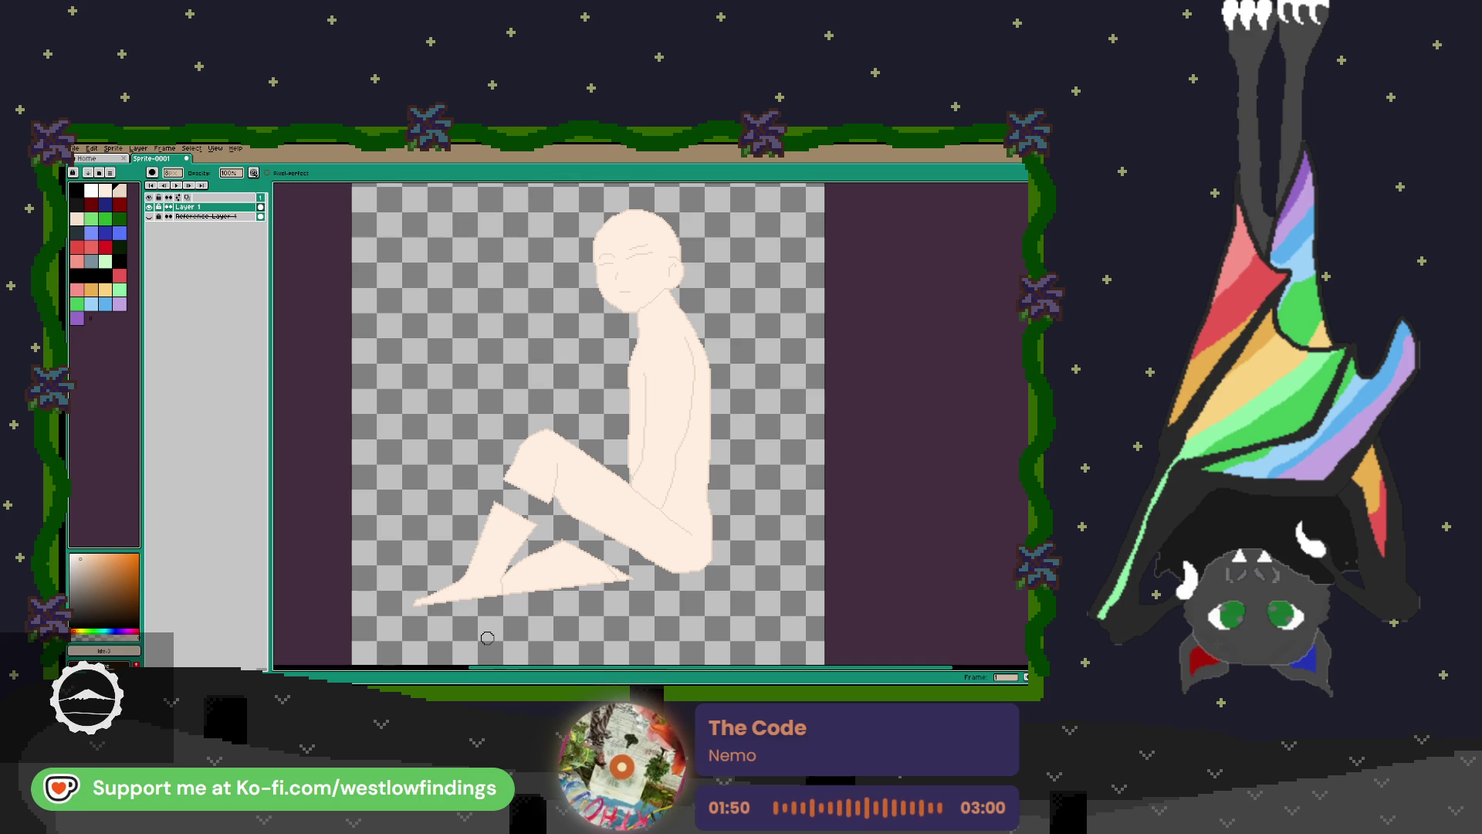
# Open Layer 1's properties to rename it.
pyautogui.doubleClick(193, 207)
# Rename the layer to 'Skin' and add a new layer above it.
pyautogui.write('Sk')
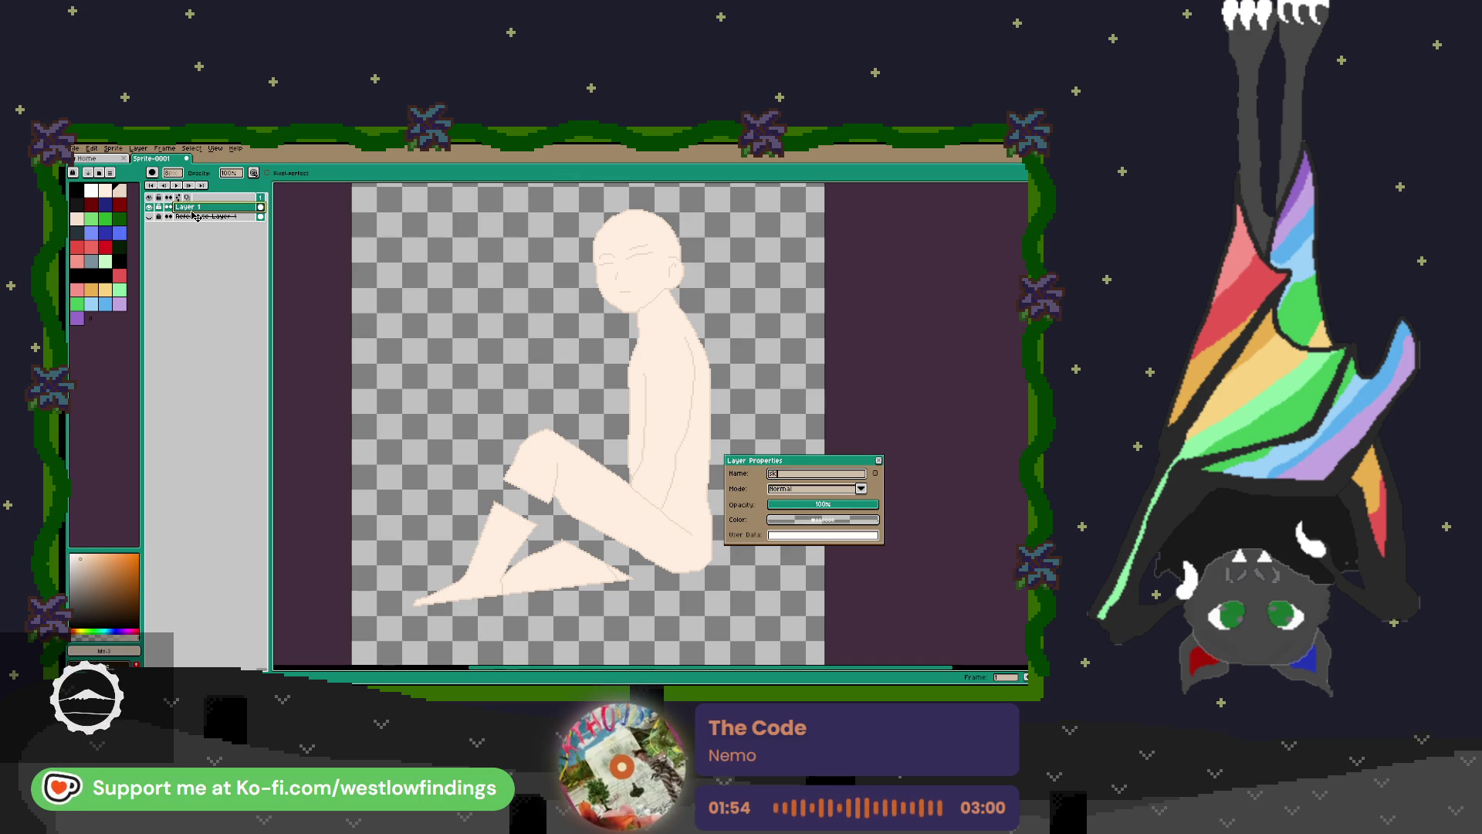
pyautogui.write('in')
pyautogui.press('Return')
pyautogui.hotkey('shift', 'n')
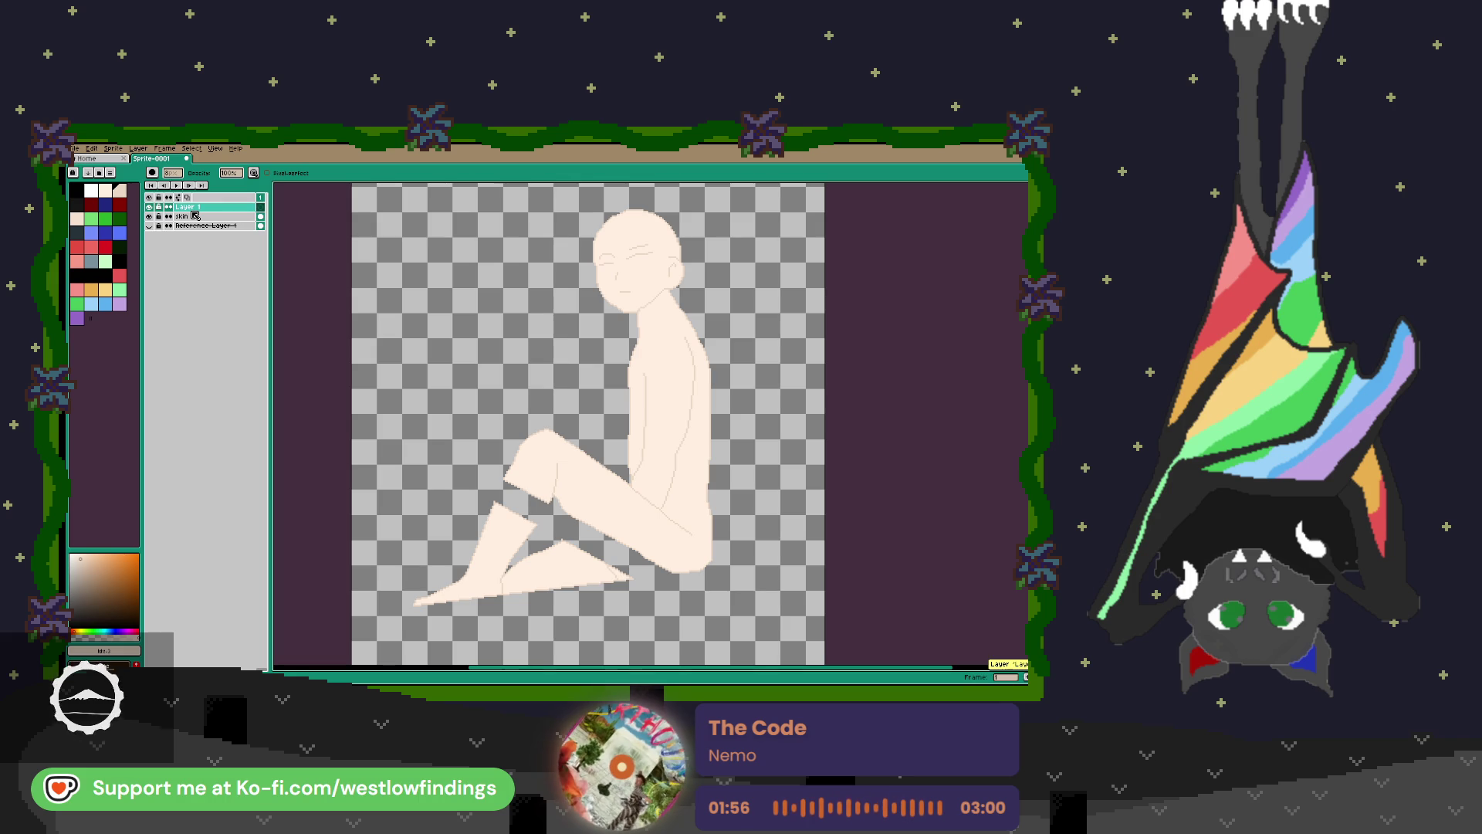
# Choose dark red as the drawing colour and place a first pixel at the neck.
pyautogui.click(119, 204)
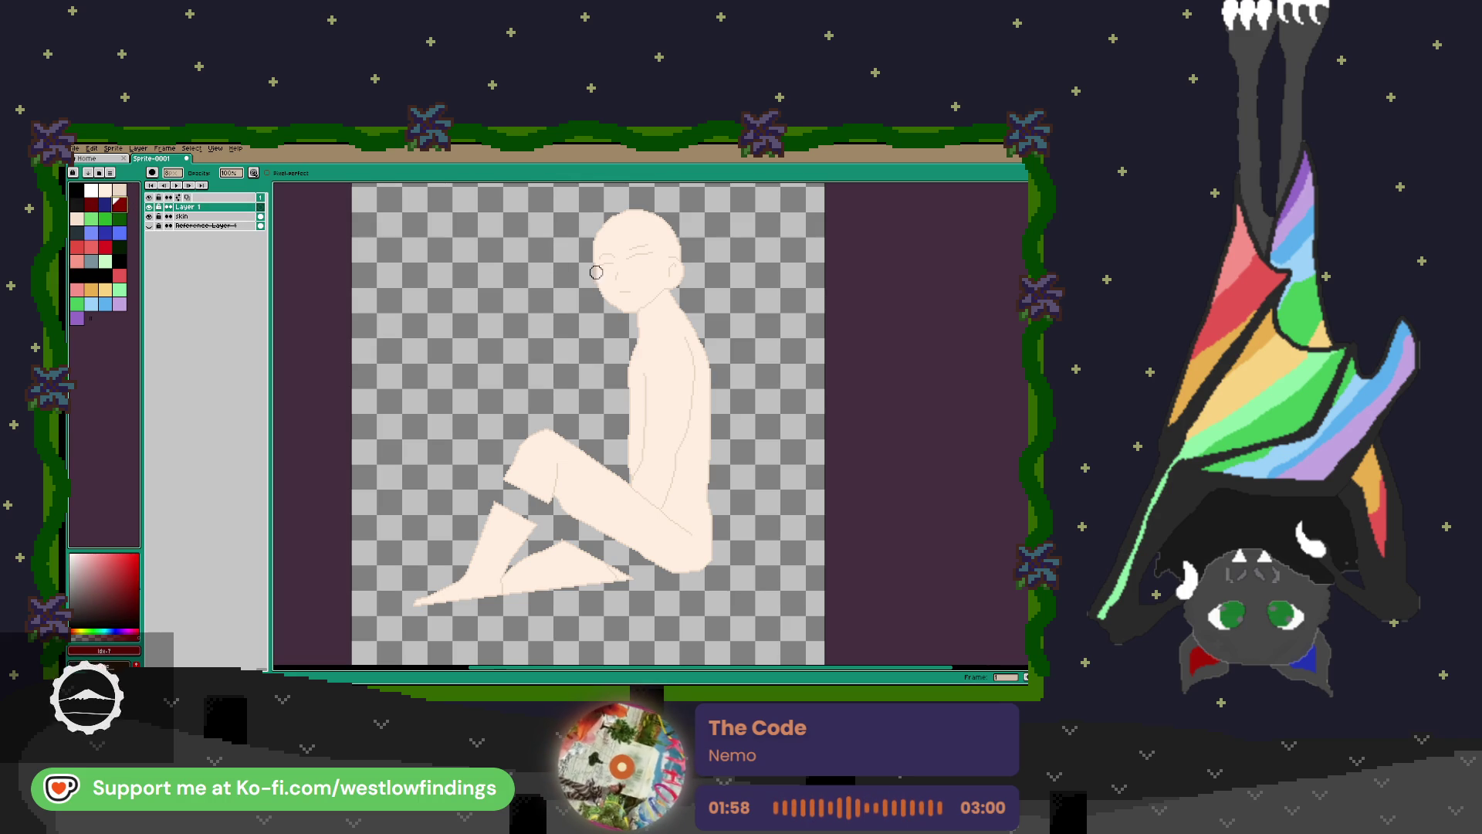
pyautogui.scroll(1, 674, 291)
pyautogui.scroll(1, 673, 291)
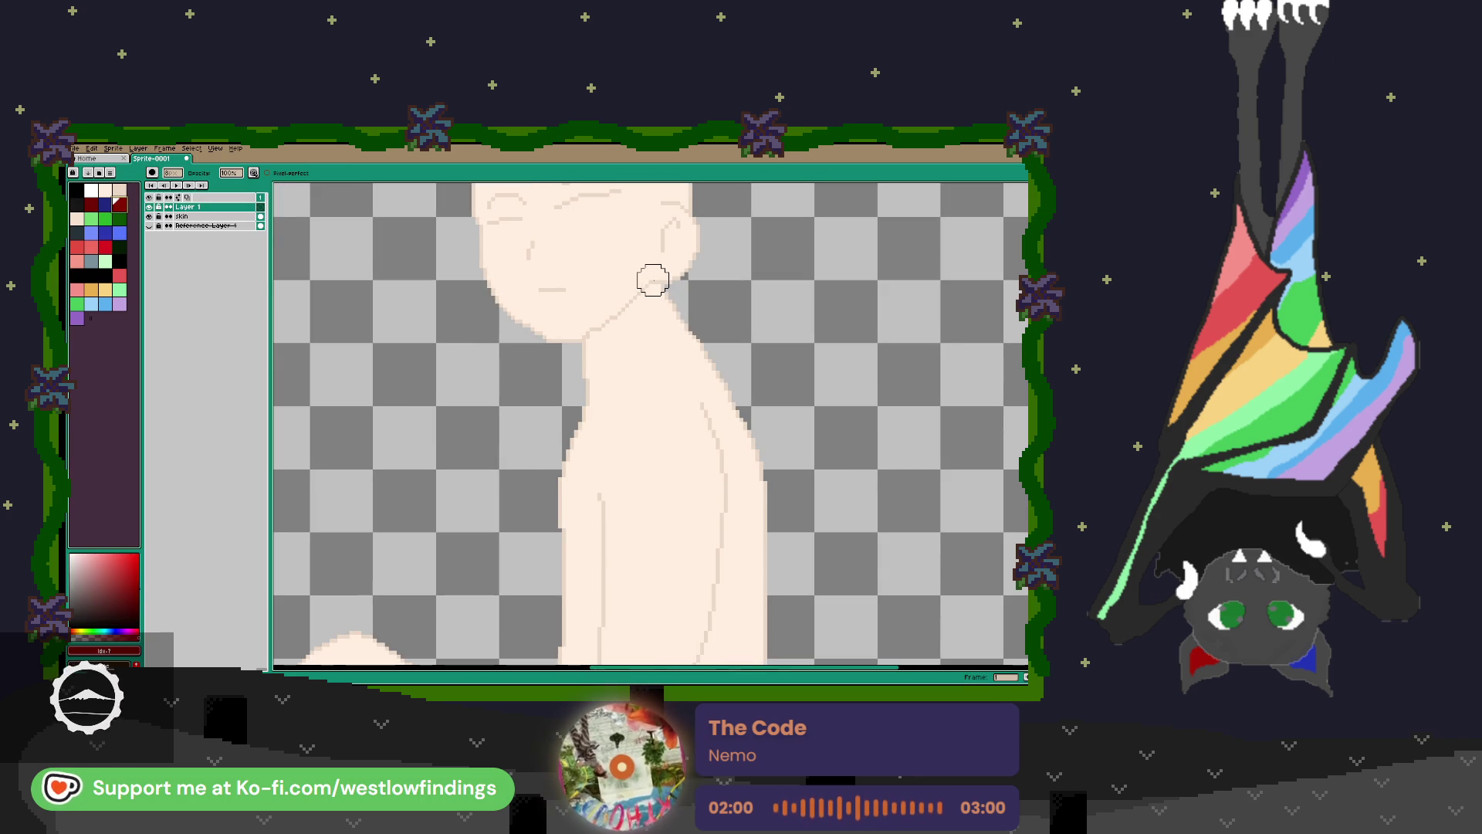
pyautogui.scroll(-1, 644, 318)
pyautogui.scroll(2, 649, 313)
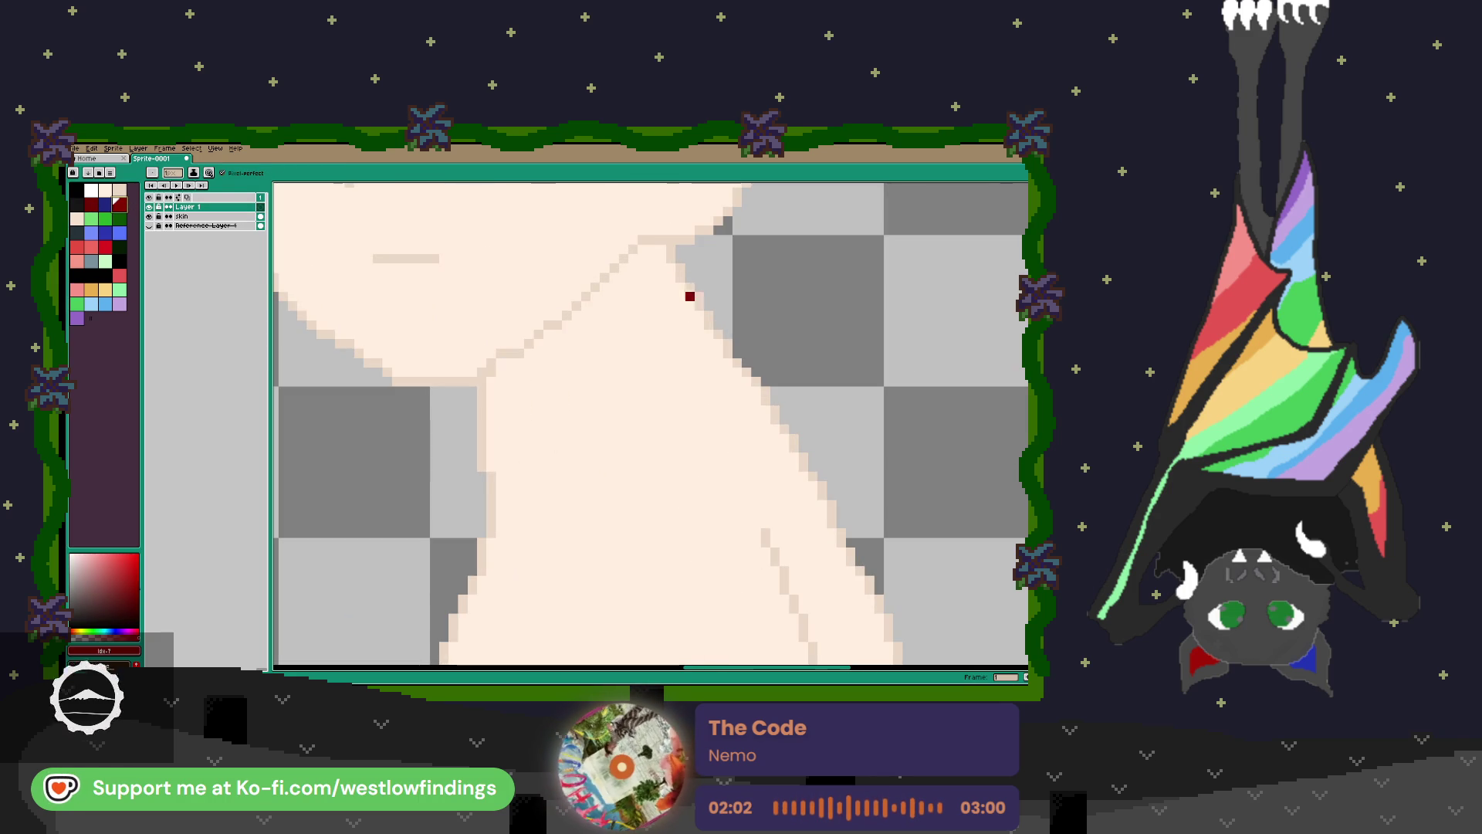
pyautogui.click(690, 268)
# Draw and close the dark red turtleneck collar outline around the neck.
pyautogui.moveTo(699, 277)
pyautogui.mouseDown()
pyautogui.moveTo(664, 330)
pyautogui.moveTo(529, 398)
pyautogui.moveTo(472, 400)
pyautogui.moveTo(477, 518)
pyautogui.moveTo(505, 533)
pyautogui.moveTo(570, 511)
pyautogui.moveTo(675, 447)
pyautogui.moveTo(746, 351)
pyautogui.mouseUp()
pyautogui.moveTo(718, 290); pyautogui.dragTo(700, 277)
pyautogui.scroll(-4, 718, 290)
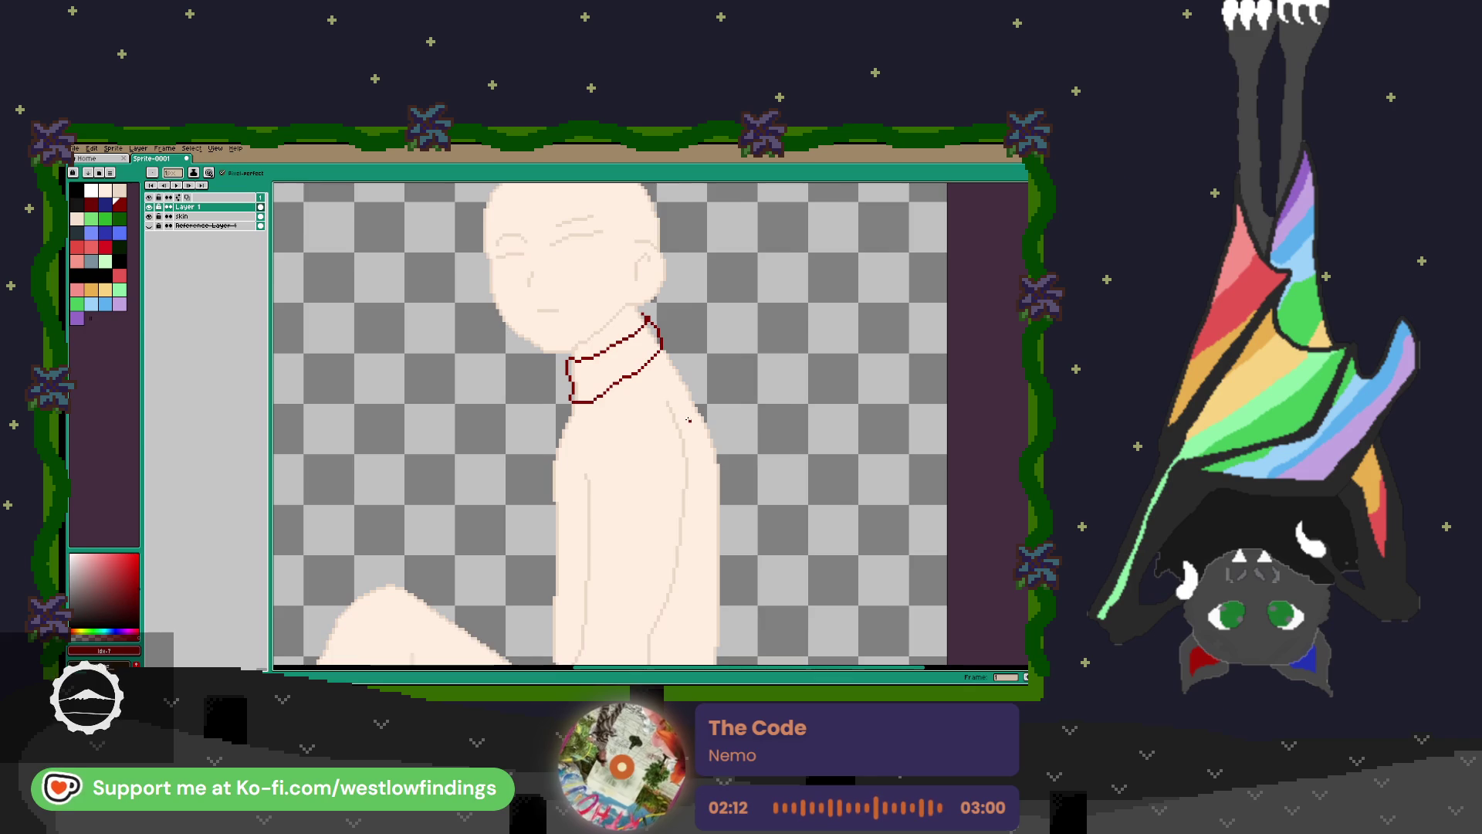
pyautogui.scroll(-2, 687, 417)
# Draw the shirt's front edge, the sleeve's right edge, and a cuff line across the arm.
pyautogui.moveTo(577, 355)
pyautogui.mouseDown()
pyautogui.moveTo(548, 458)
pyautogui.moveTo(559, 639)
pyautogui.mouseUp()
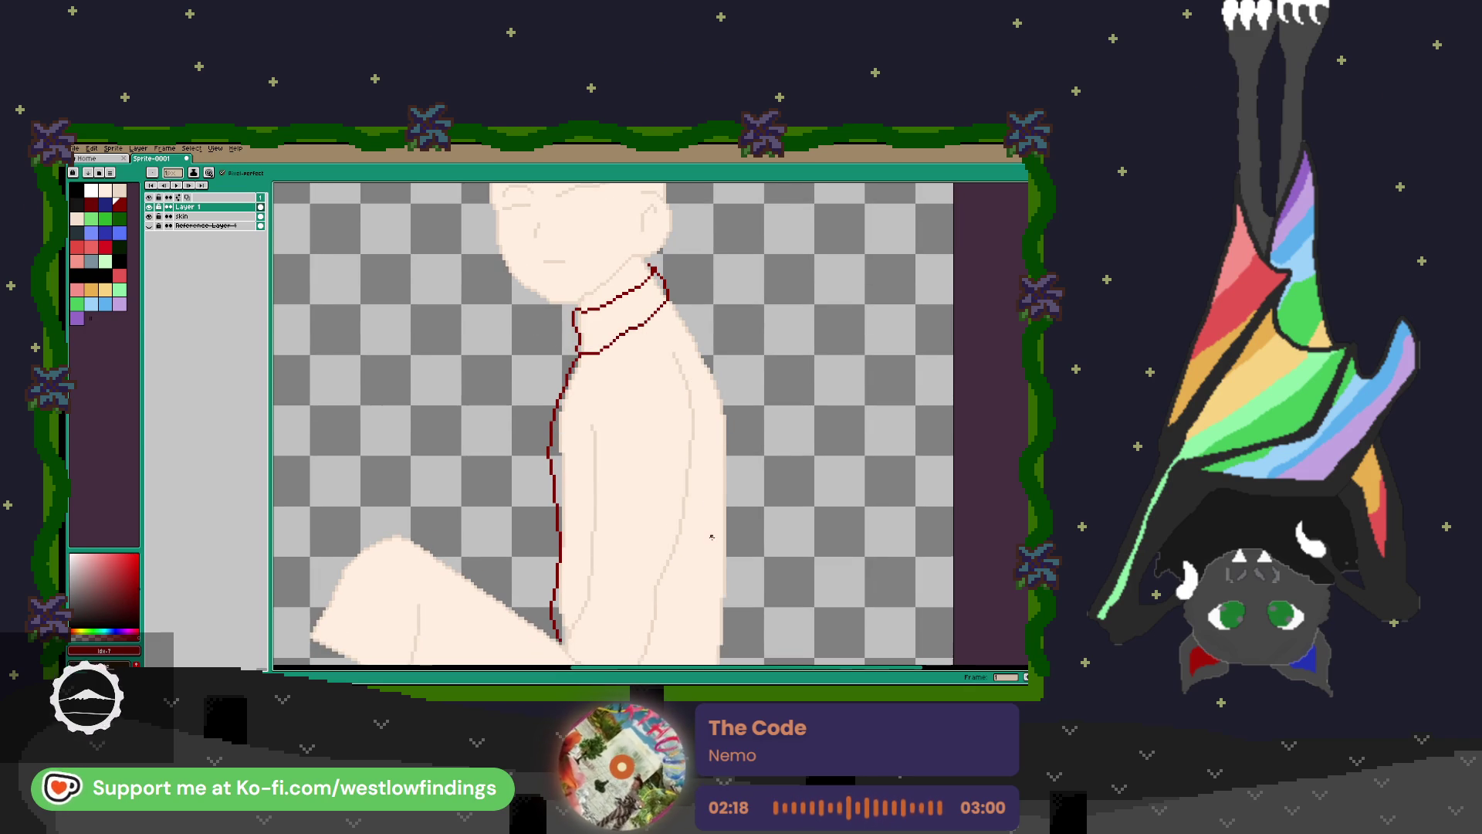
pyautogui.scroll(-2, 599, 283)
pyautogui.moveTo(633, 220)
pyautogui.mouseDown()
pyautogui.moveTo(692, 363)
pyautogui.moveTo(703, 628)
pyautogui.mouseUp()
pyautogui.scroll(-4, 655, 337)
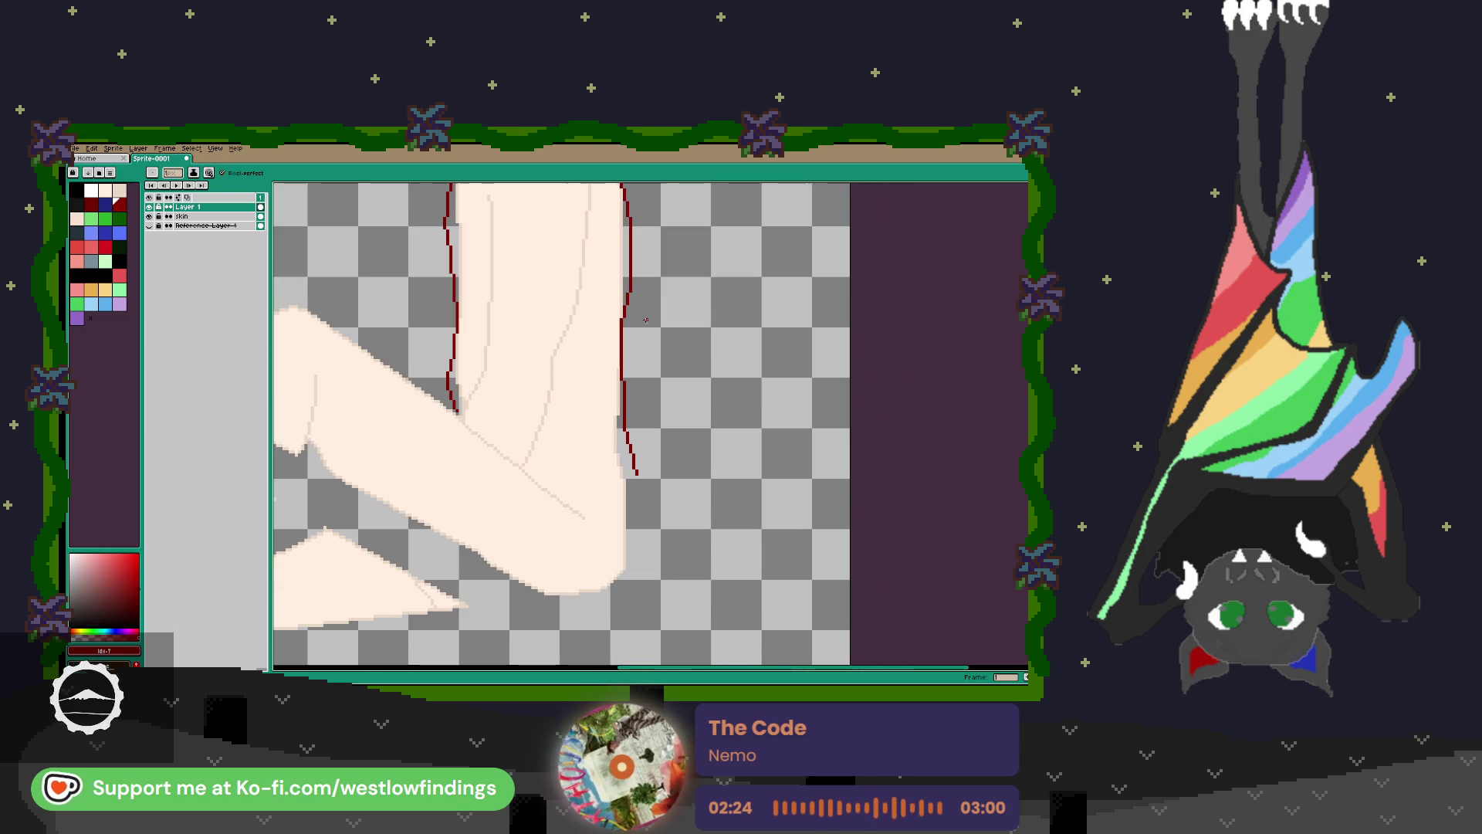
pyautogui.moveTo(539, 432); pyautogui.dragTo(635, 476)
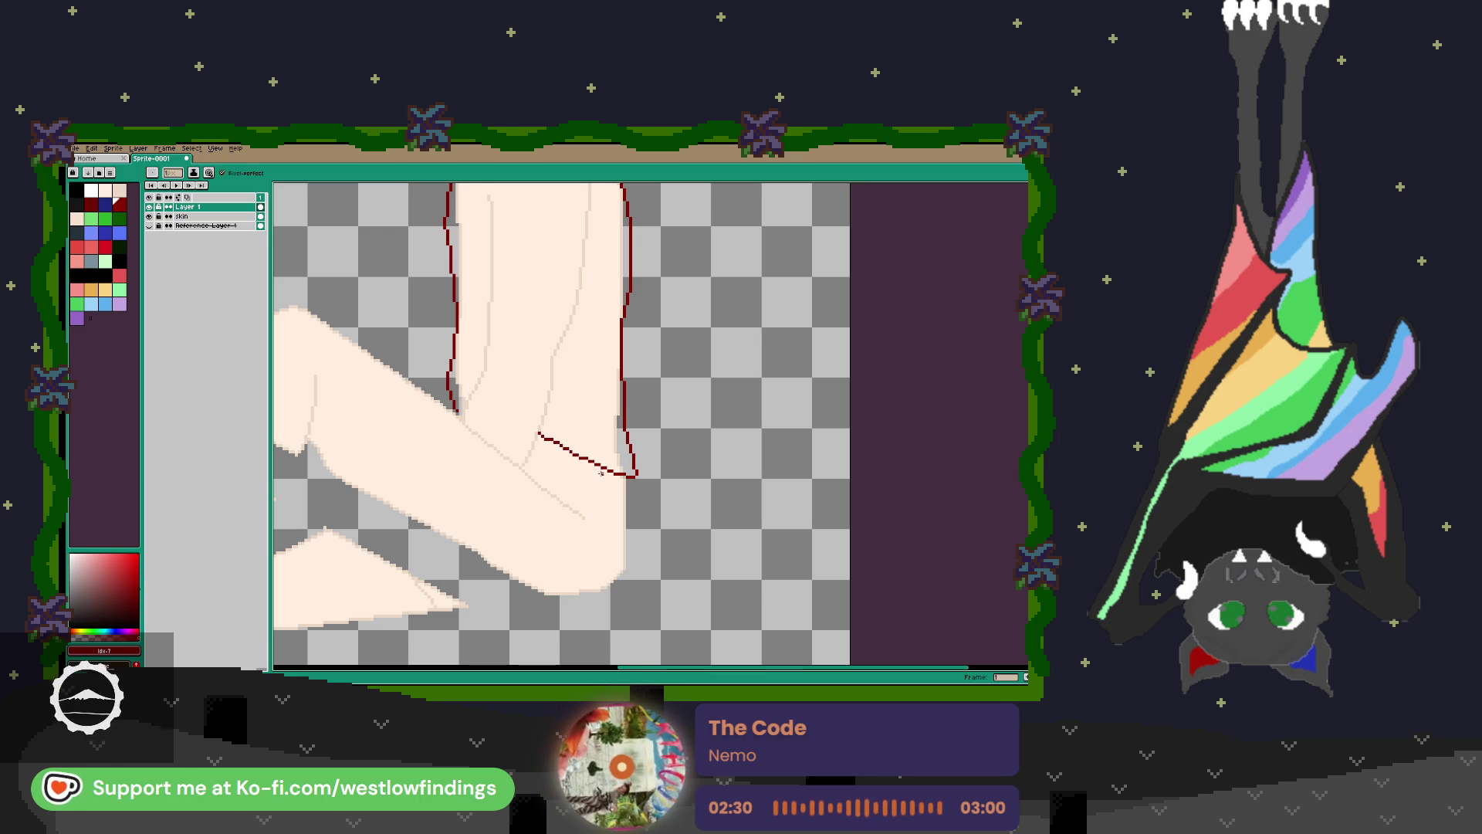
# Replace the slanted sleeve cuff with a flatter cuff line.
pyautogui.hotkey('ctrl', 'z')
pyautogui.moveTo(637, 473); pyautogui.dragTo(545, 456)
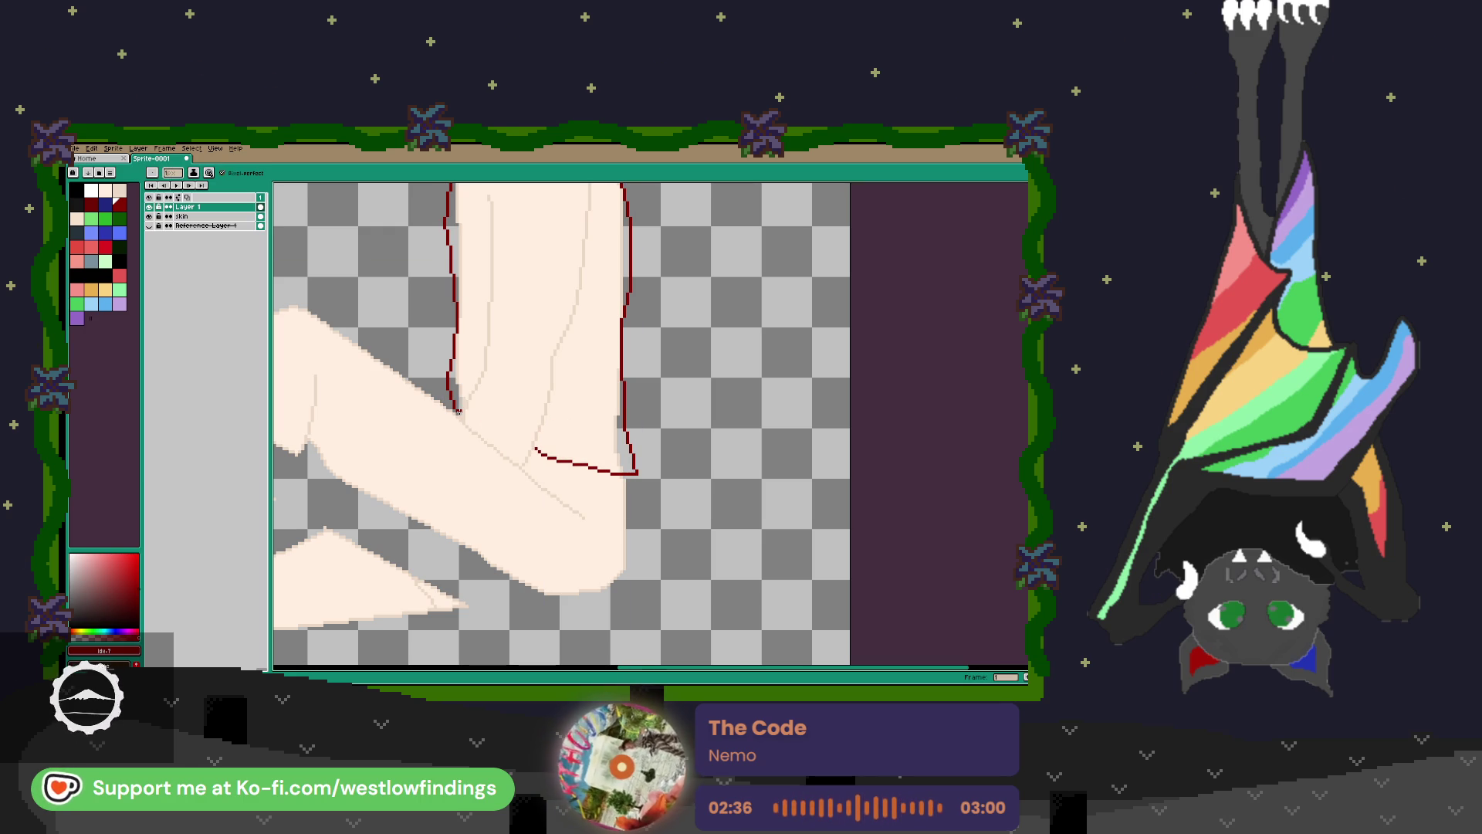
pyautogui.scroll(3, 523, 355)
pyautogui.hscroll(-2, 523, 354)
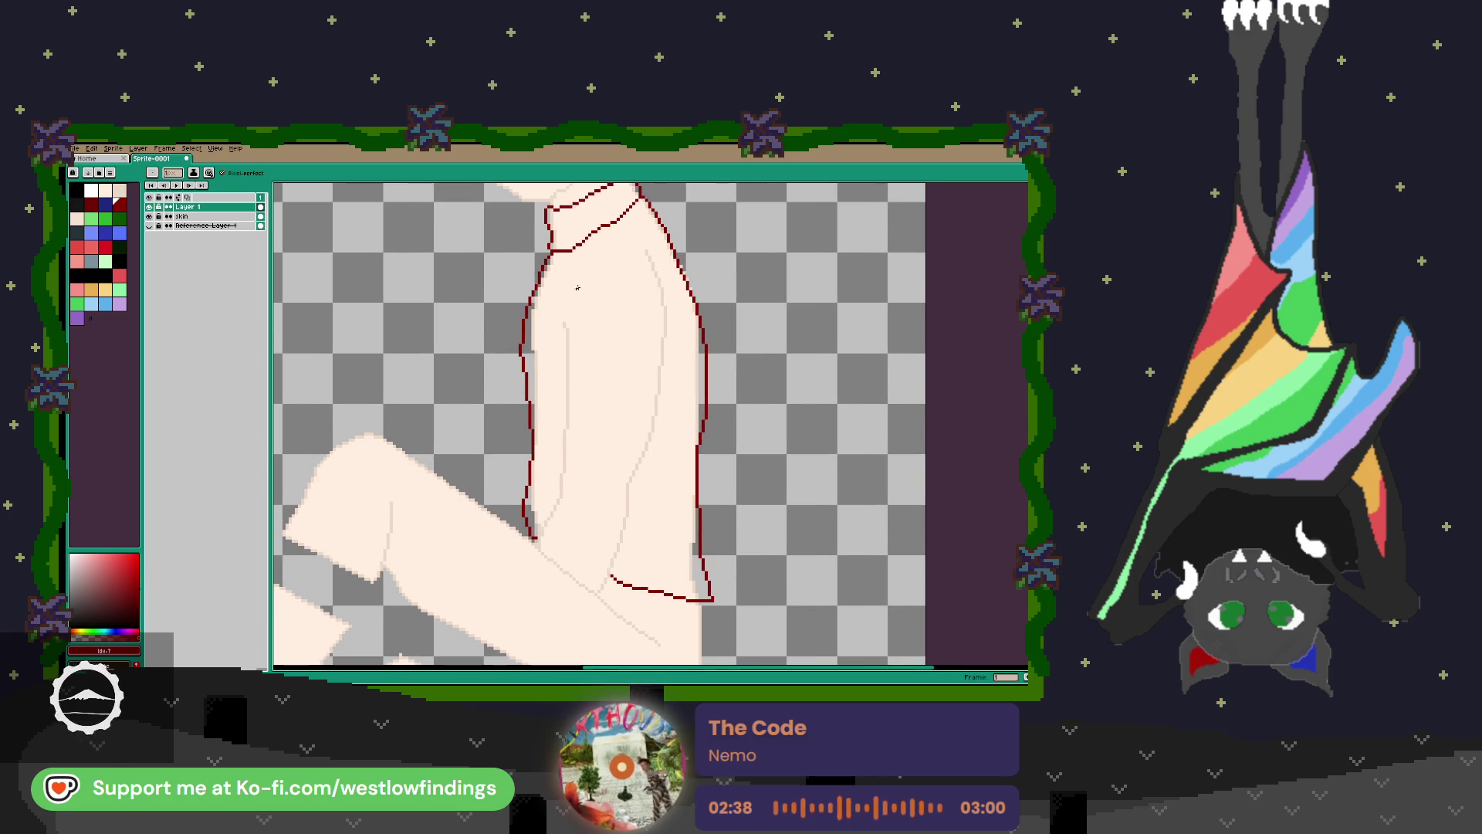
# Draw the inner arm line and the back edge down the torso to the hem.
pyautogui.moveTo(565, 313)
pyautogui.mouseDown()
pyautogui.moveTo(562, 475)
pyautogui.moveTo(535, 543)
pyautogui.mouseUp()
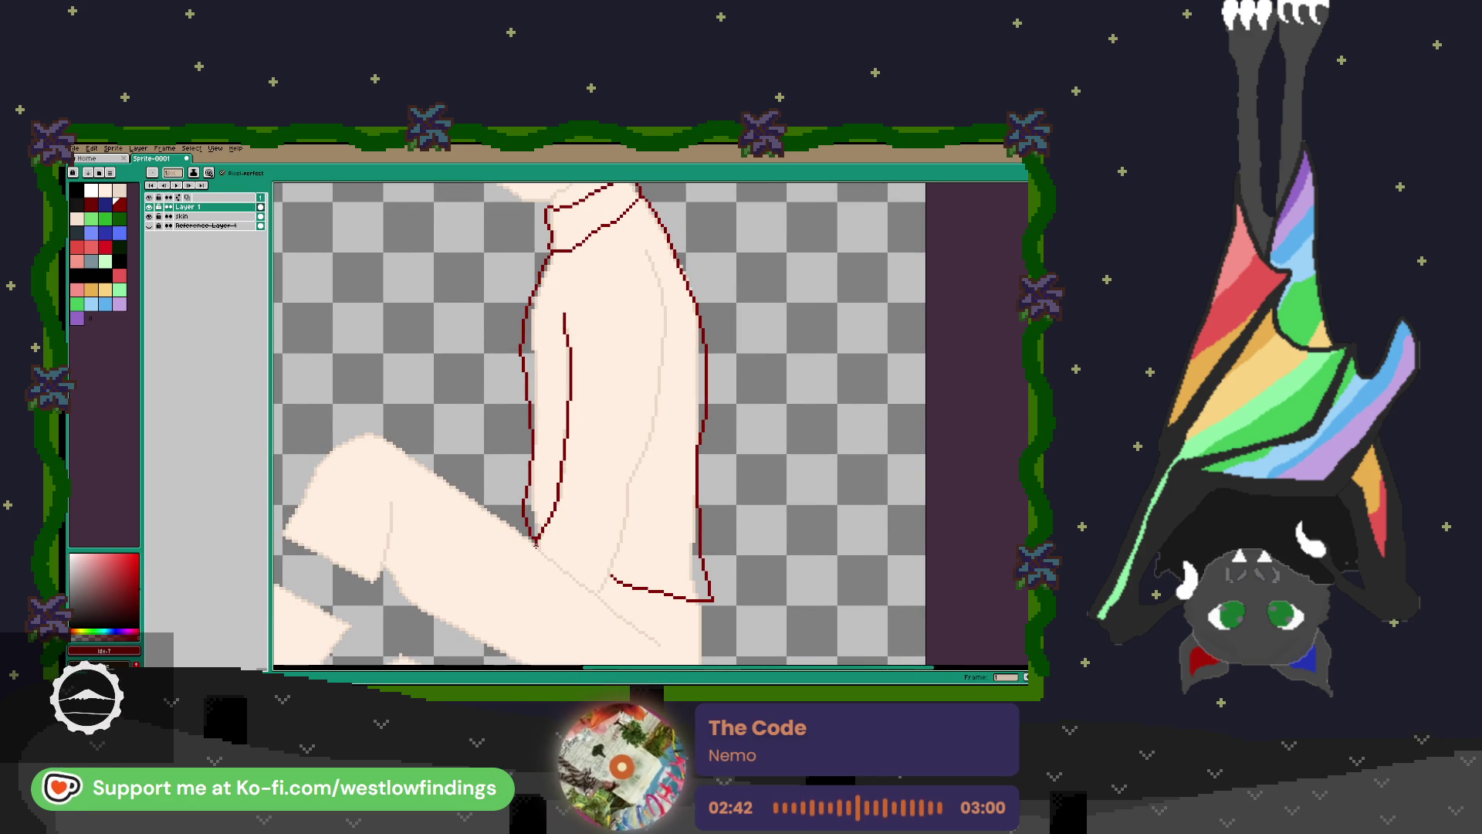
pyautogui.moveTo(536, 543)
pyautogui.mouseDown()
pyautogui.moveTo(588, 588)
pyautogui.moveTo(612, 555)
pyautogui.mouseUp()
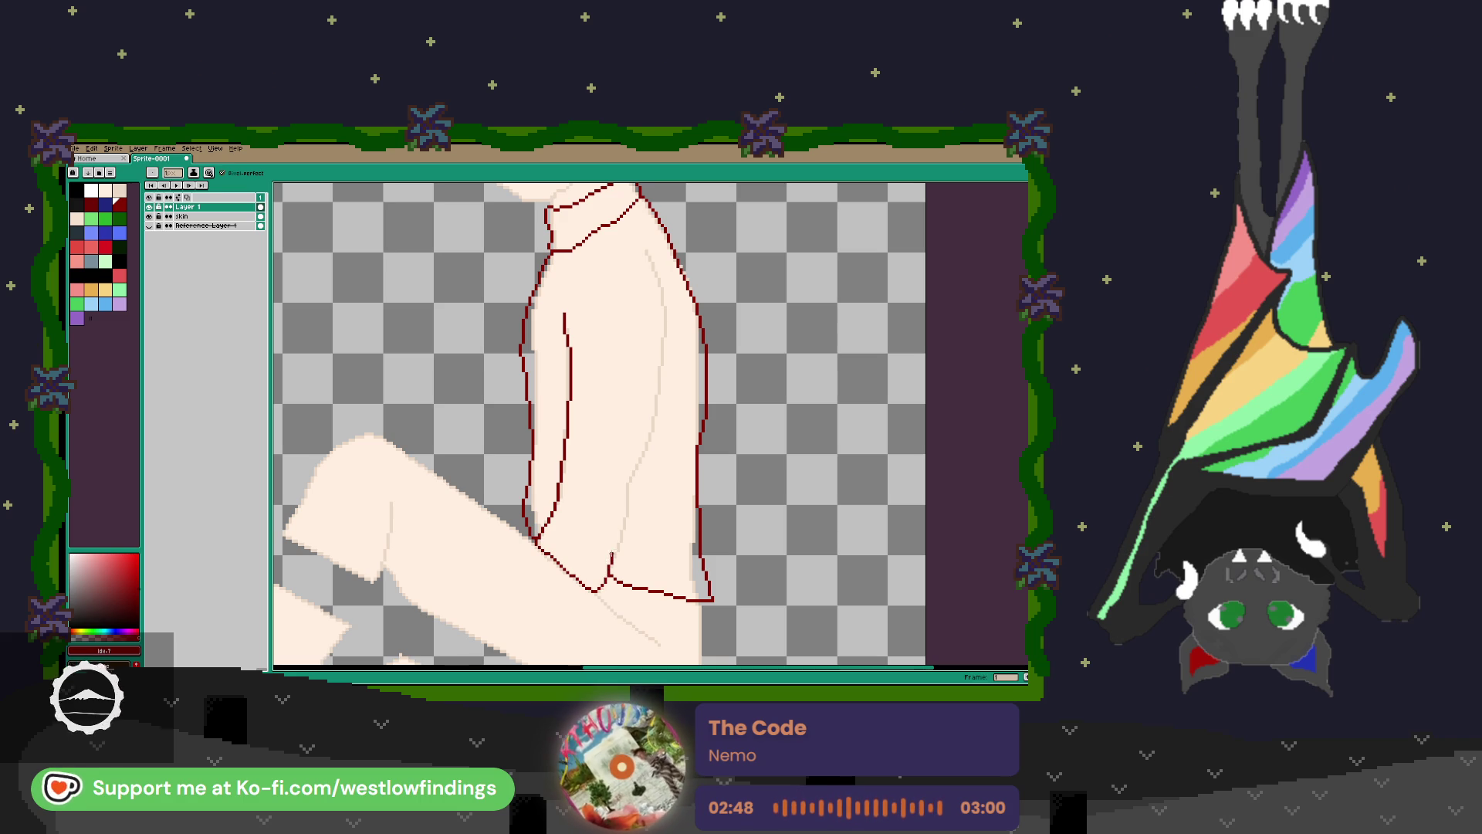
pyautogui.moveTo(648, 255)
pyautogui.mouseDown()
pyautogui.moveTo(665, 369)
pyautogui.moveTo(649, 436)
pyautogui.mouseUp()
pyautogui.moveTo(632, 489); pyautogui.dragTo(613, 556)
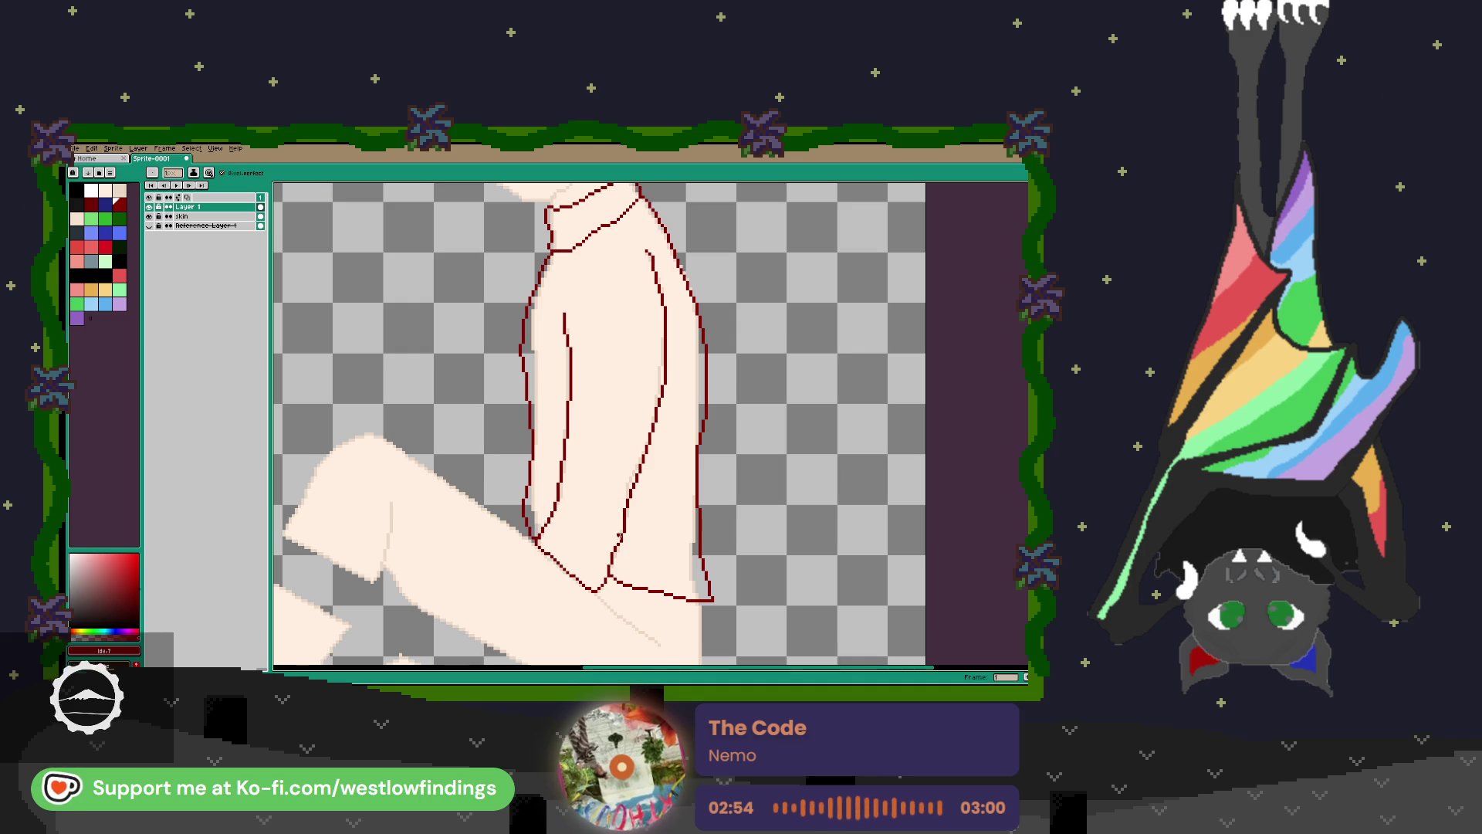
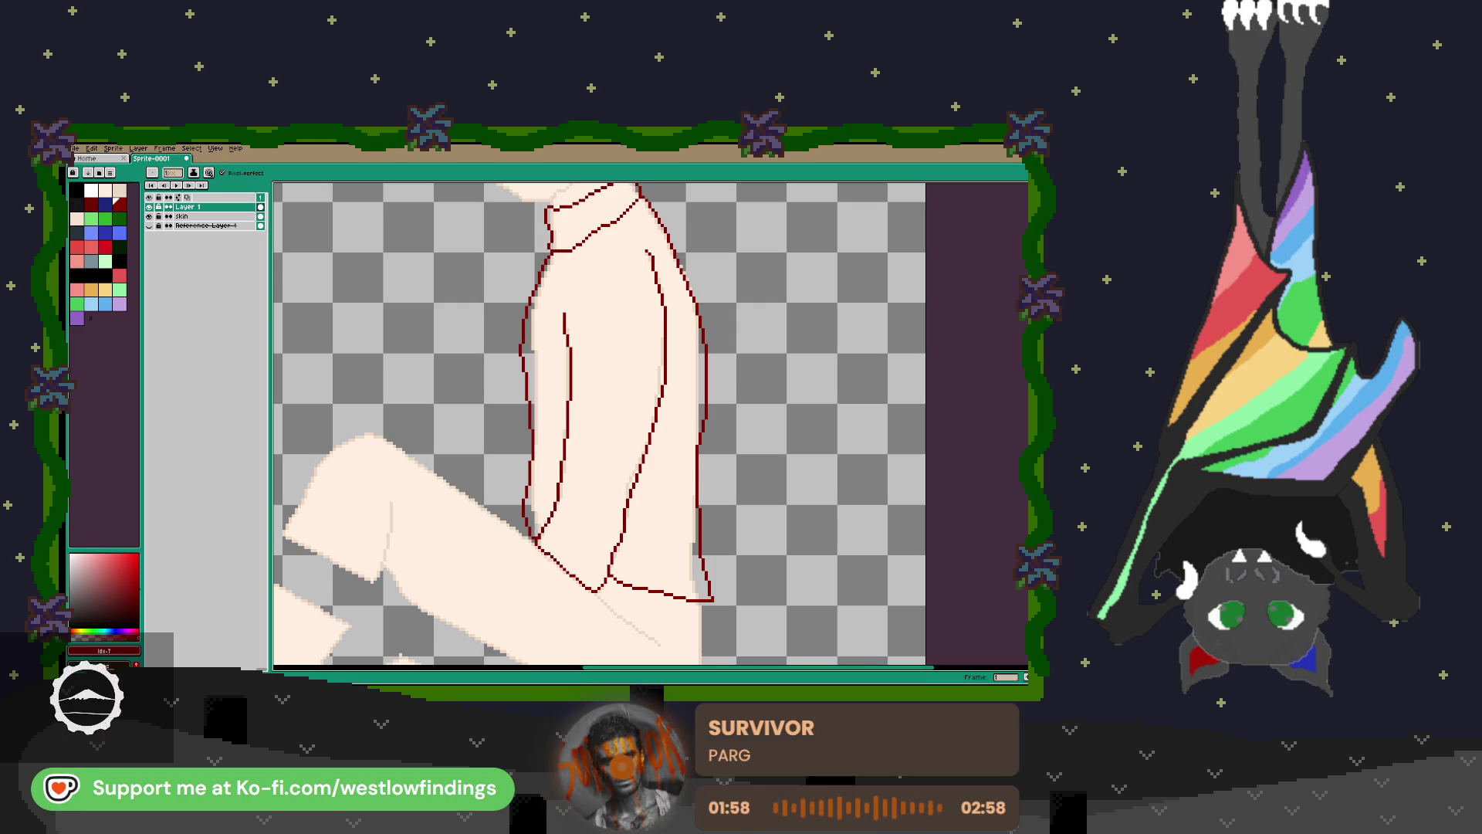
# Fill the outlined sweater and its turtleneck collar solid red with the Paint Bucket.
pyautogui.moveTo(722, 551)
pyautogui.mouseDown()
pyautogui.moveTo(672, 610)
pyautogui.moveTo(699, 649)
pyautogui.moveTo(669, 605)
pyautogui.mouseUp()
pyautogui.scroll(-3, 670, 472)
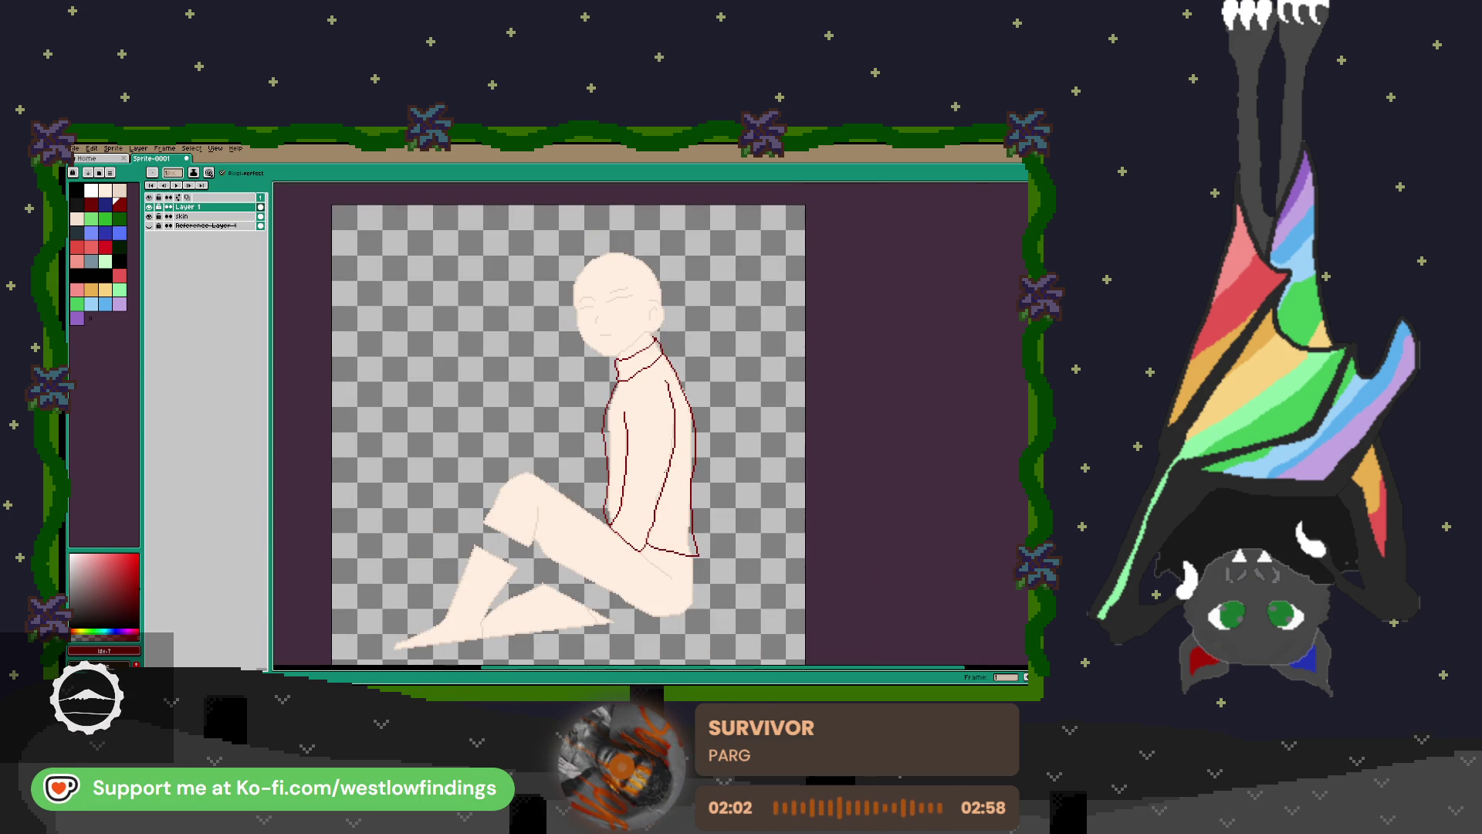
pyautogui.click(80, 248)
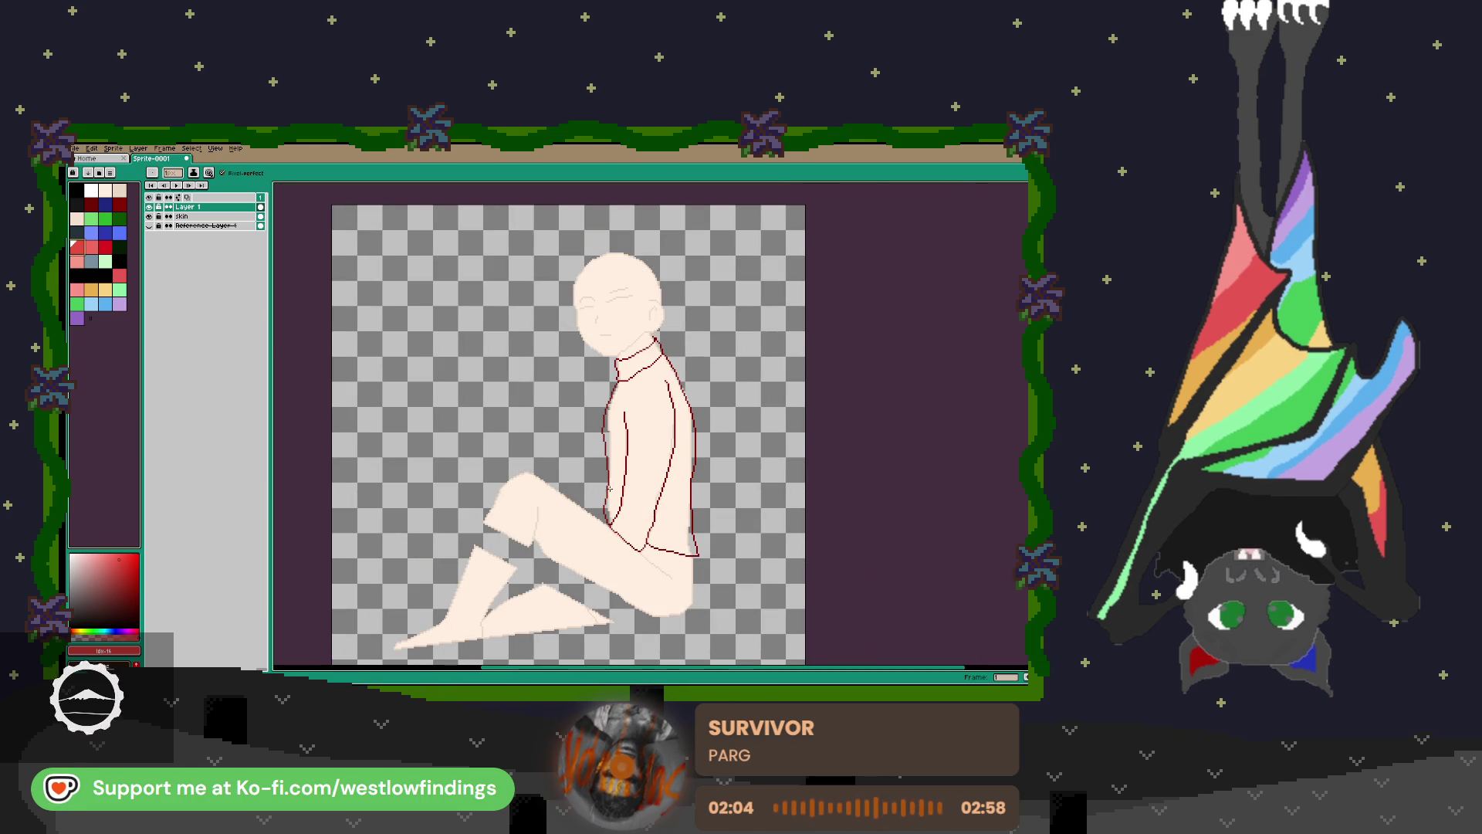
pyautogui.press('g')
pyautogui.click(647, 418)
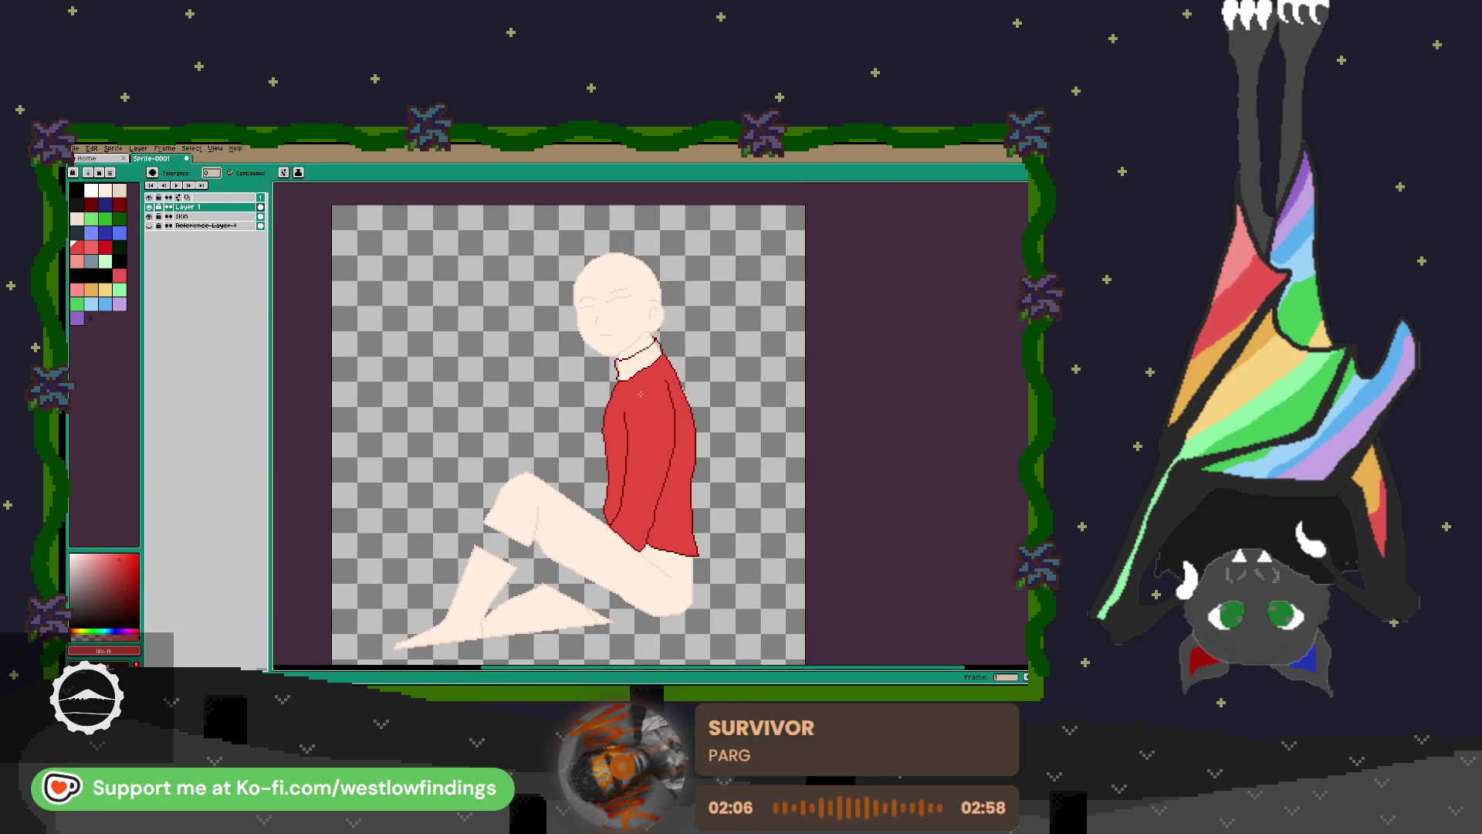
pyautogui.click(638, 361)
# Draw two dark-red diagonal fold lines on the lower sweater with the Pencil.
pyautogui.scroll(2, 640, 510)
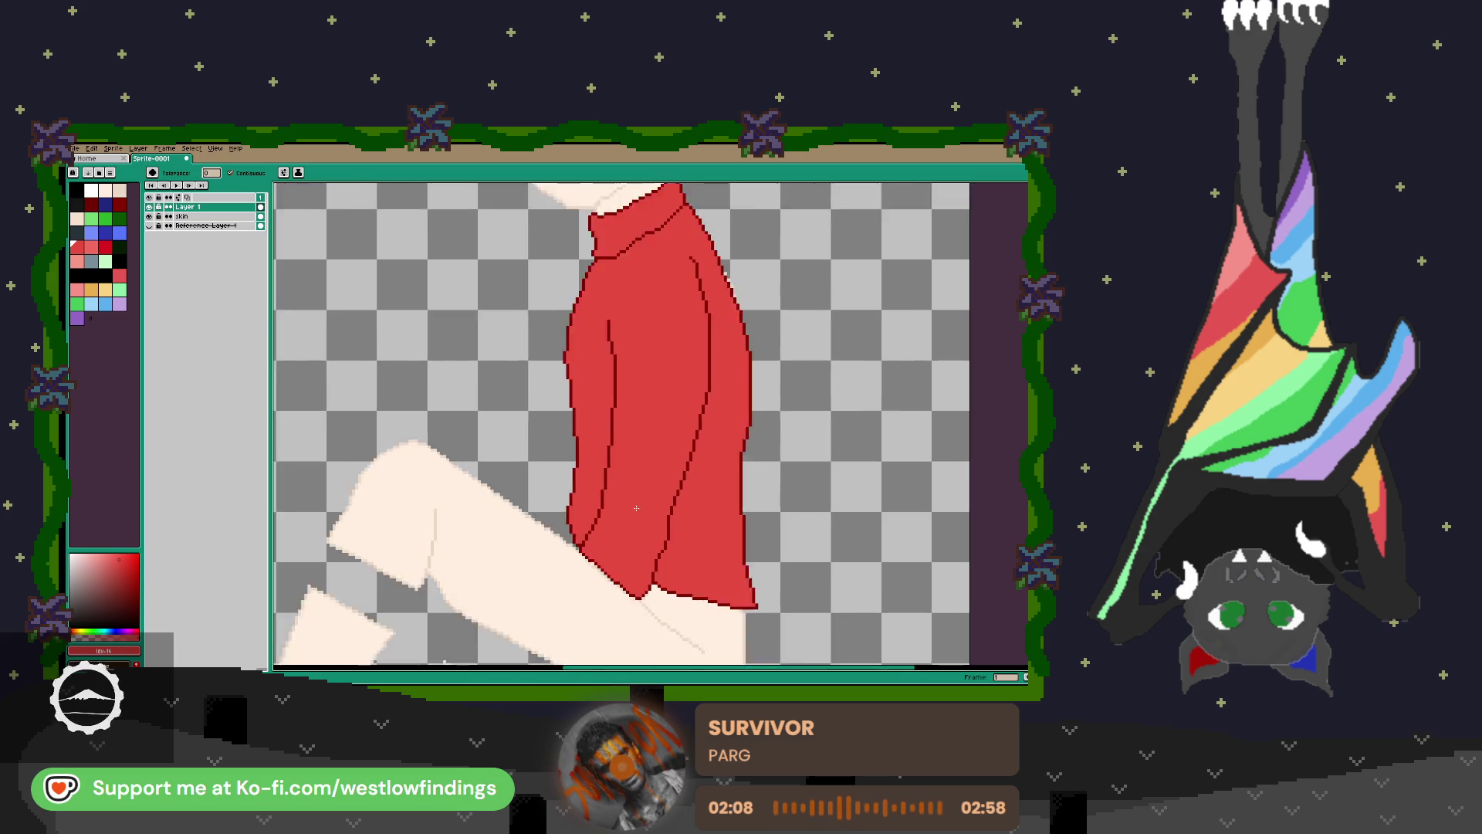
pyautogui.scroll(1, 638, 506)
pyautogui.press('i')
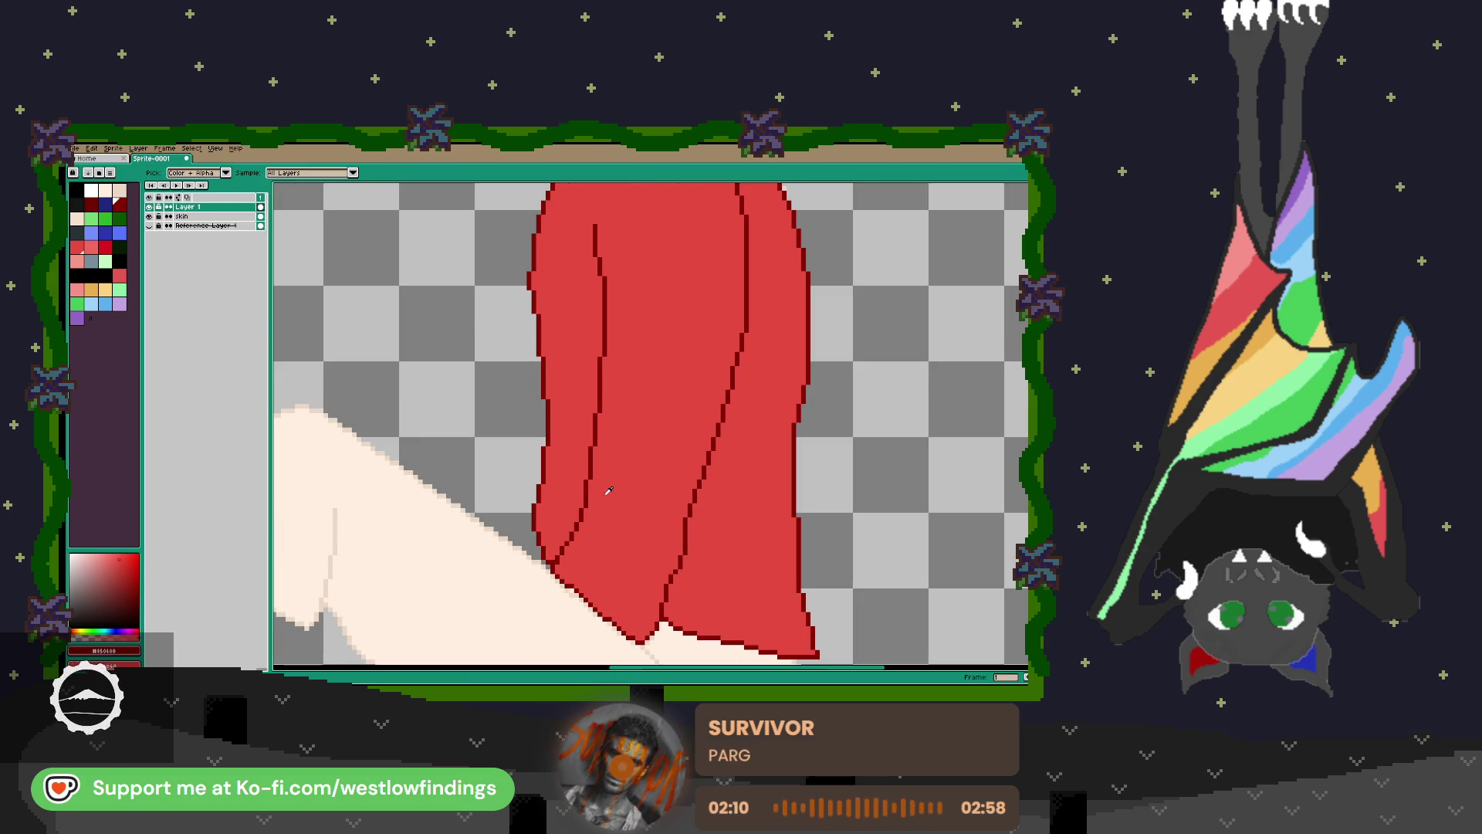
pyautogui.press('b')
pyautogui.moveTo(582, 516); pyautogui.dragTo(664, 581)
pyautogui.scroll(-5, 608, 451)
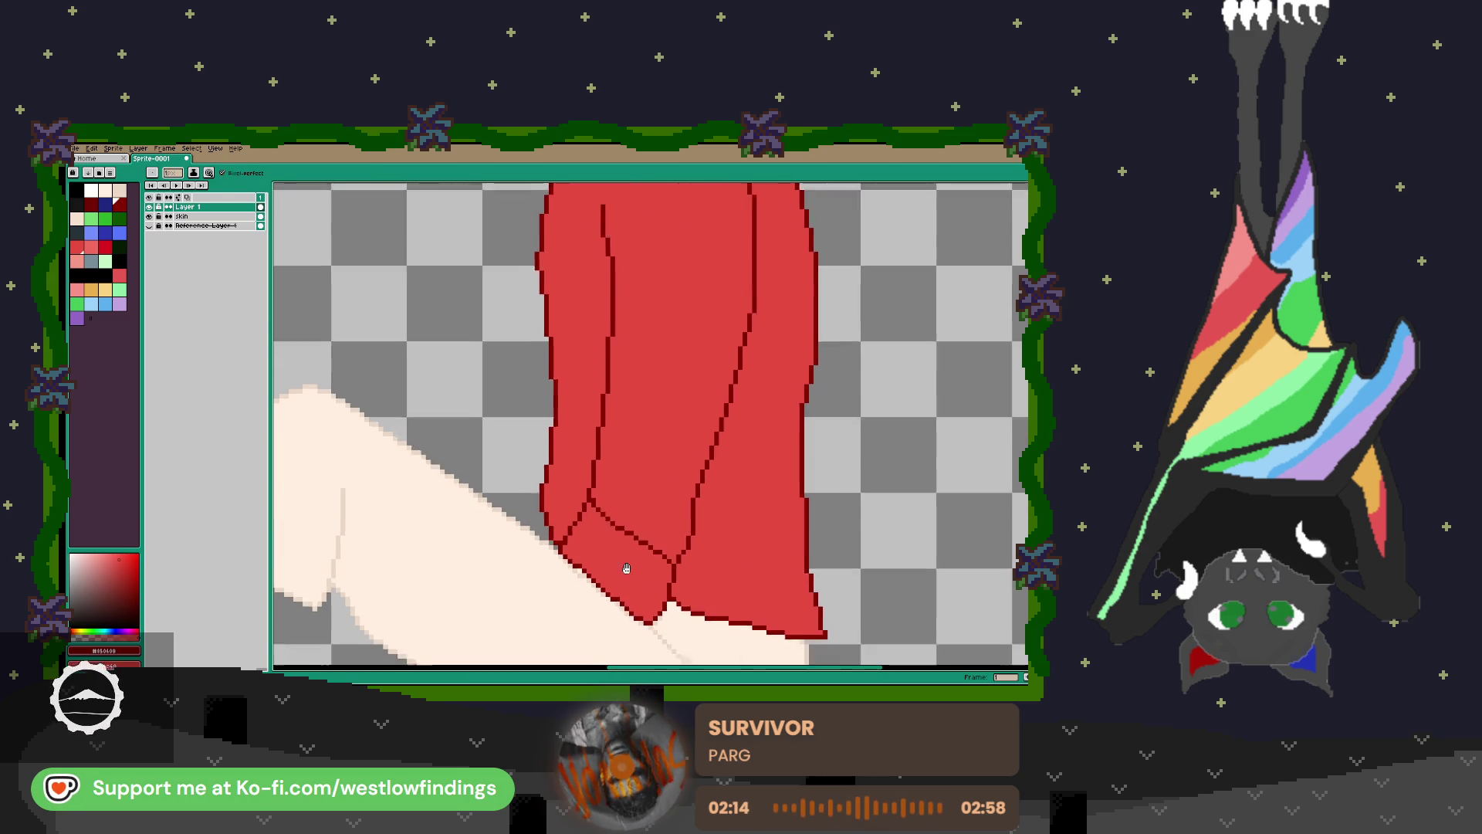
pyautogui.moveTo(607, 451)
pyautogui.mouseDown()
pyautogui.moveTo(631, 422)
pyautogui.moveTo(629, 467)
pyautogui.moveTo(671, 436)
pyautogui.moveTo(652, 467)
pyautogui.moveTo(667, 487)
pyautogui.moveTo(695, 466)
pyautogui.moveTo(680, 510)
pyautogui.mouseUp()
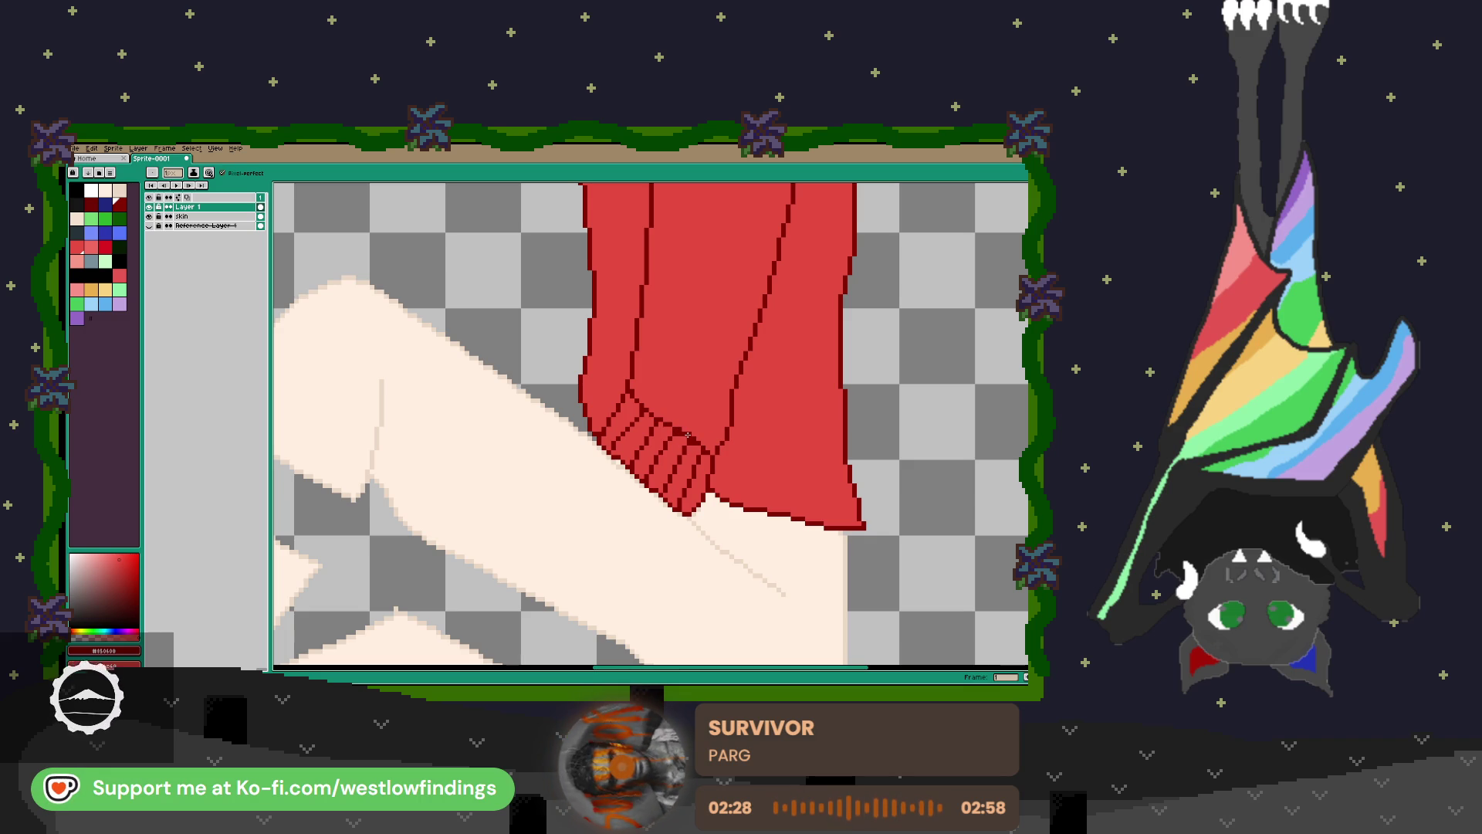
# Shade the collar in dark red with a horizontal fold and diagonal lines on its right side.
pyautogui.scroll(-1, 695, 441)
pyautogui.scroll(1, 702, 447)
pyautogui.scroll(2, 702, 447)
pyautogui.scroll(-1, 803, 497)
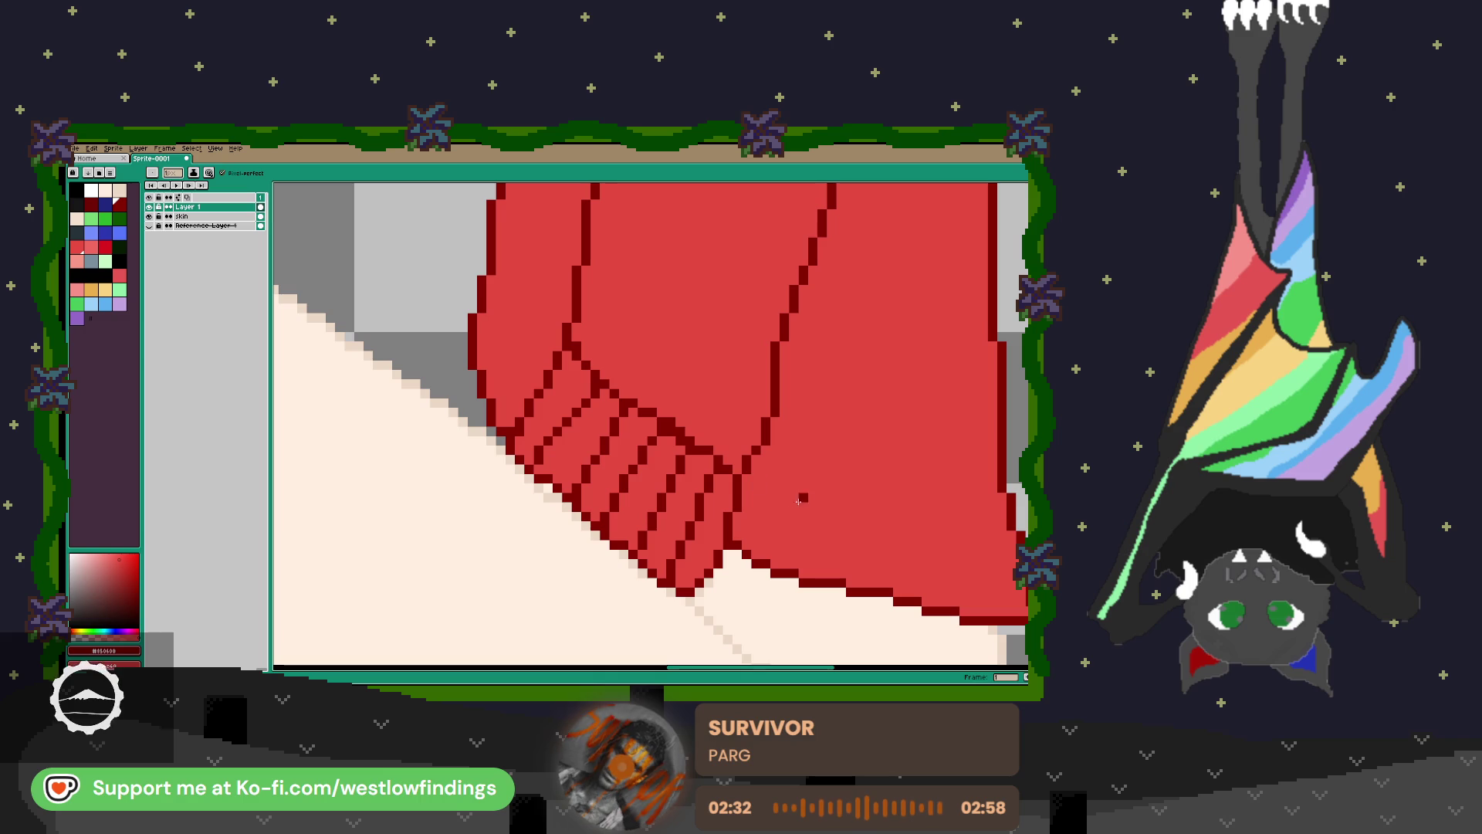
pyautogui.scroll(-4, 671, 461)
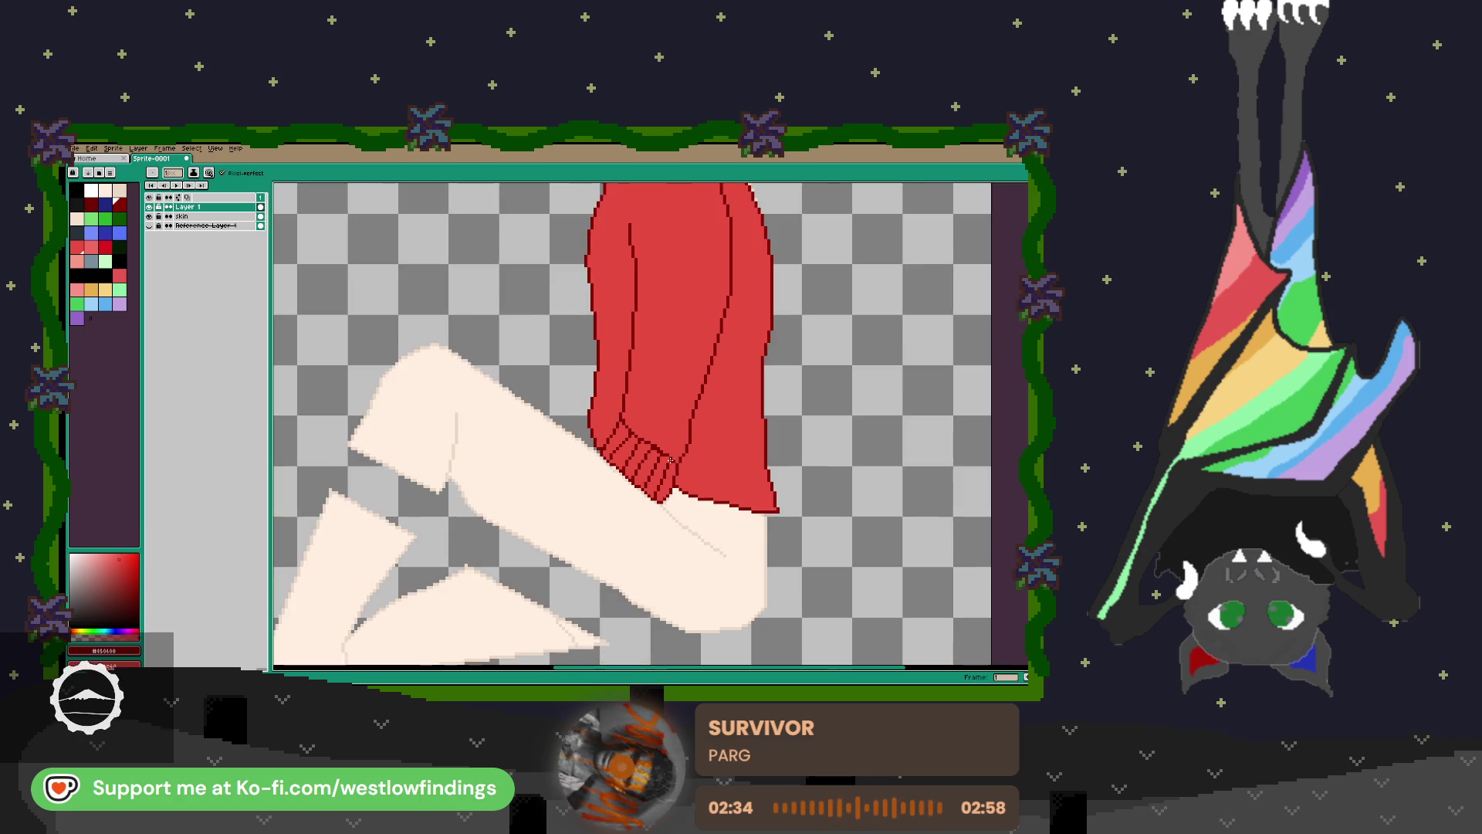
pyautogui.scroll(-2, 671, 461)
pyautogui.scroll(3, 602, 341)
pyautogui.moveTo(601, 342)
pyautogui.mouseDown()
pyautogui.moveTo(647, 342)
pyautogui.moveTo(615, 366)
pyautogui.mouseUp()
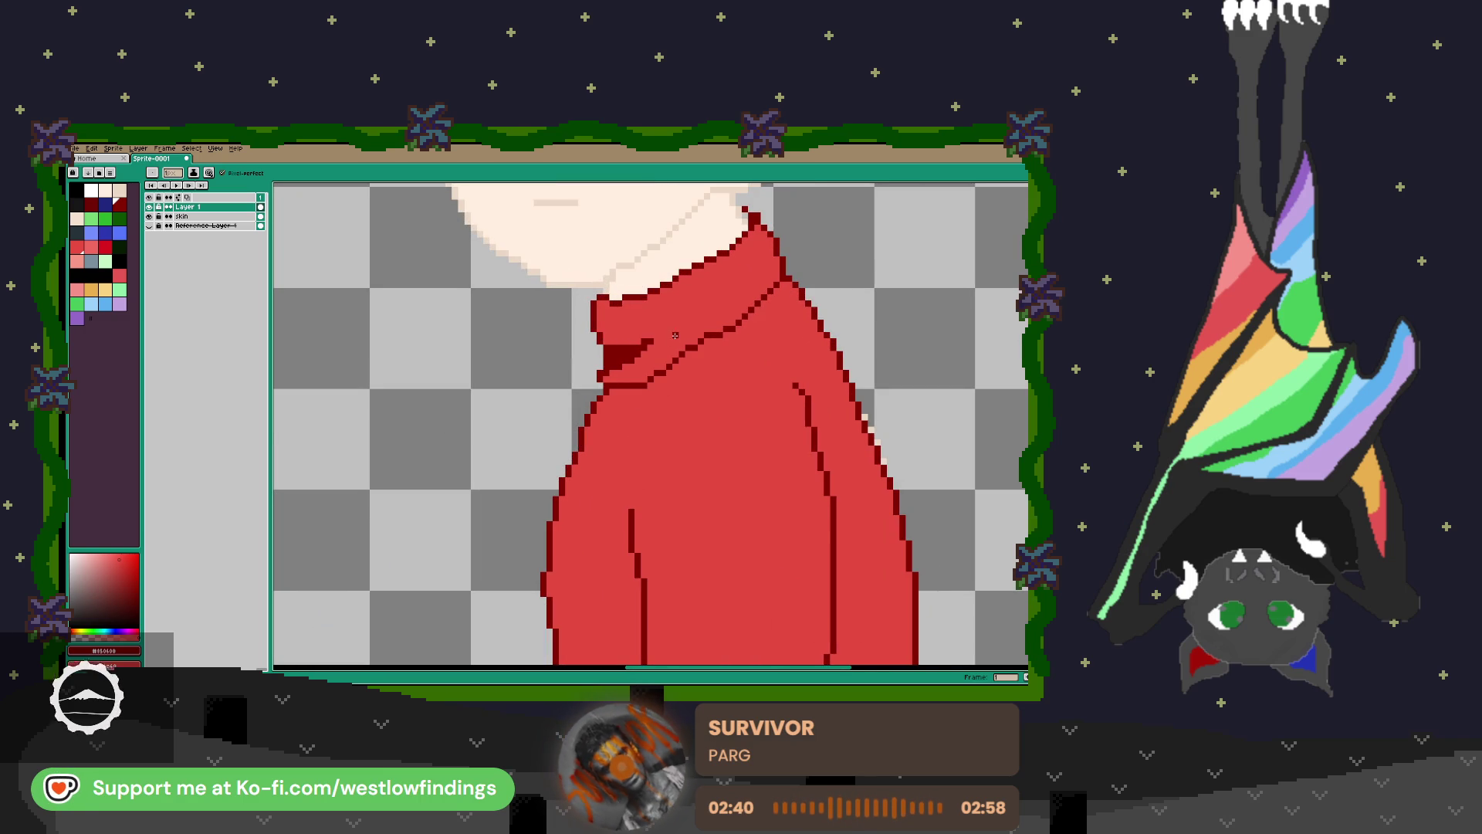
pyautogui.moveTo(747, 269); pyautogui.dragTo(699, 304)
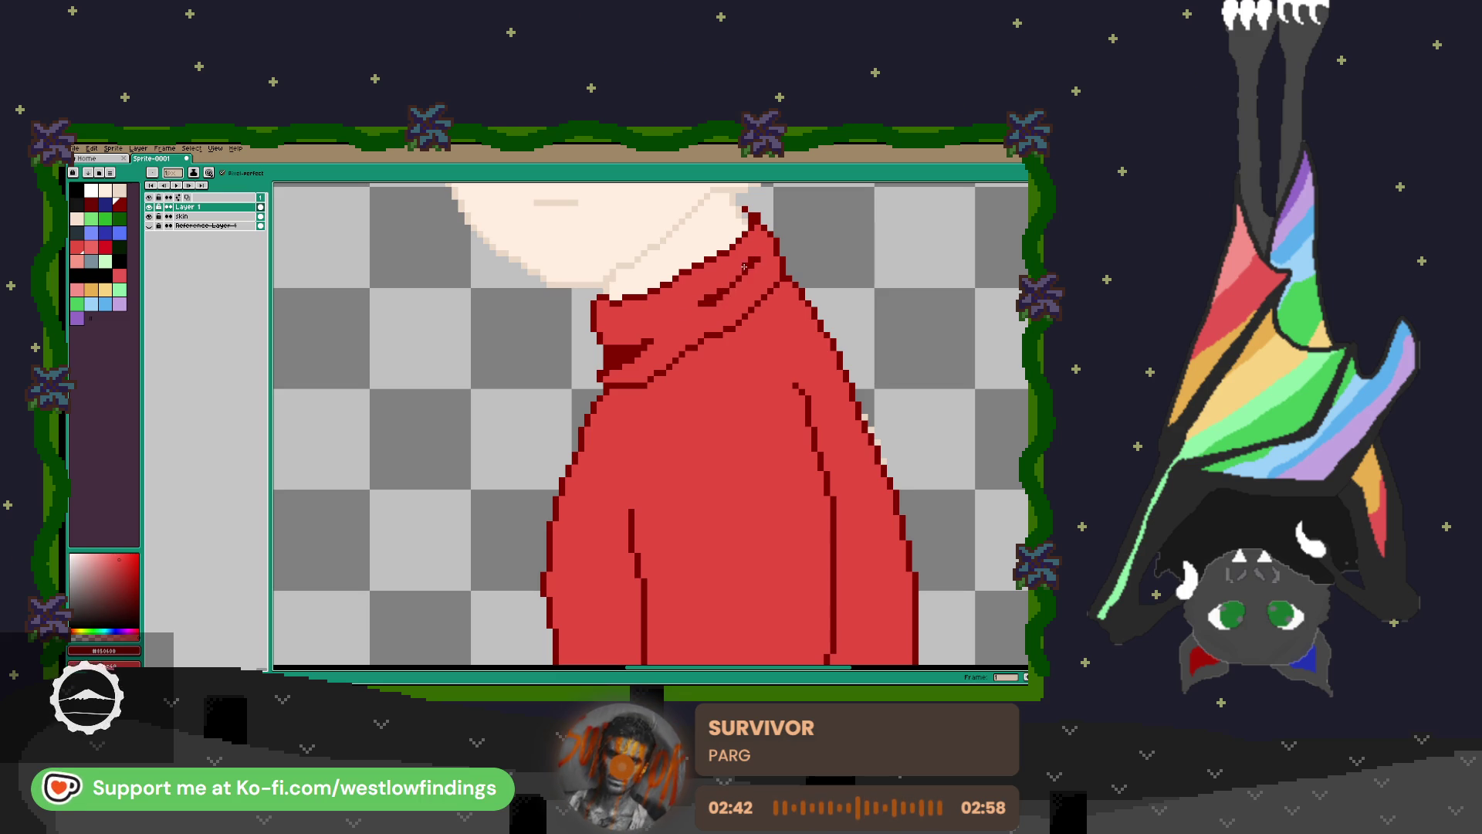
pyautogui.scroll(-4, 685, 345)
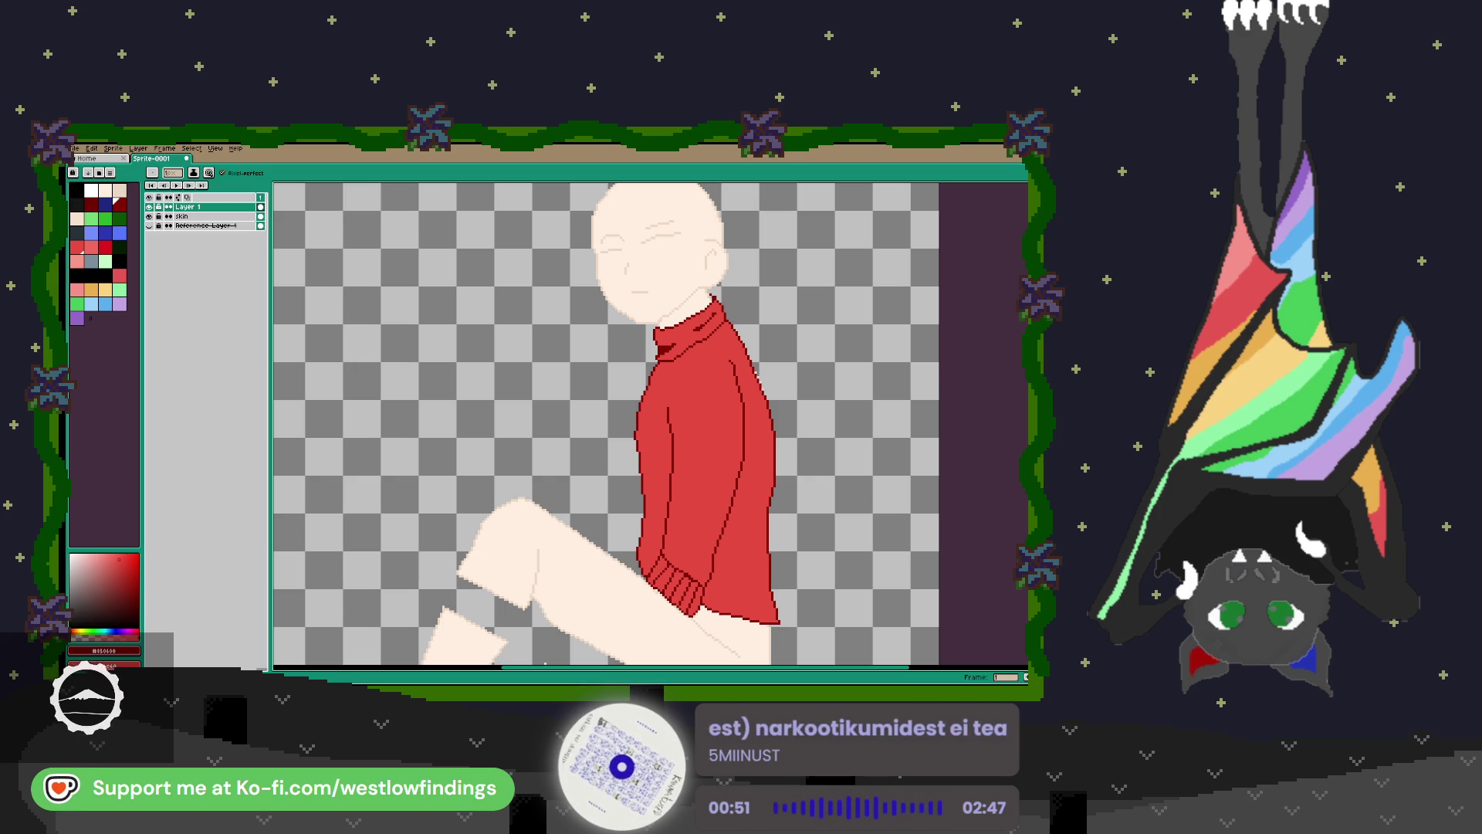
# Show the reference image again and rename the sweater's layer to Shirt.
pyautogui.scroll(-3, 799, 515)
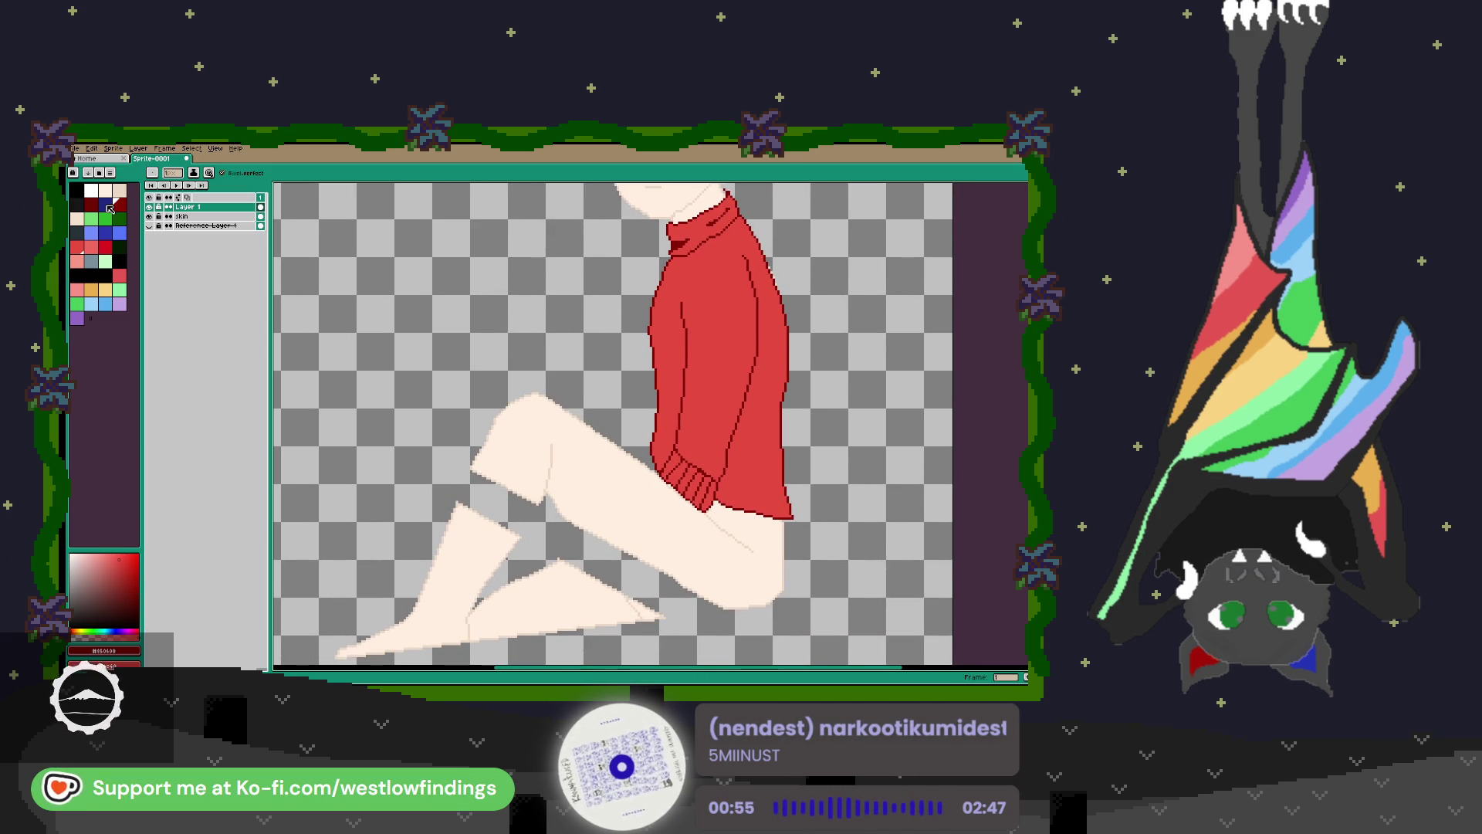
pyautogui.click(149, 225)
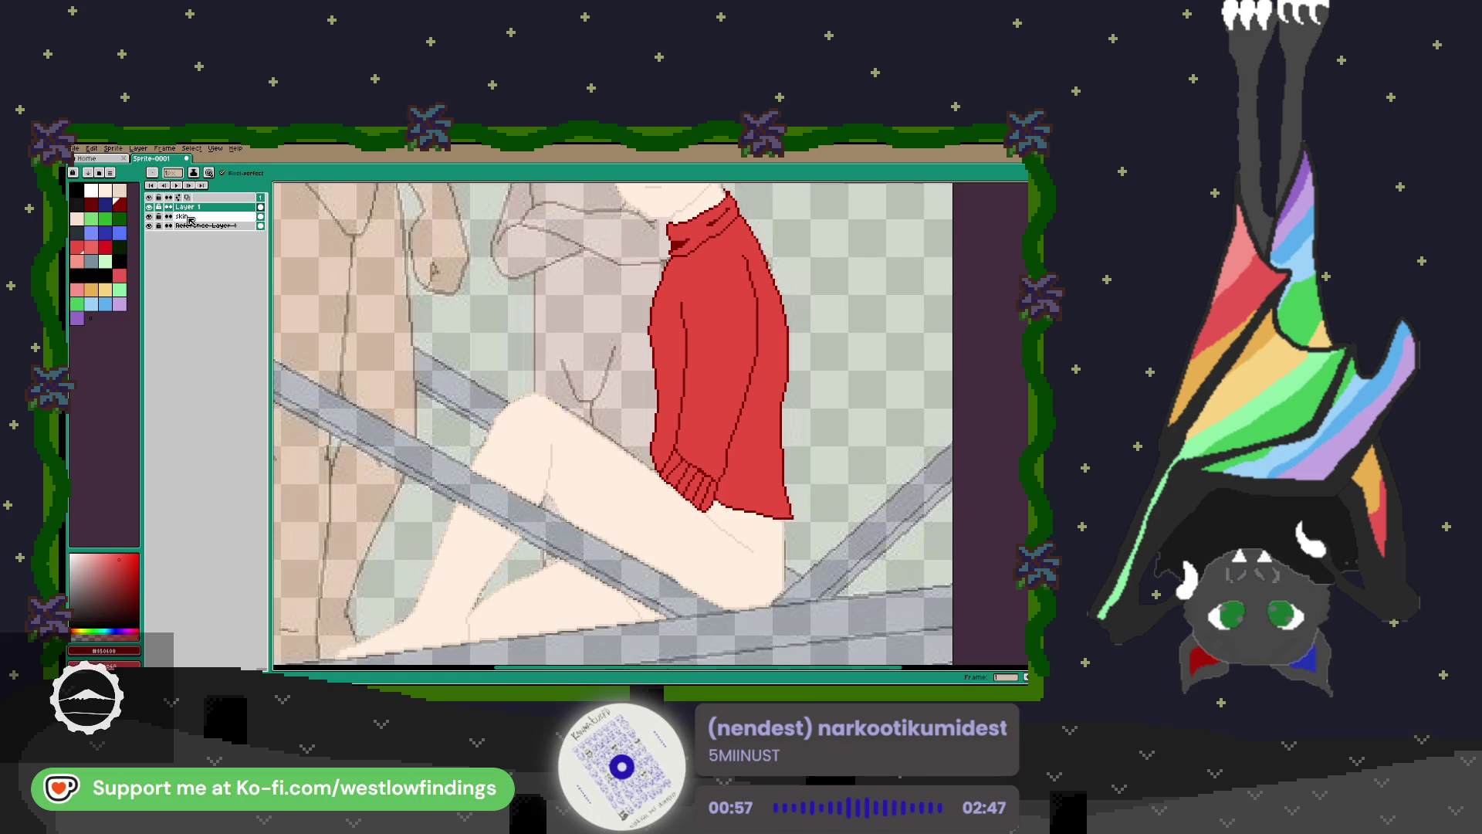
pyautogui.doubleClick(187, 208)
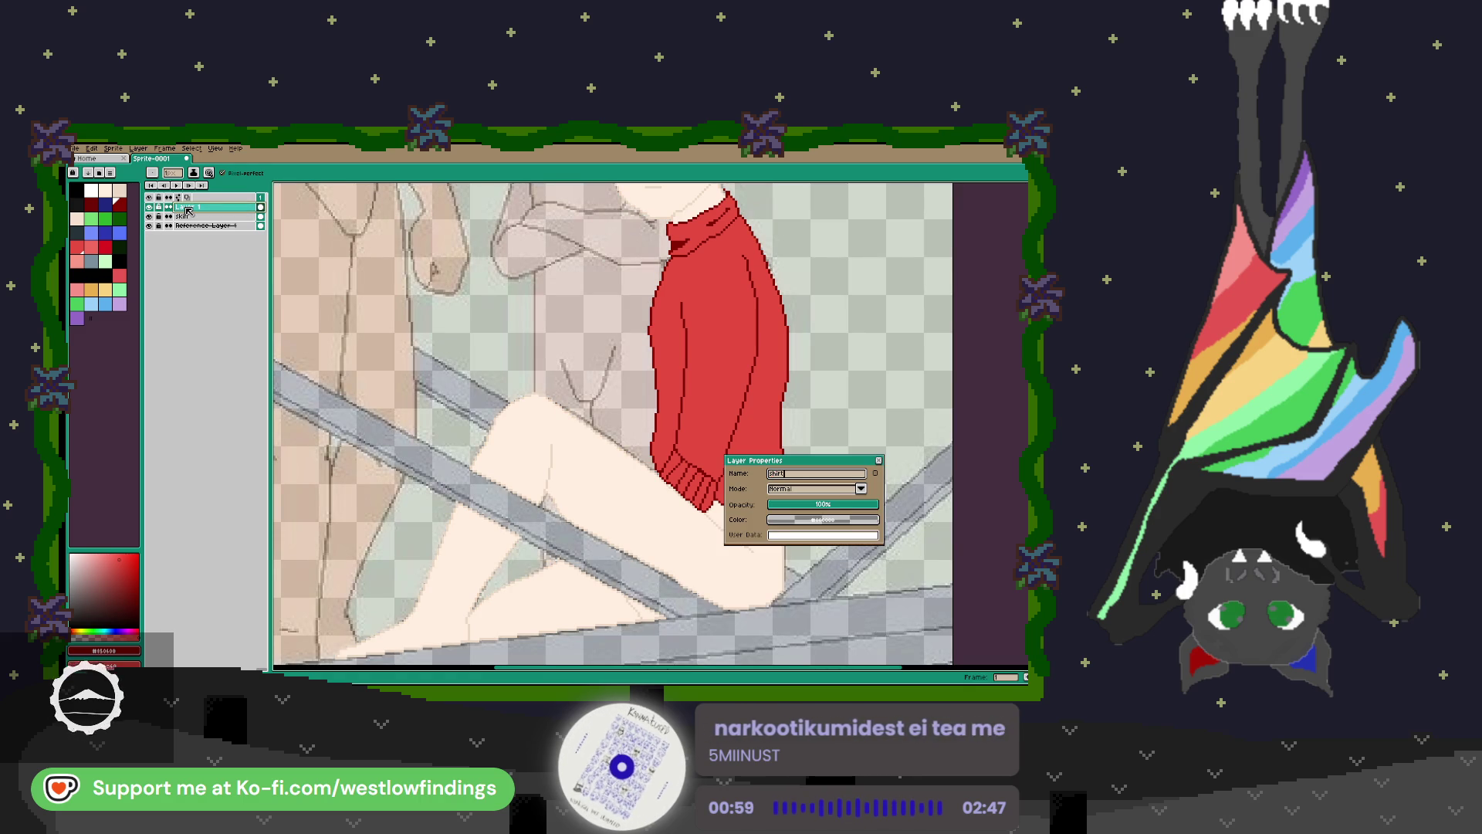
pyautogui.press('Return')
# Add a new empty layer for the pants and choose dark blue.
pyautogui.hotkey('shift', 'n')
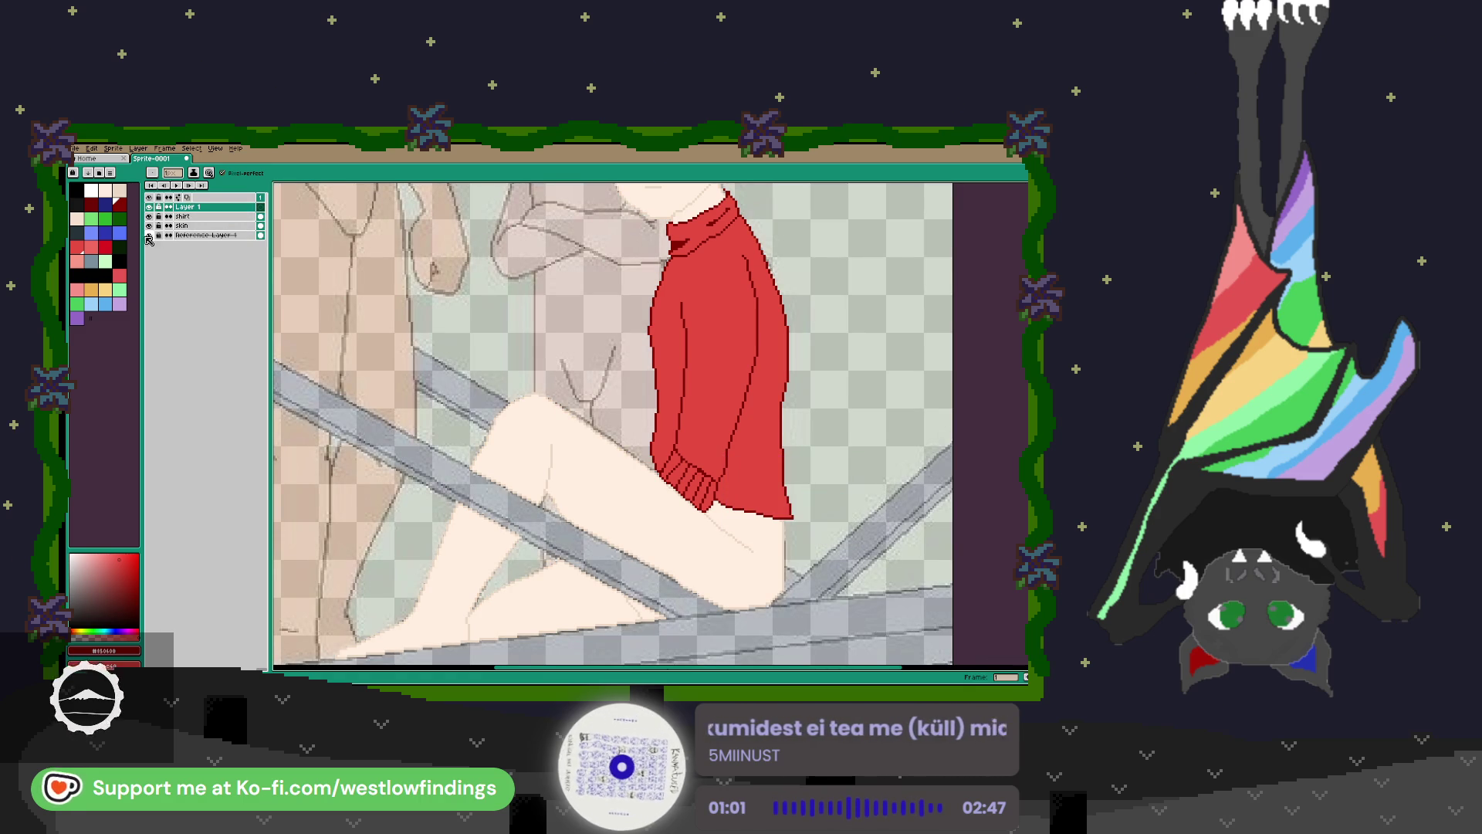
pyautogui.click(105, 204)
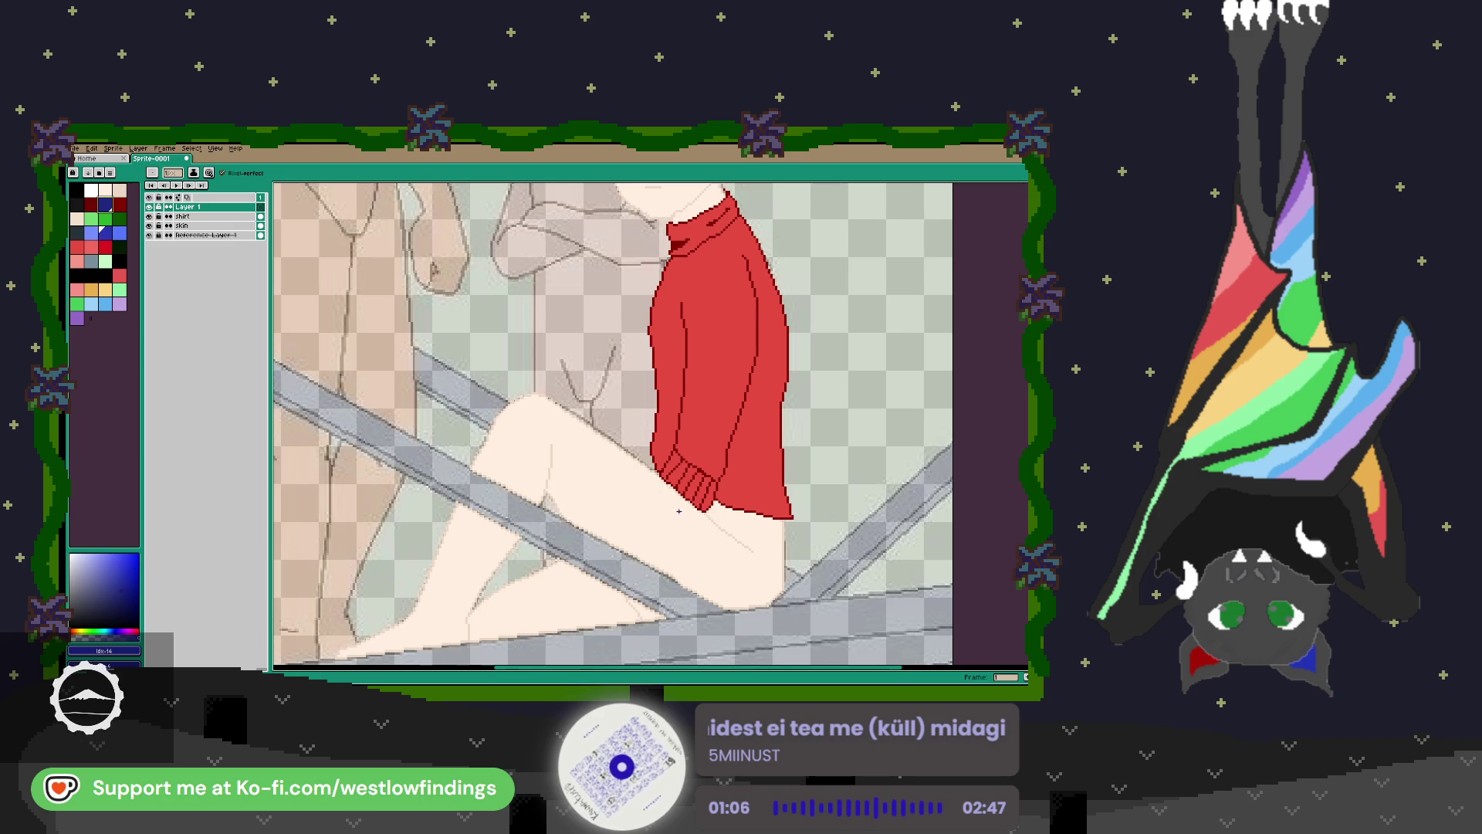
pyautogui.scroll(1, 692, 505)
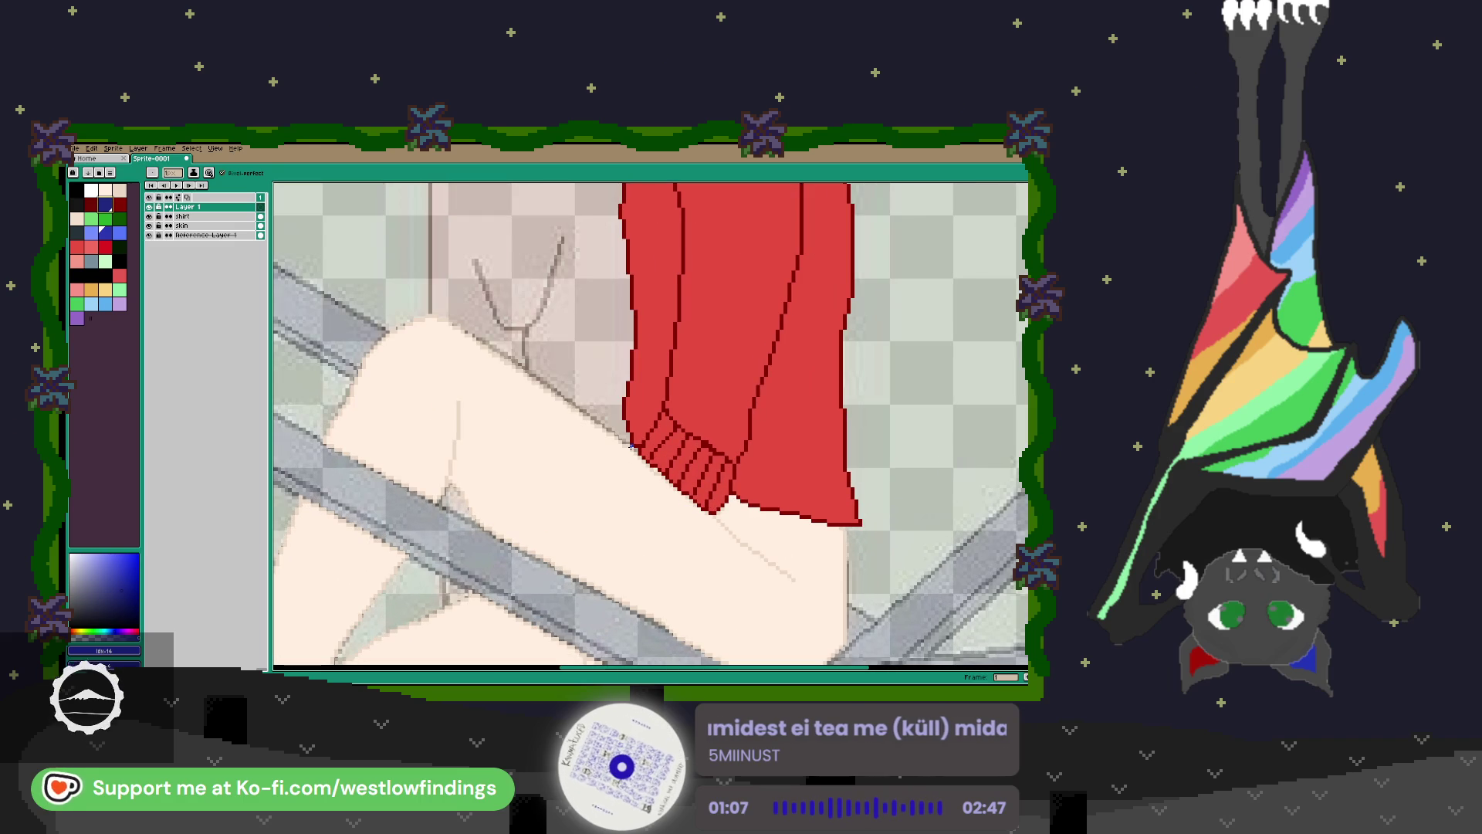
# Trace the thigh, knee and inner knee crease outline in dark blue up to the sweater cuff.
pyautogui.moveTo(611, 440); pyautogui.dragTo(544, 386)
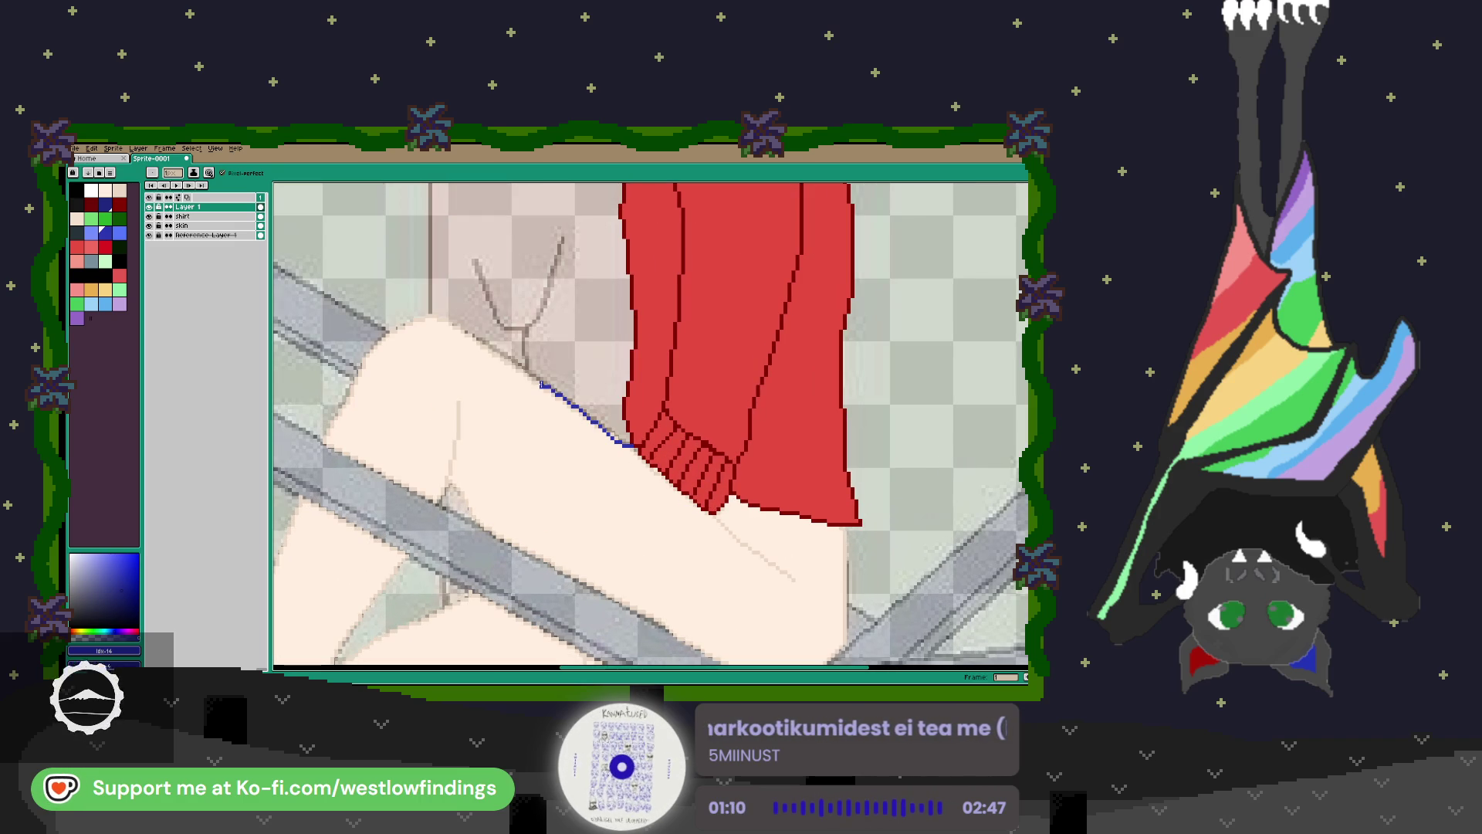
pyautogui.hotkey('ctrl', 'z')
pyautogui.moveTo(560, 437); pyautogui.dragTo(684, 472)
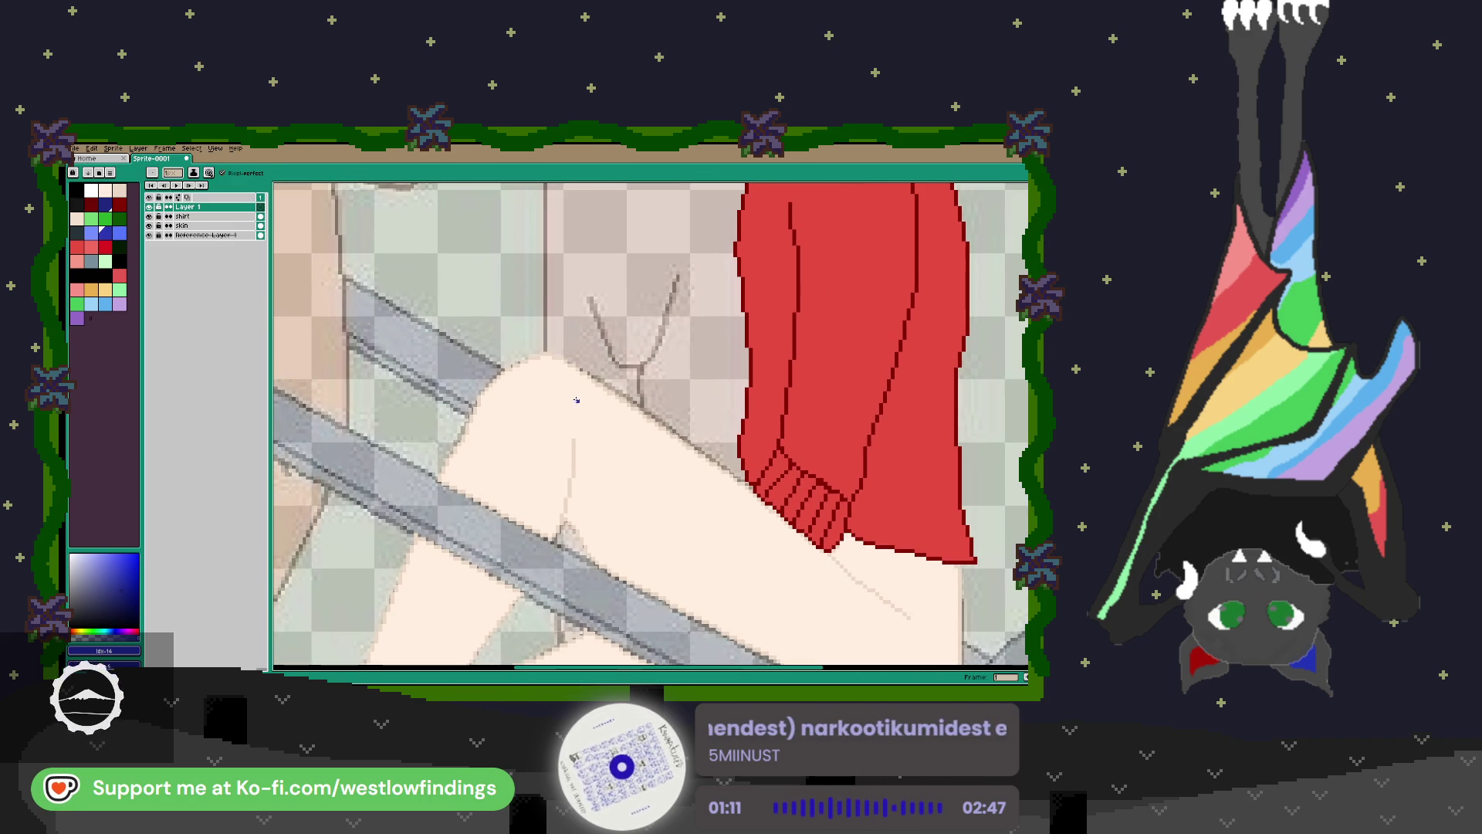
pyautogui.press('l')
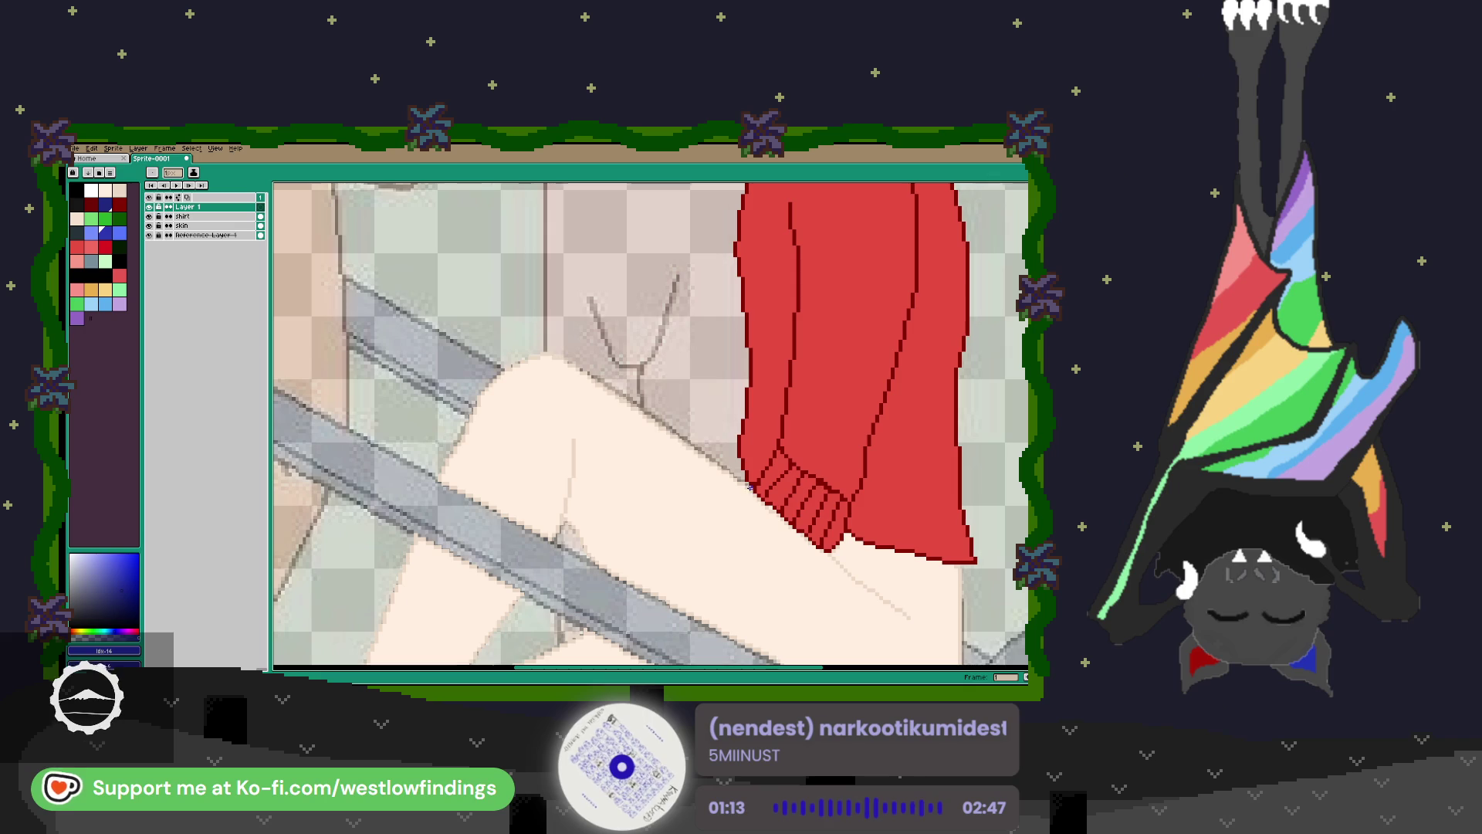
pyautogui.moveTo(750, 486); pyautogui.dragTo(561, 357)
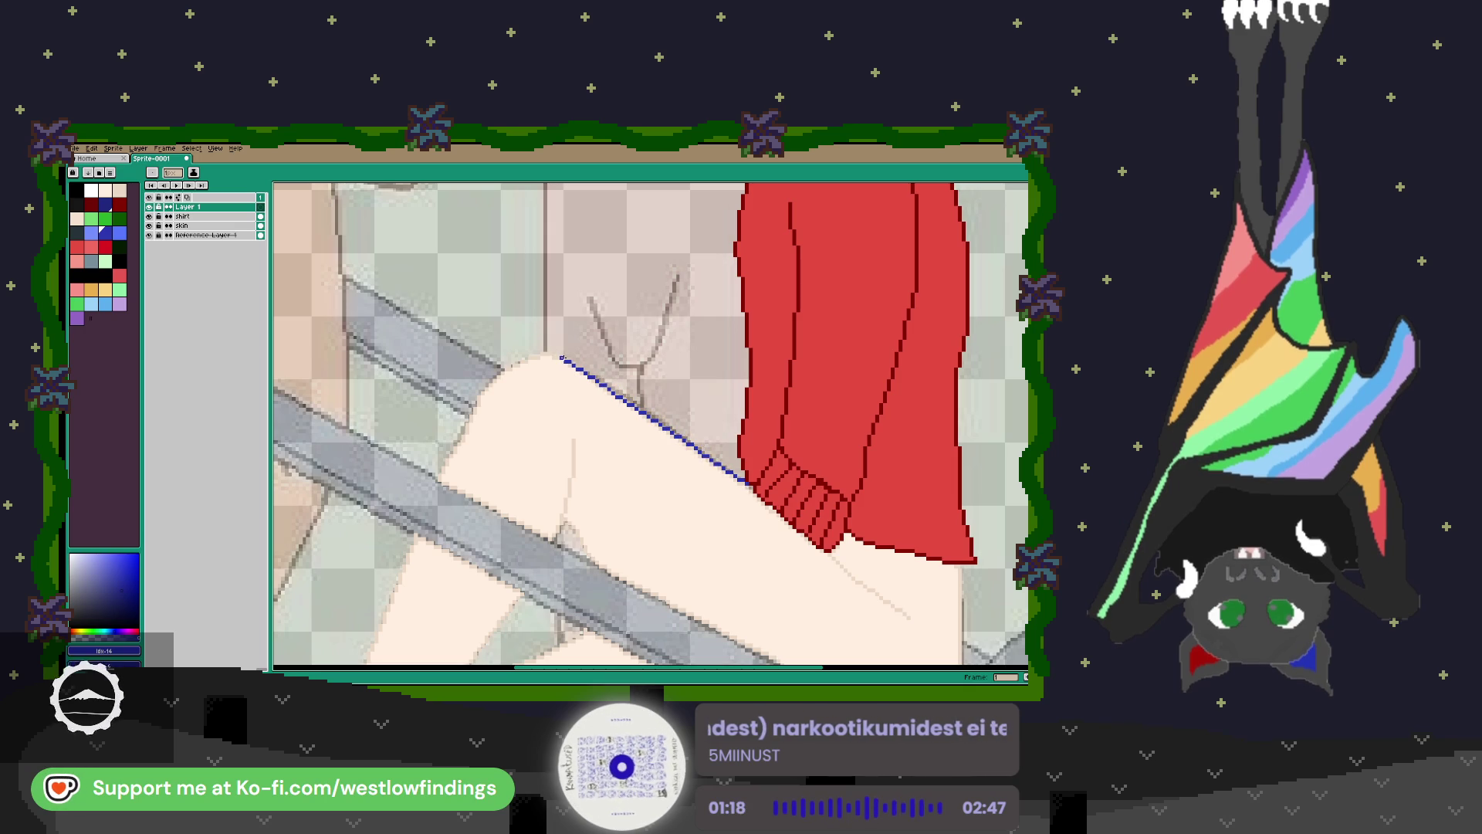
pyautogui.press('b')
pyautogui.moveTo(558, 357)
pyautogui.mouseDown()
pyautogui.moveTo(533, 354)
pyautogui.moveTo(489, 386)
pyautogui.moveTo(439, 477)
pyautogui.moveTo(546, 536)
pyautogui.moveTo(562, 525)
pyautogui.moveTo(574, 443)
pyautogui.mouseUp()
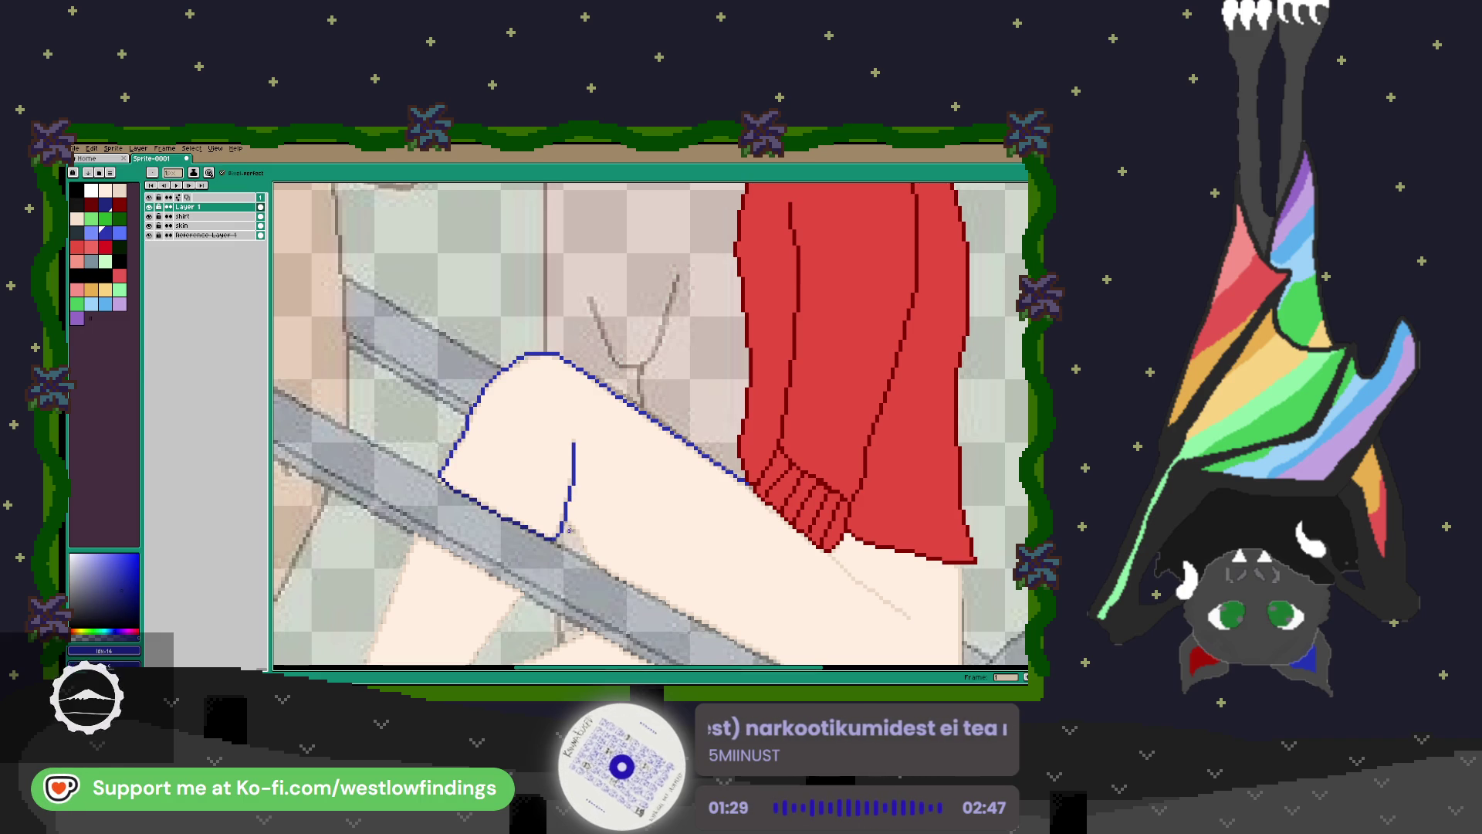
pyautogui.moveTo(567, 519)
pyautogui.mouseDown()
pyautogui.moveTo(591, 563)
pyautogui.moveTo(498, 437)
pyautogui.moveTo(468, 440)
pyautogui.moveTo(730, 572)
pyautogui.moveTo(784, 562)
pyautogui.moveTo(802, 533)
pyautogui.moveTo(804, 432)
pyautogui.mouseUp()
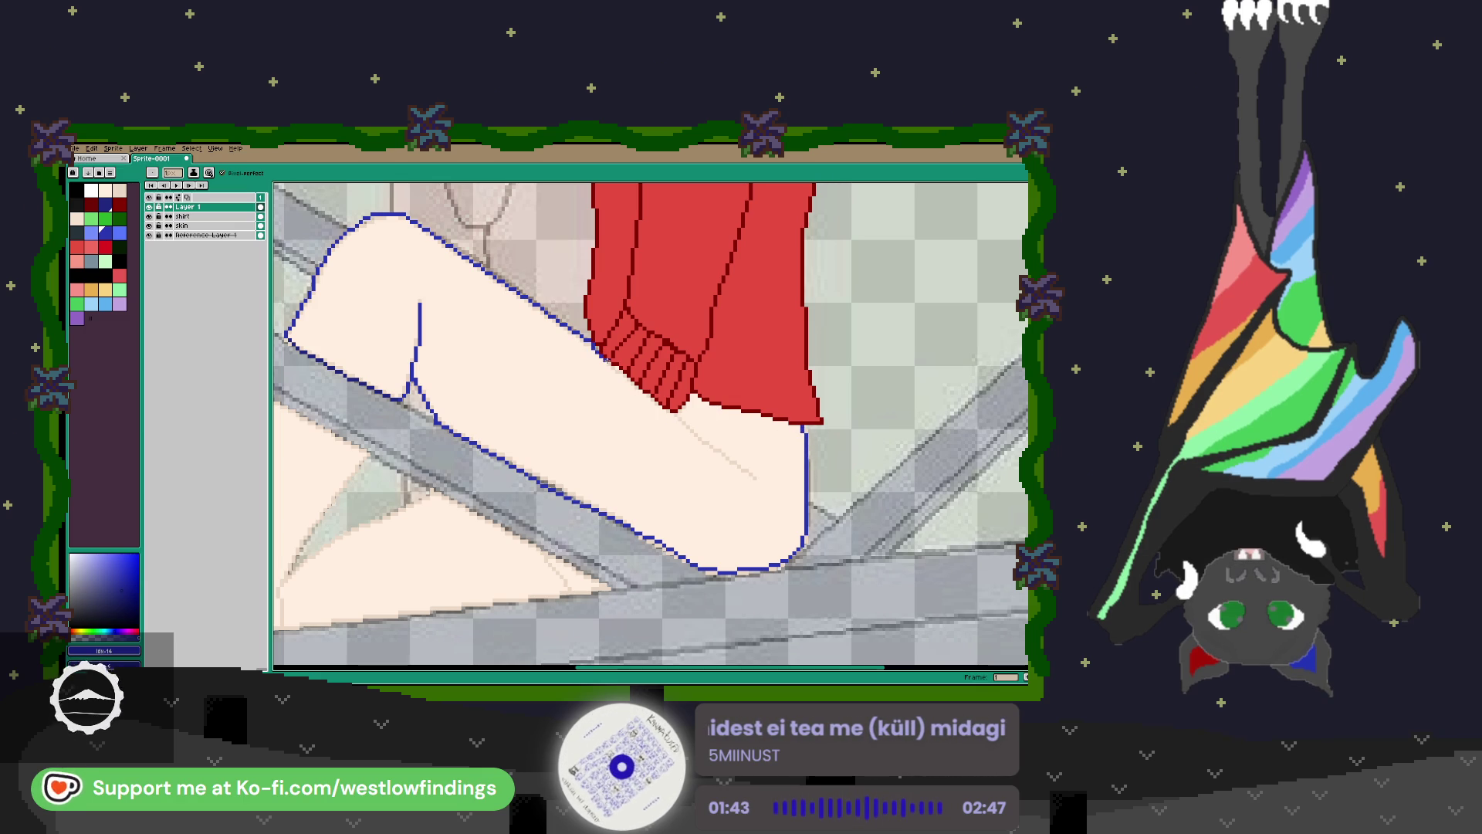
pyautogui.moveTo(632, 384)
pyautogui.mouseDown()
pyautogui.moveTo(670, 413)
pyautogui.moveTo(689, 400)
pyautogui.moveTo(792, 424)
pyautogui.mouseUp()
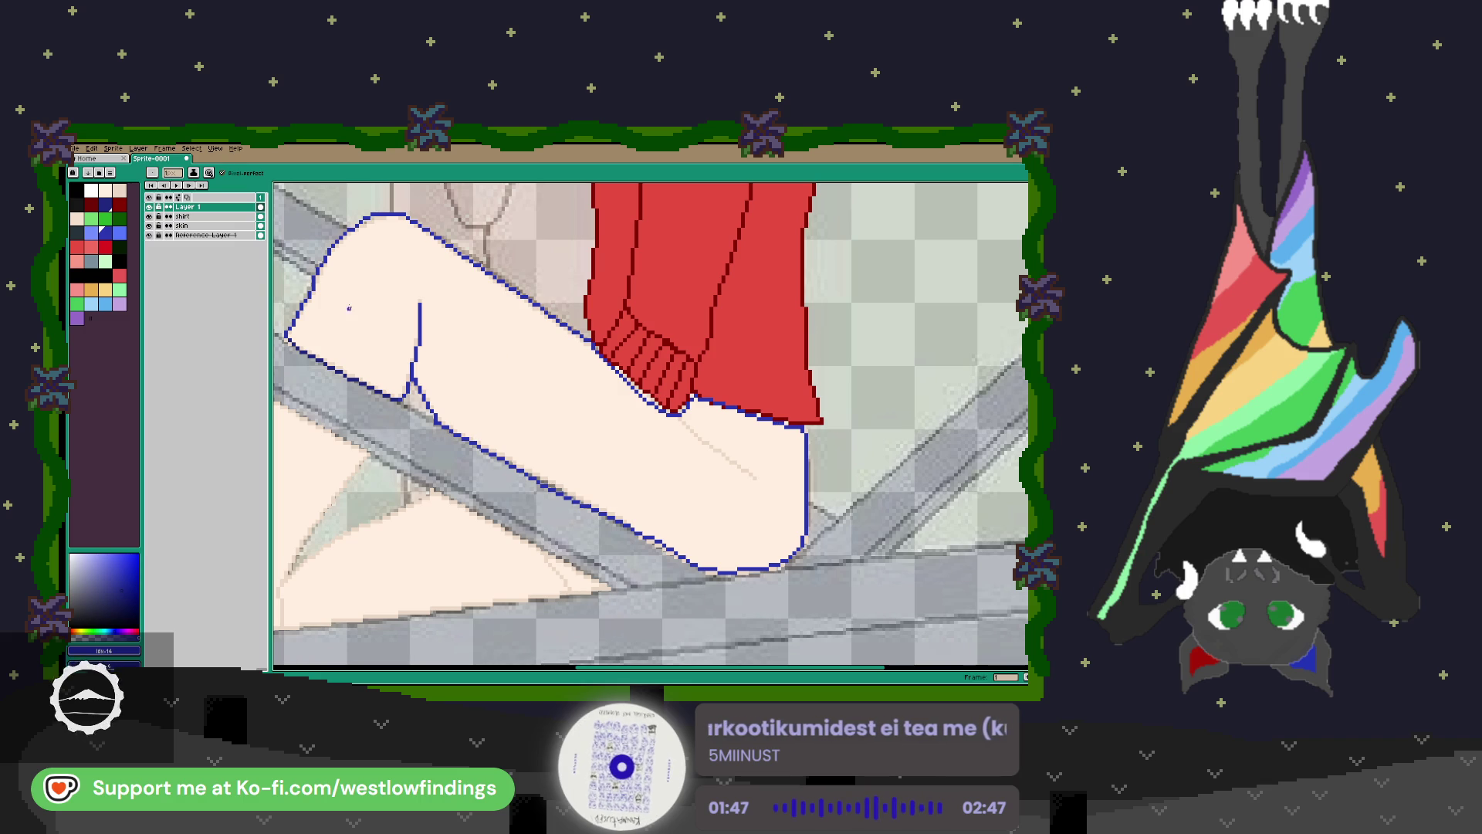
# Move the pants layer beneath Shirt and erase stray outline pixels under the cuff.
pyautogui.moveTo(228, 217); pyautogui.dragTo(228, 222)
pyautogui.press('e')
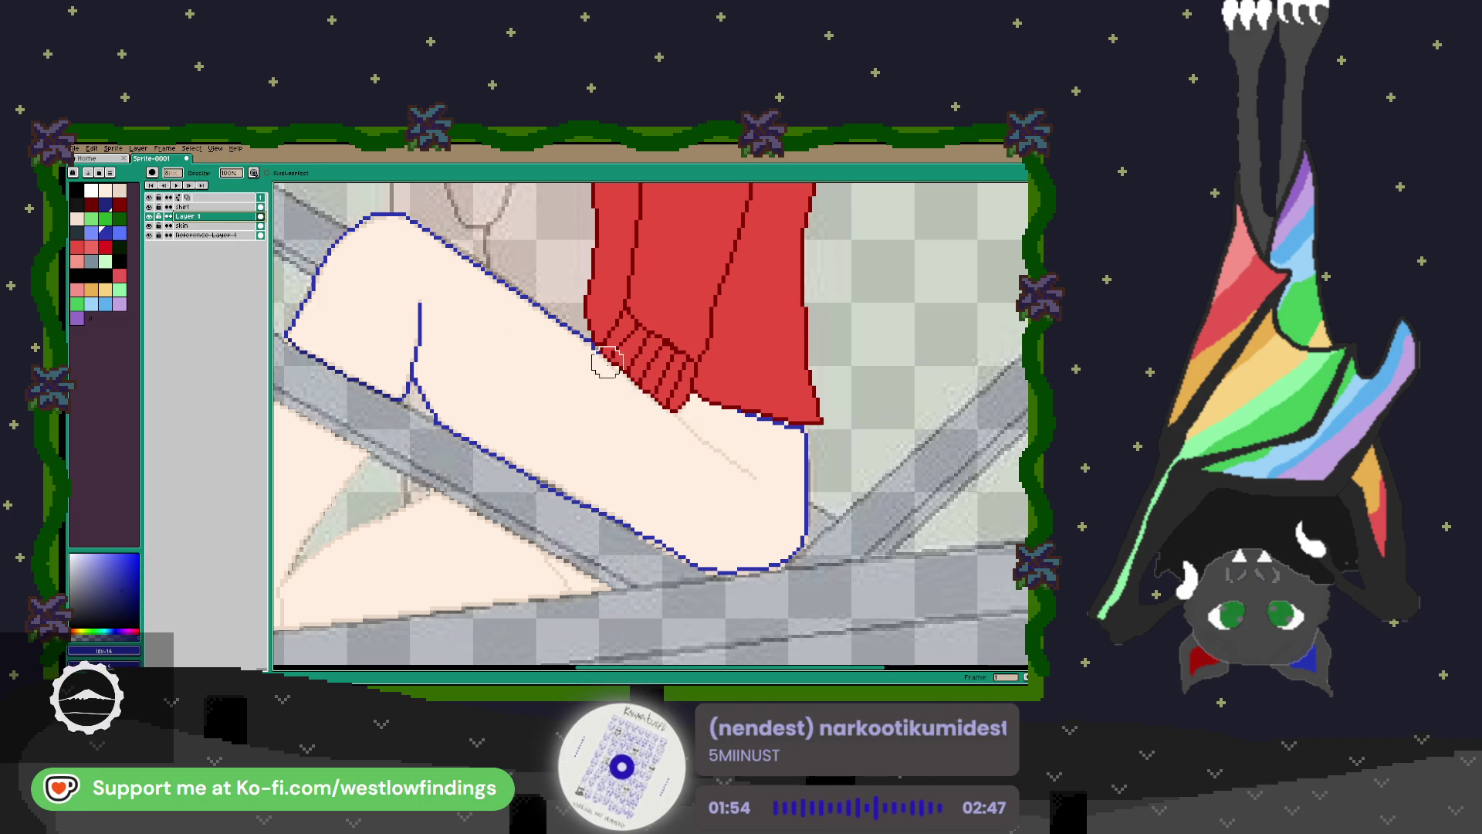
pyautogui.moveTo(718, 408)
pyautogui.mouseDown()
pyautogui.moveTo(780, 420)
pyautogui.moveTo(760, 415)
pyautogui.mouseUp()
pyautogui.press('b')
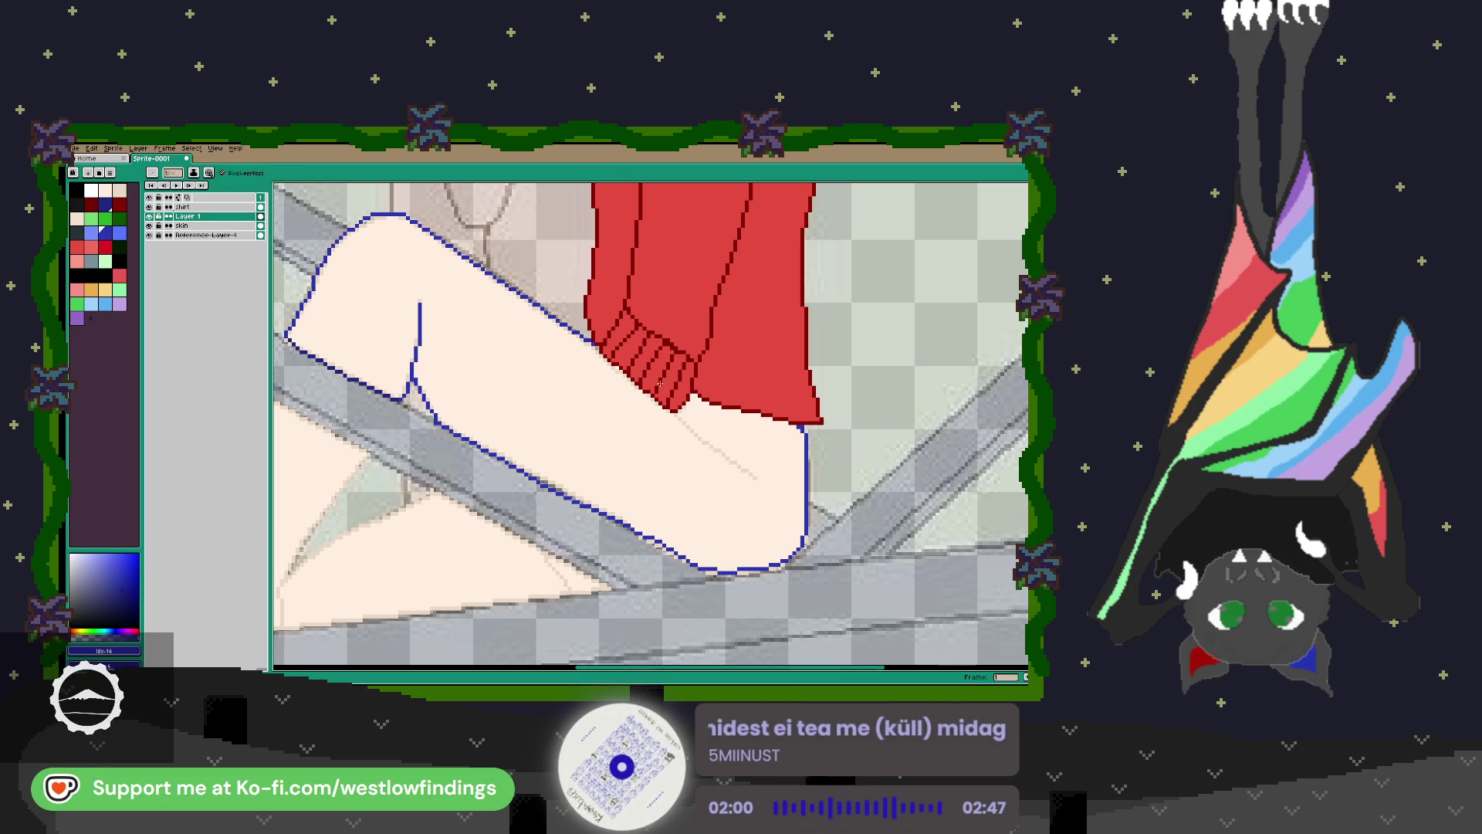
pyautogui.press('g')
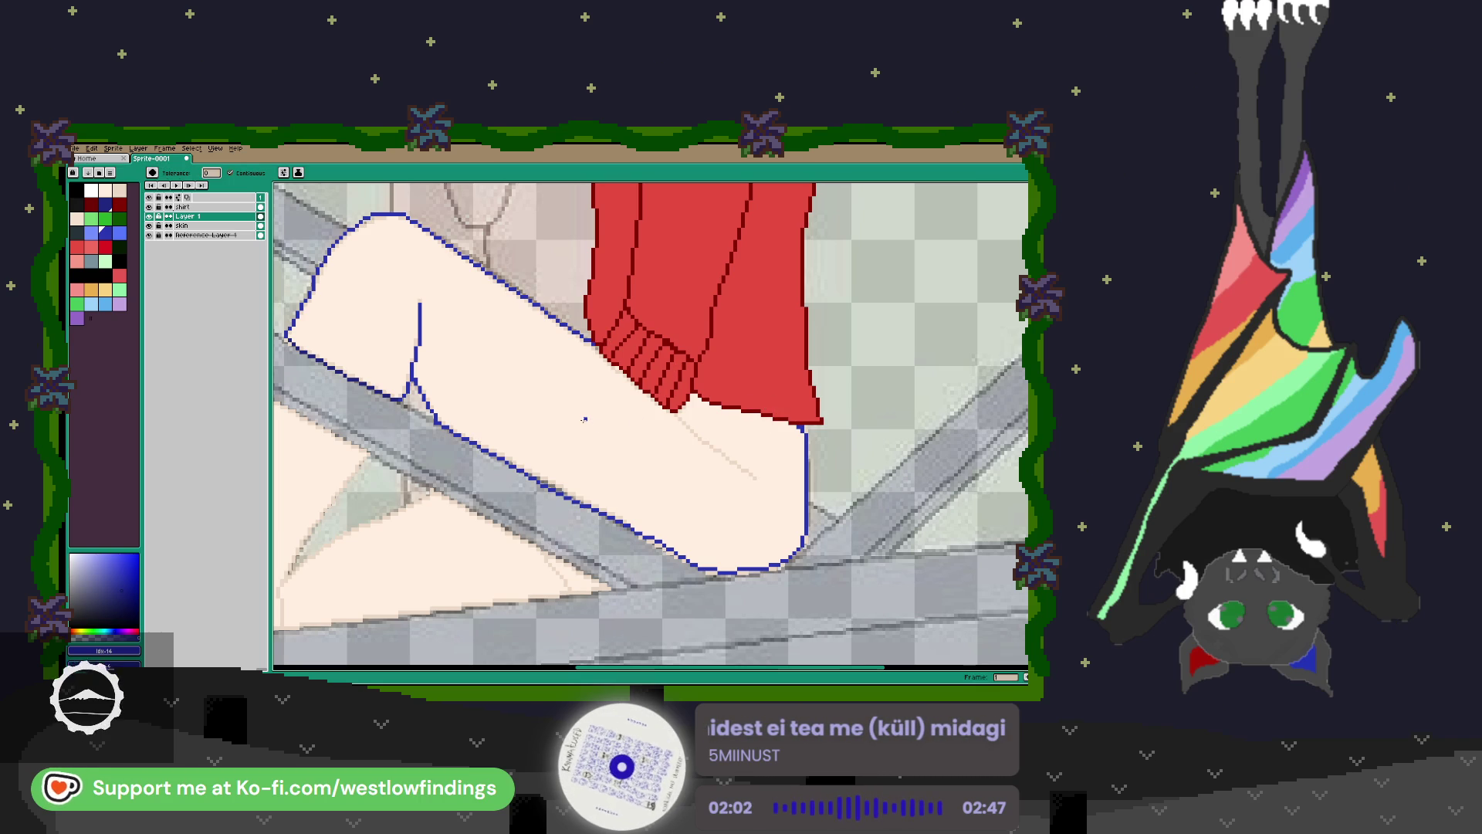
pyautogui.click(523, 430)
pyautogui.moveTo(523, 430); pyautogui.dragTo(648, 381)
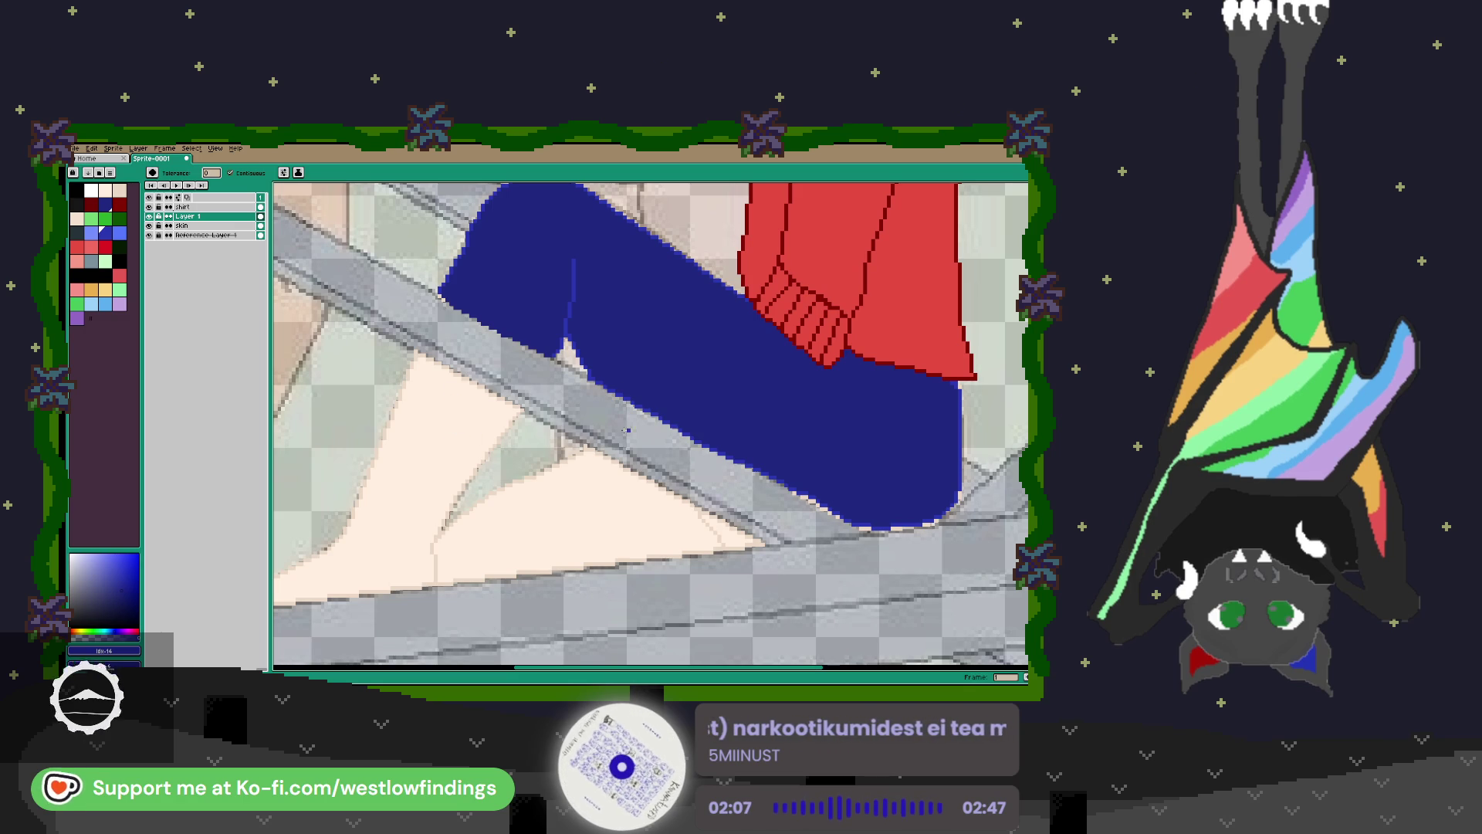
pyautogui.click(193, 225)
pyautogui.press('b')
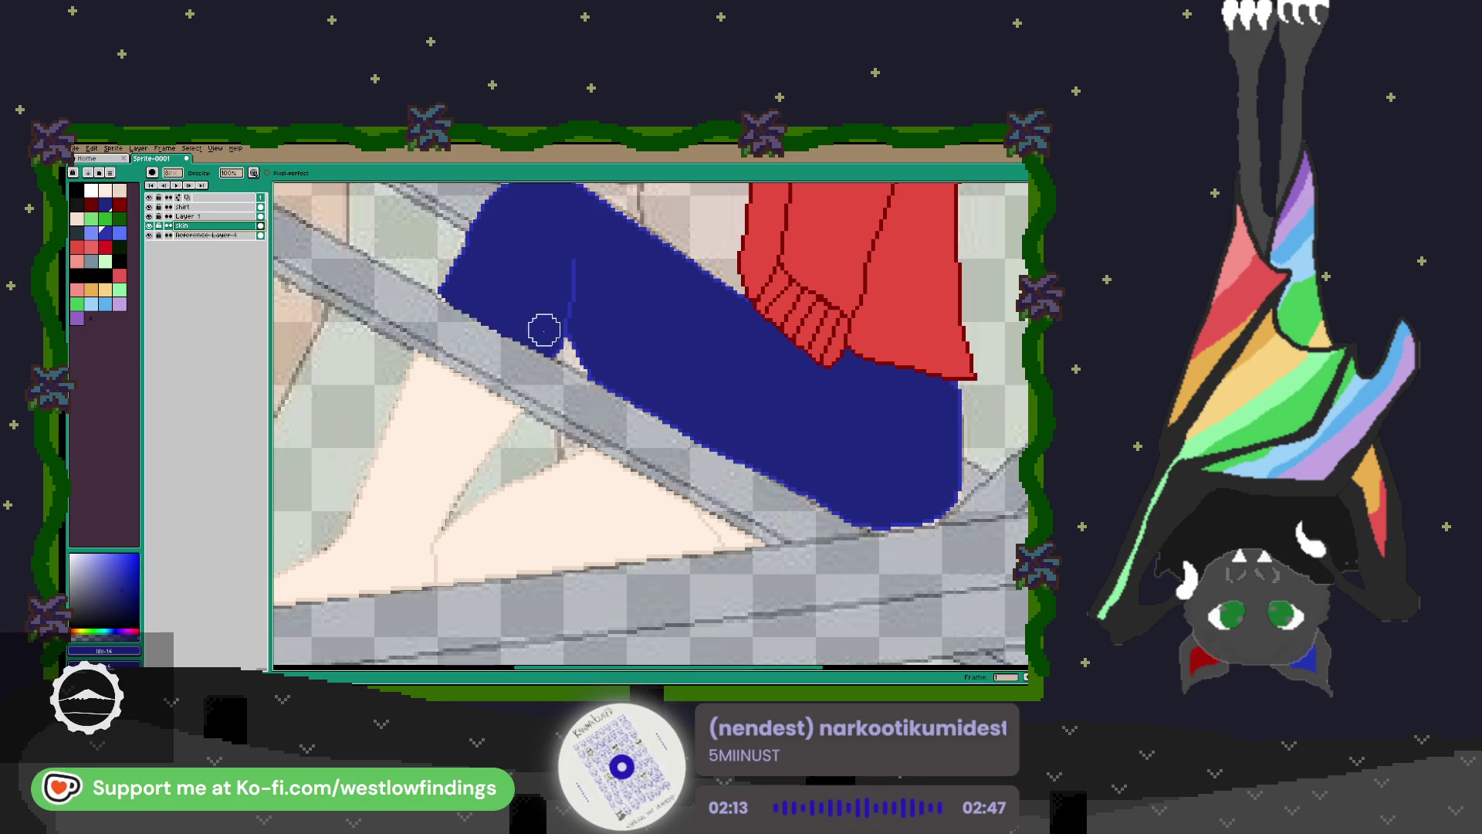
pyautogui.scroll(2, 671, 363)
pyautogui.scroll(-2, 571, 450)
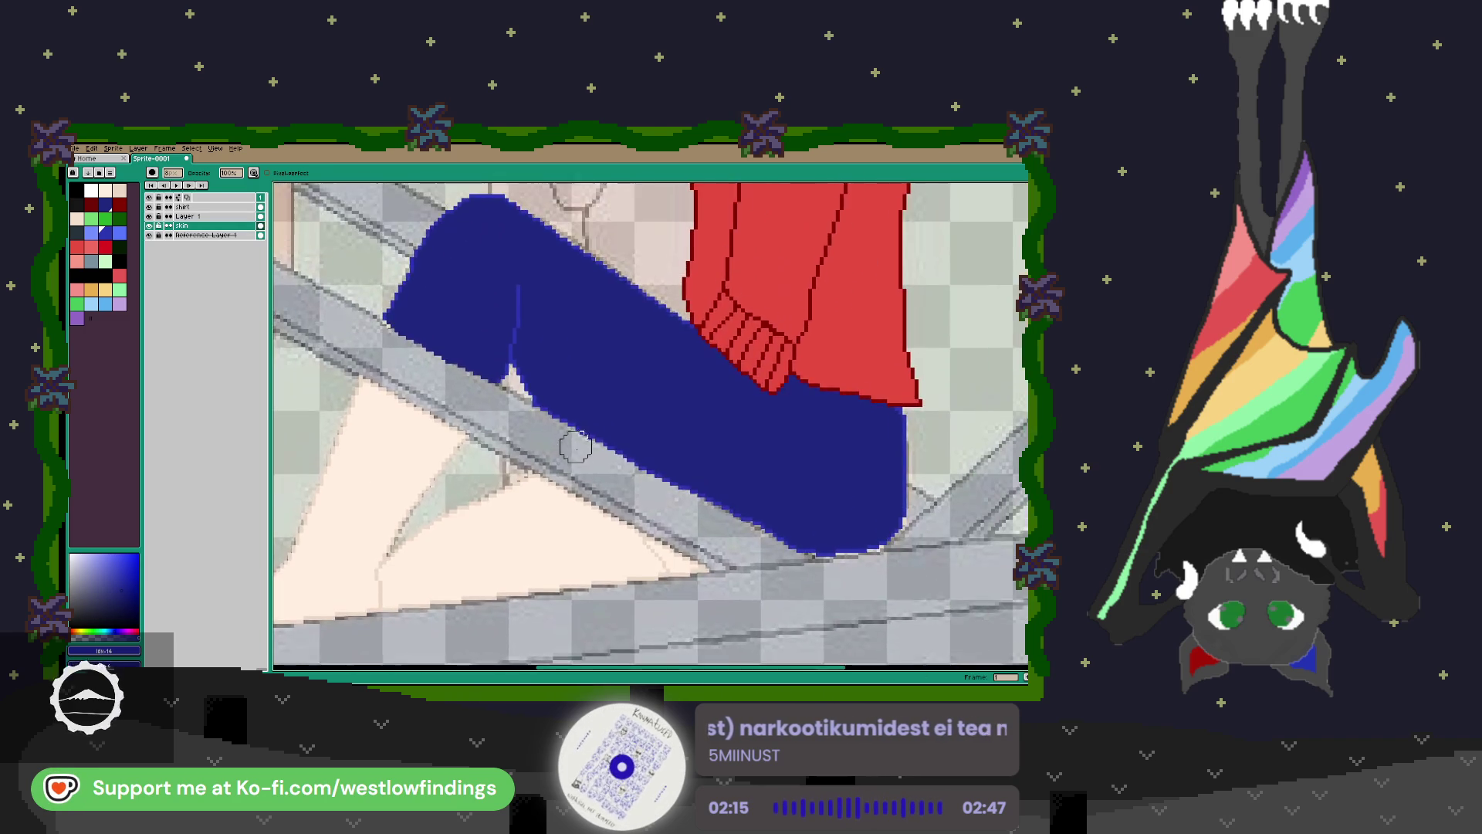
pyautogui.scroll(-3, 571, 450)
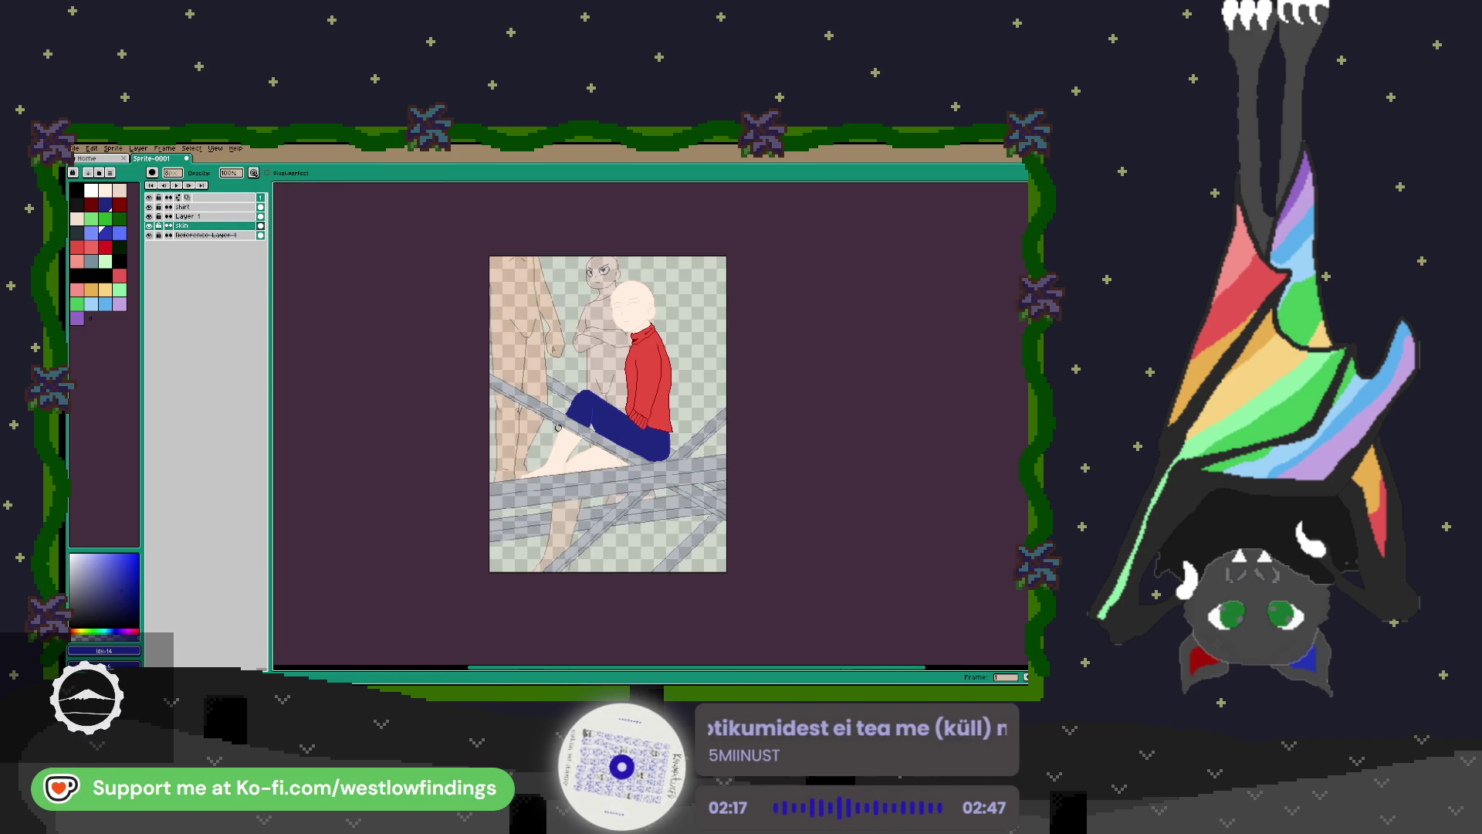
pyautogui.scroll(2, 559, 426)
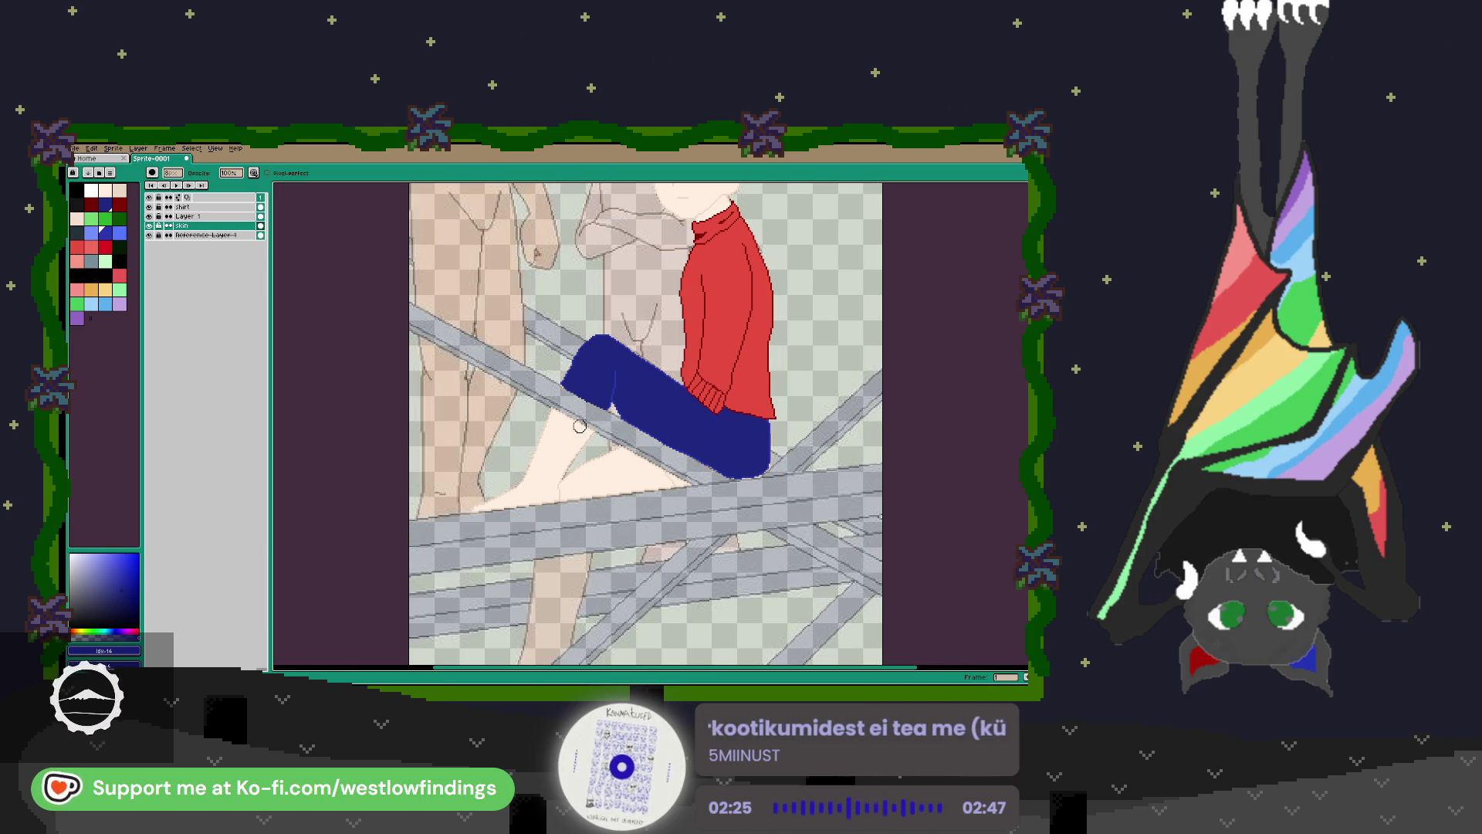
# Rename Layer 1 to pants.
pyautogui.doubleClick(219, 220)
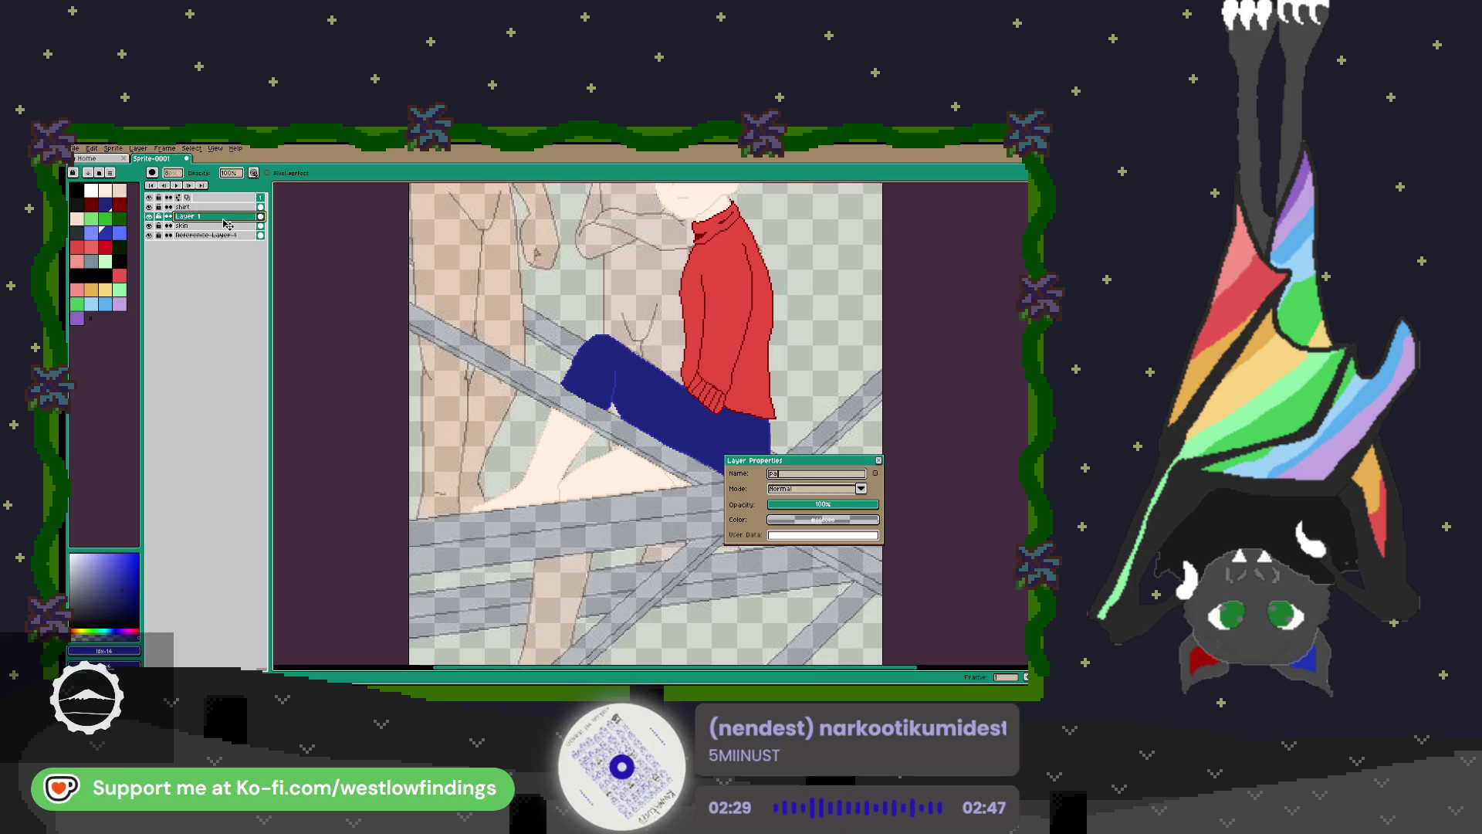
pyautogui.write('nts')
pyautogui.press('Return')
pyautogui.scroll(2, 486, 422)
pyautogui.scroll(1, 486, 422)
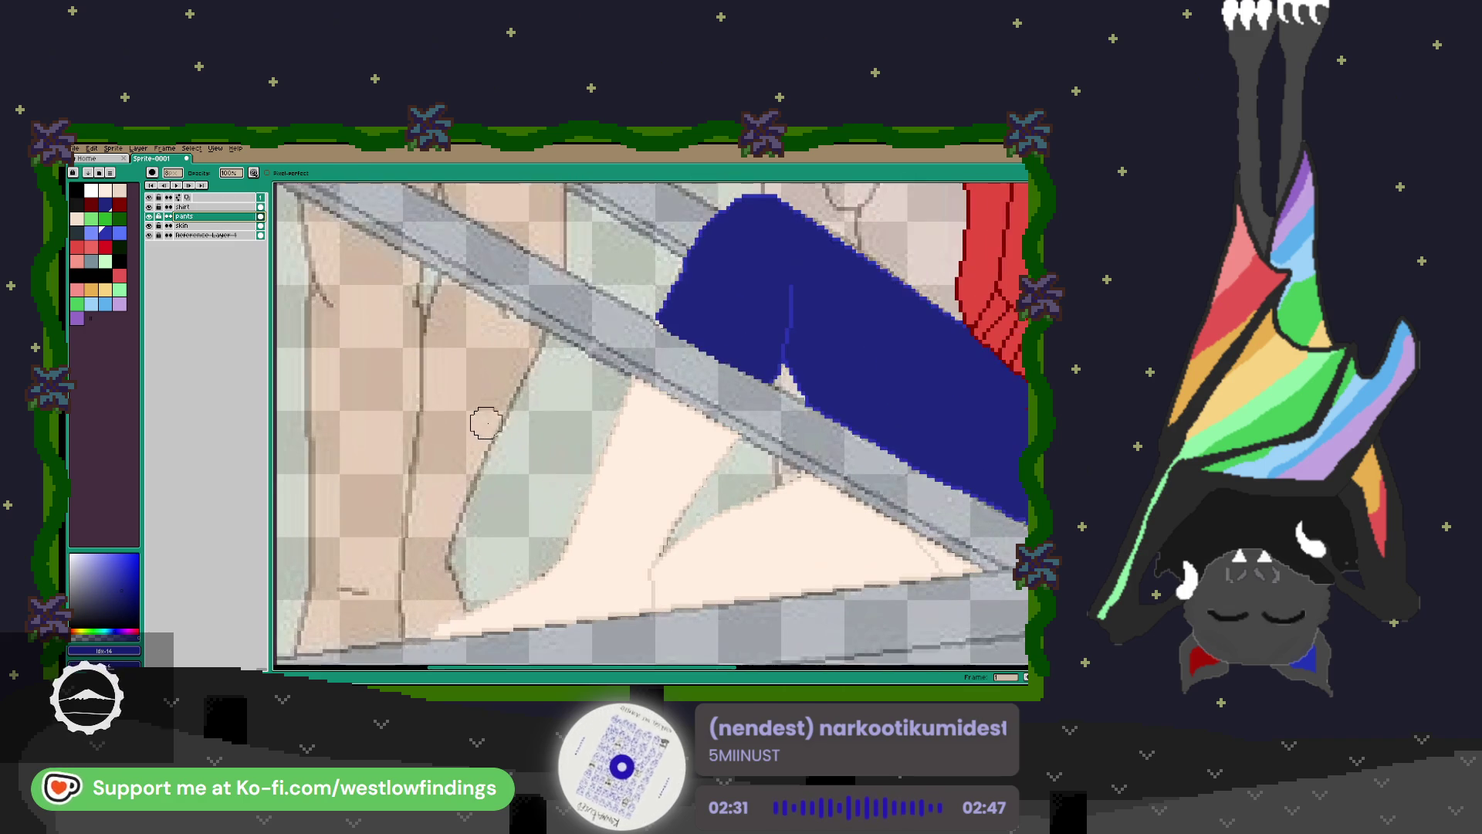
# Outline the lower-leg pants' left and top edges in blue, undoing an overflowing fill.
pyautogui.moveTo(633, 377)
pyautogui.mouseDown()
pyautogui.moveTo(601, 457)
pyautogui.moveTo(661, 506)
pyautogui.moveTo(725, 480)
pyautogui.moveTo(740, 438)
pyautogui.mouseUp()
pyautogui.moveTo(633, 379); pyautogui.dragTo(727, 428)
pyautogui.press('g')
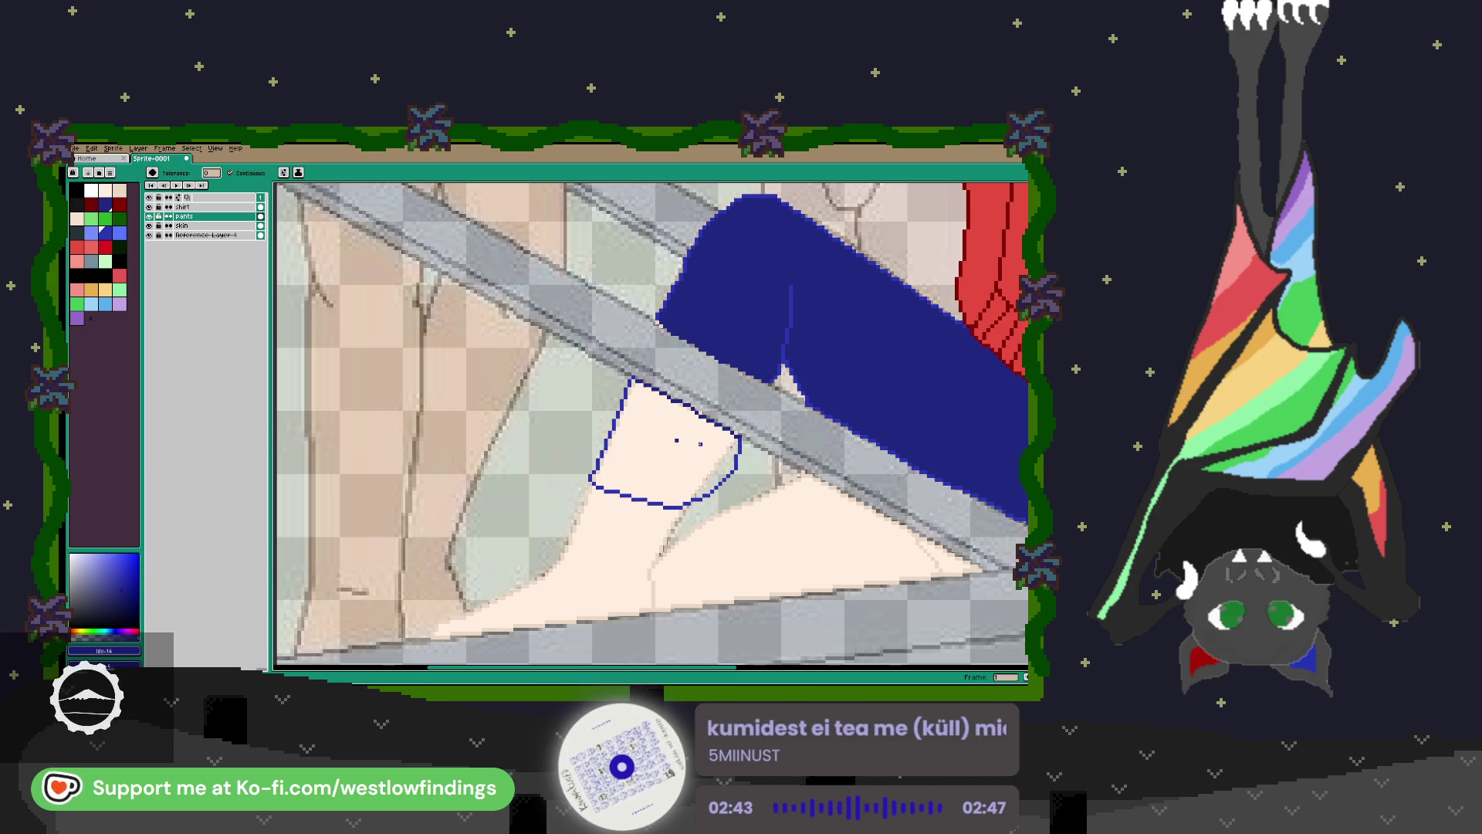
pyautogui.click(683, 442)
pyautogui.scroll(4, 731, 439)
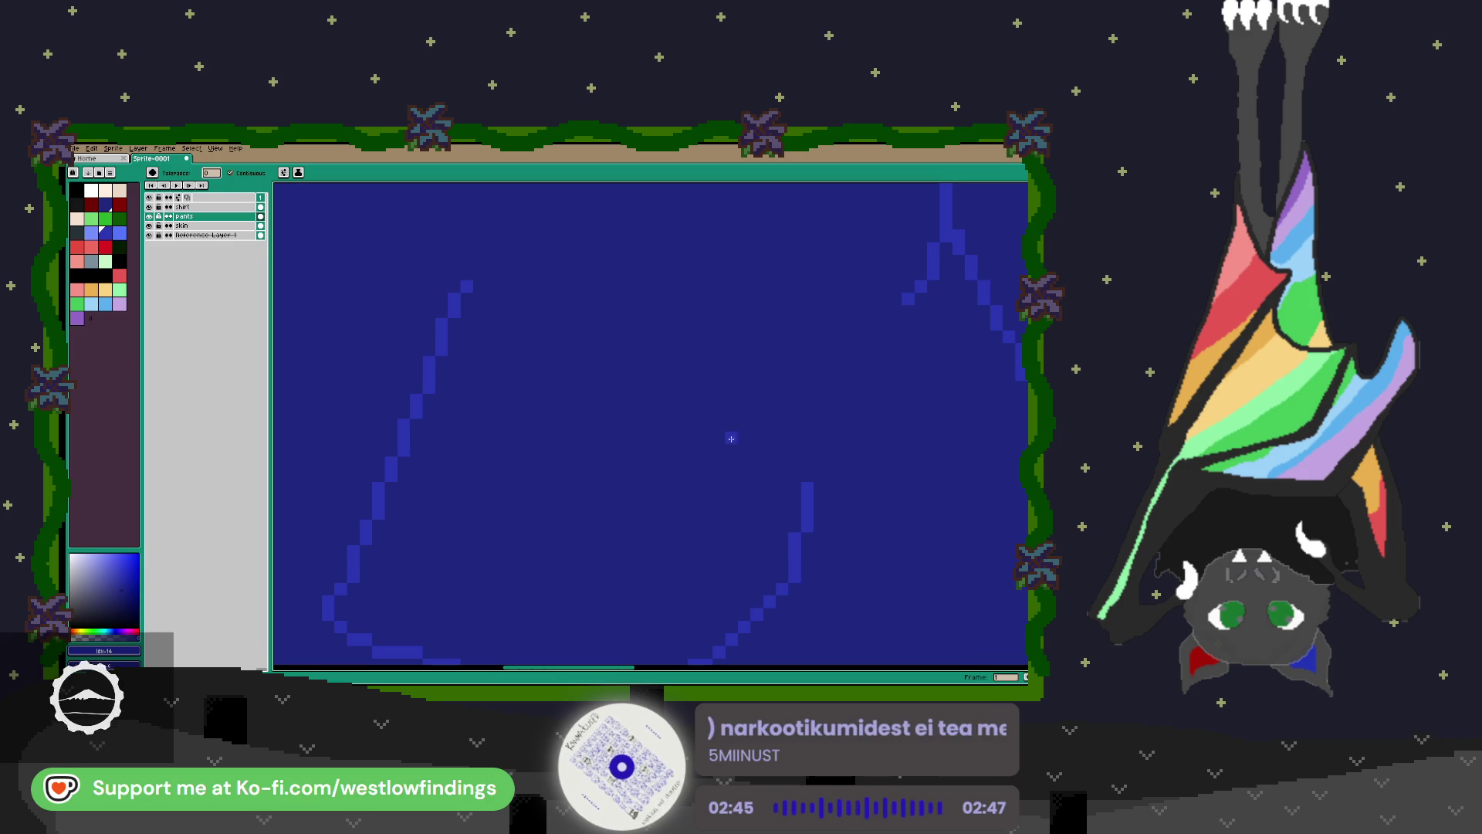
pyautogui.hotkey('ctrl', 'z')
pyautogui.press('b')
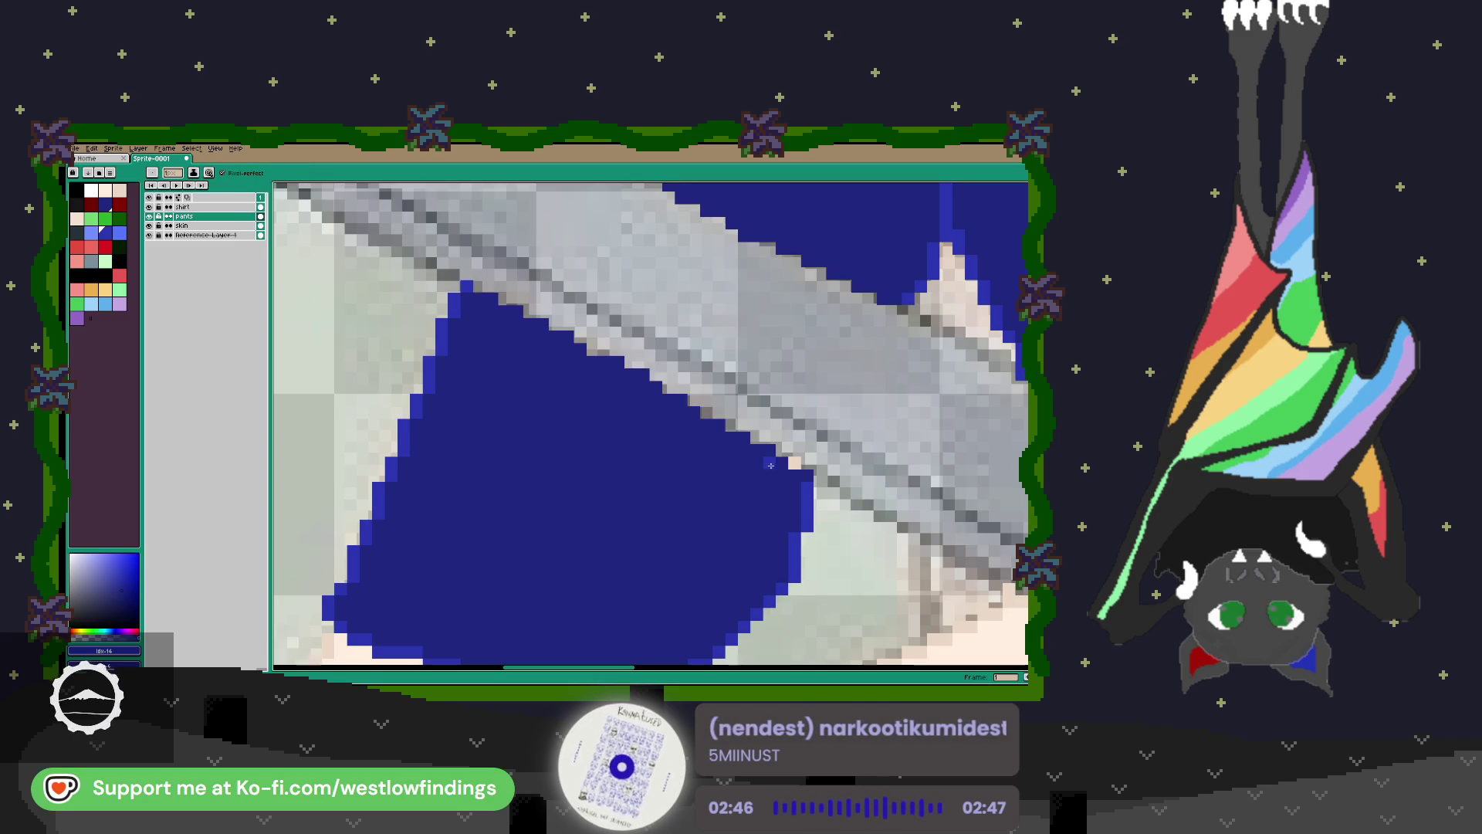
# Hide and reshow the skin layer to check the pants' coverage of the lower legs.
pyautogui.scroll(-3, 764, 463)
pyautogui.moveTo(765, 463)
pyautogui.mouseDown()
pyautogui.moveTo(813, 498)
pyautogui.moveTo(707, 447)
pyautogui.mouseUp()
pyautogui.scroll(-1, 813, 498)
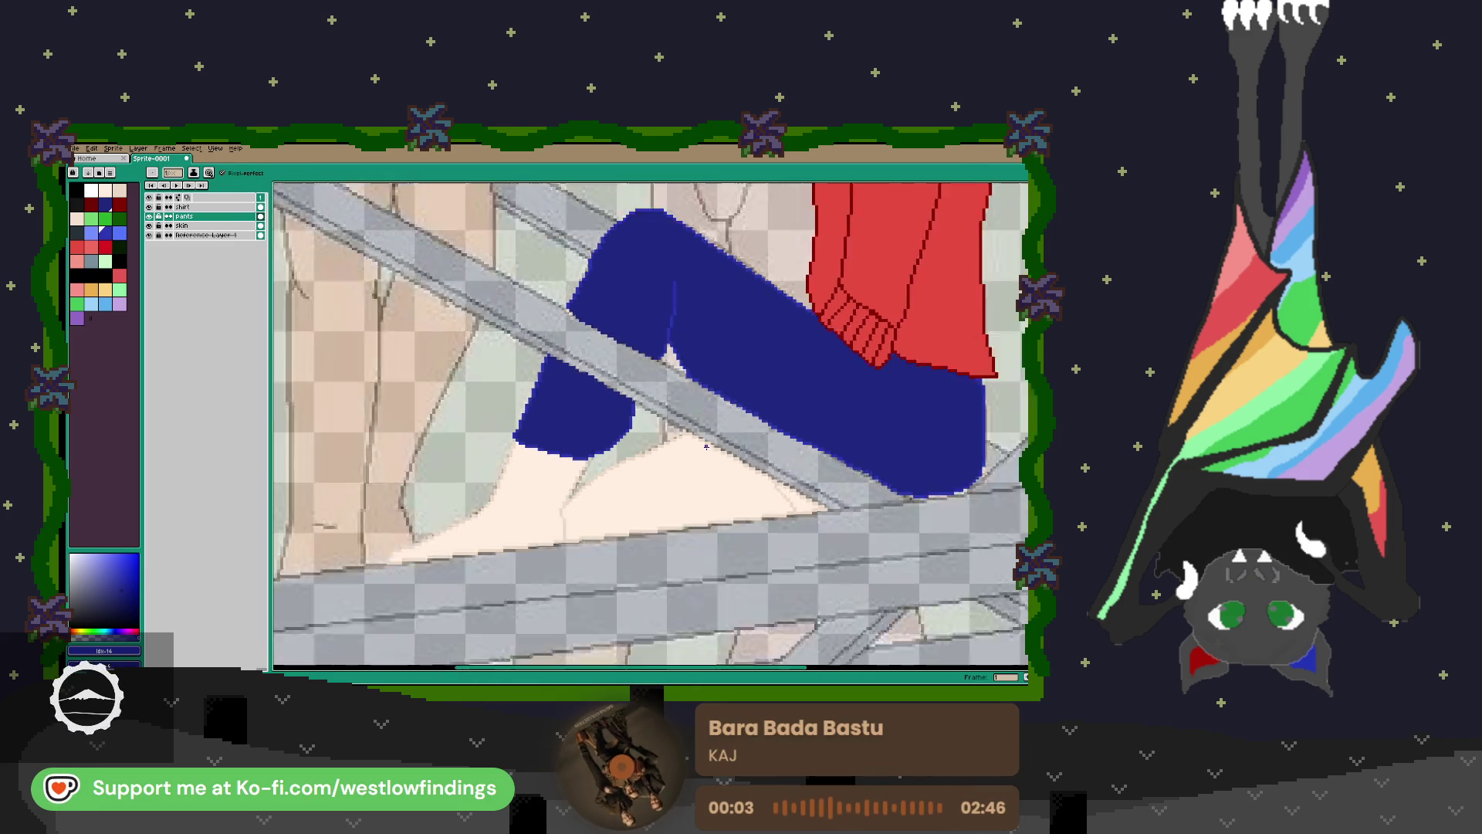
pyautogui.scroll(-4, 706, 447)
pyautogui.scroll(4, 682, 515)
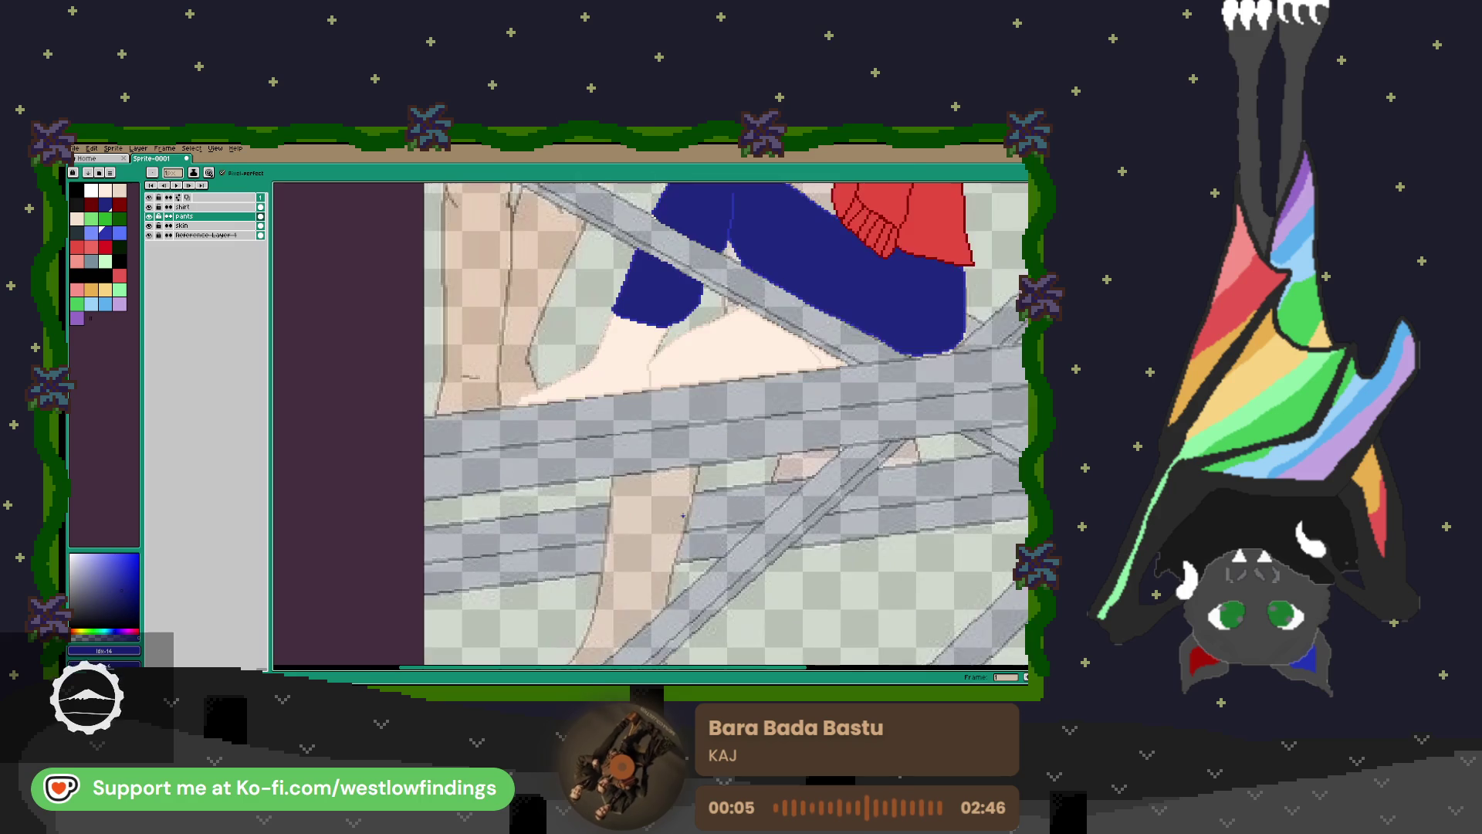
pyautogui.scroll(-1, 682, 515)
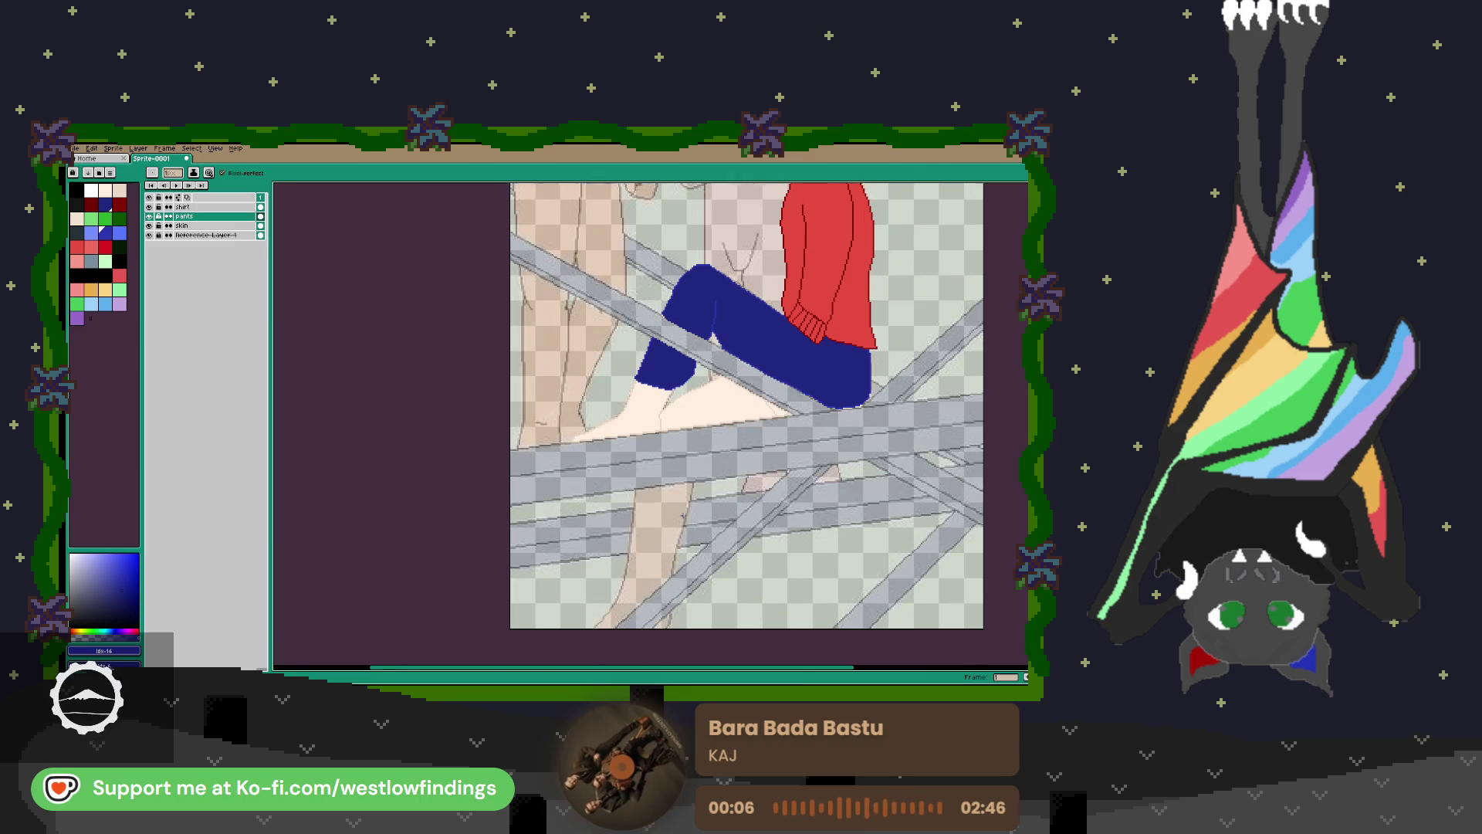
pyautogui.click(150, 226)
pyautogui.click(151, 226)
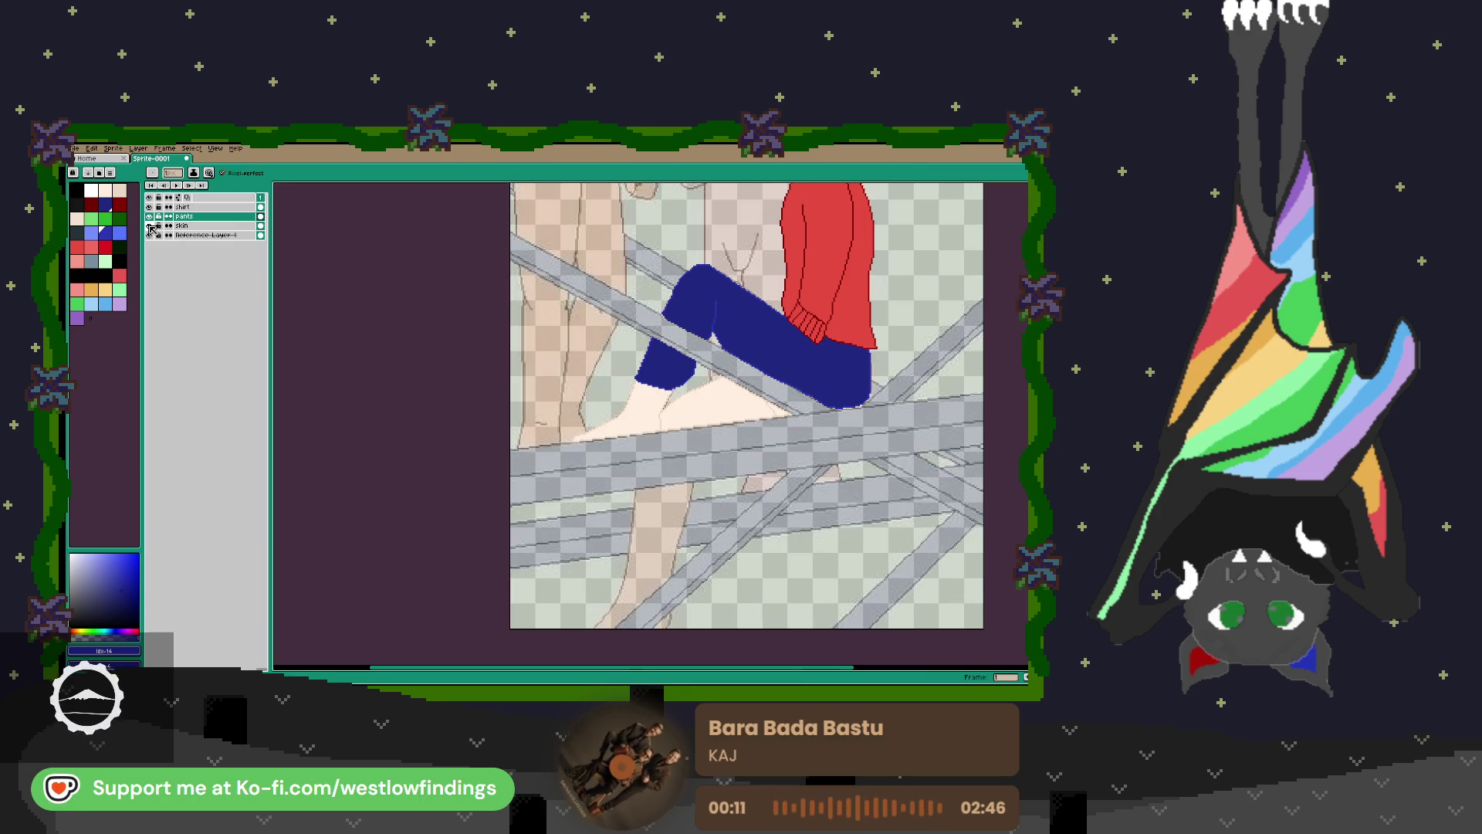
pyautogui.scroll(1, 709, 375)
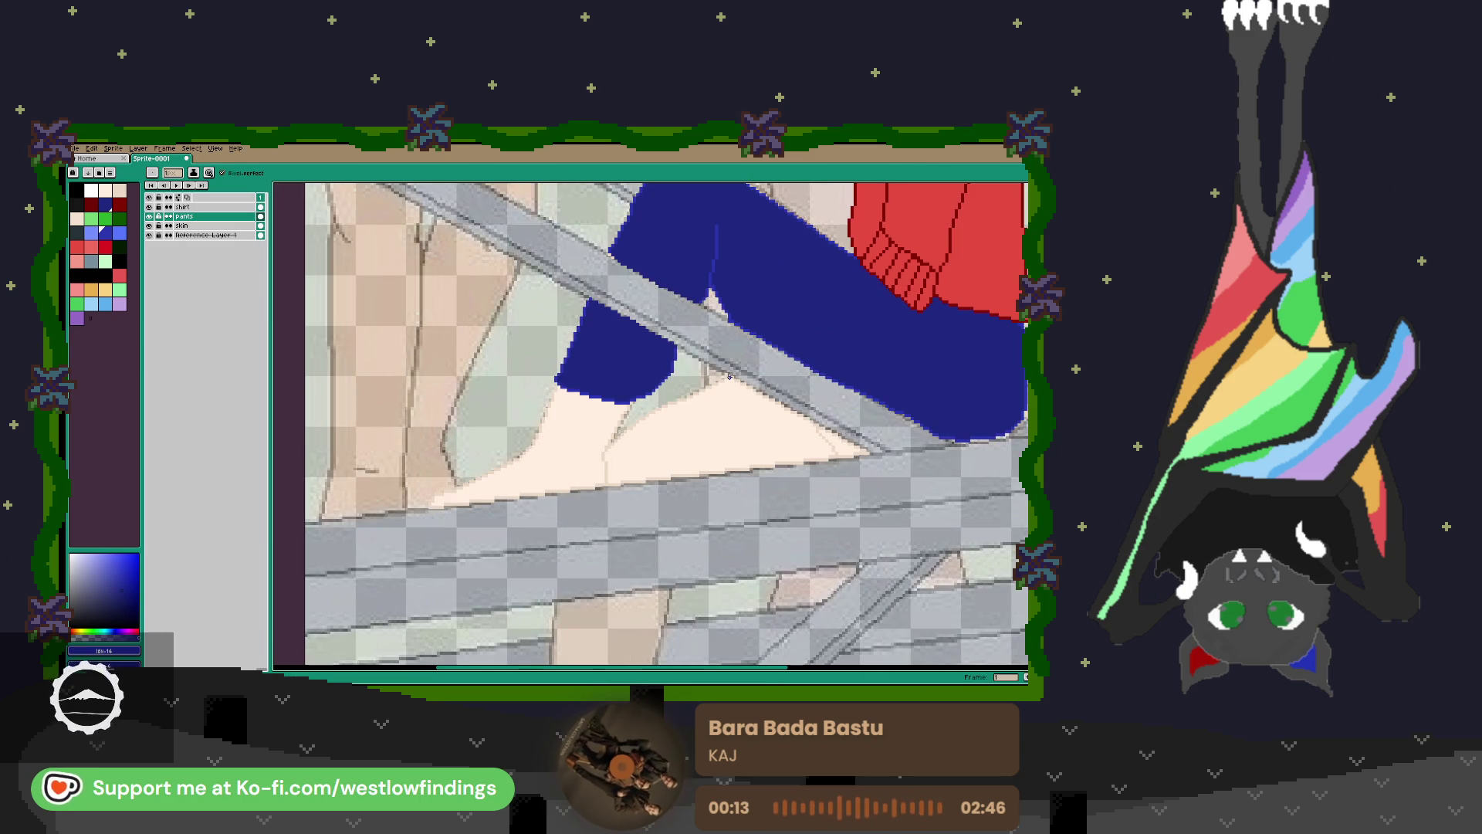
# Draw the pants edge line down to the ankle and fill the enclosed area and triangle gap blue.
pyautogui.moveTo(723, 379)
pyautogui.mouseDown()
pyautogui.moveTo(620, 433)
pyautogui.moveTo(605, 485)
pyautogui.mouseUp()
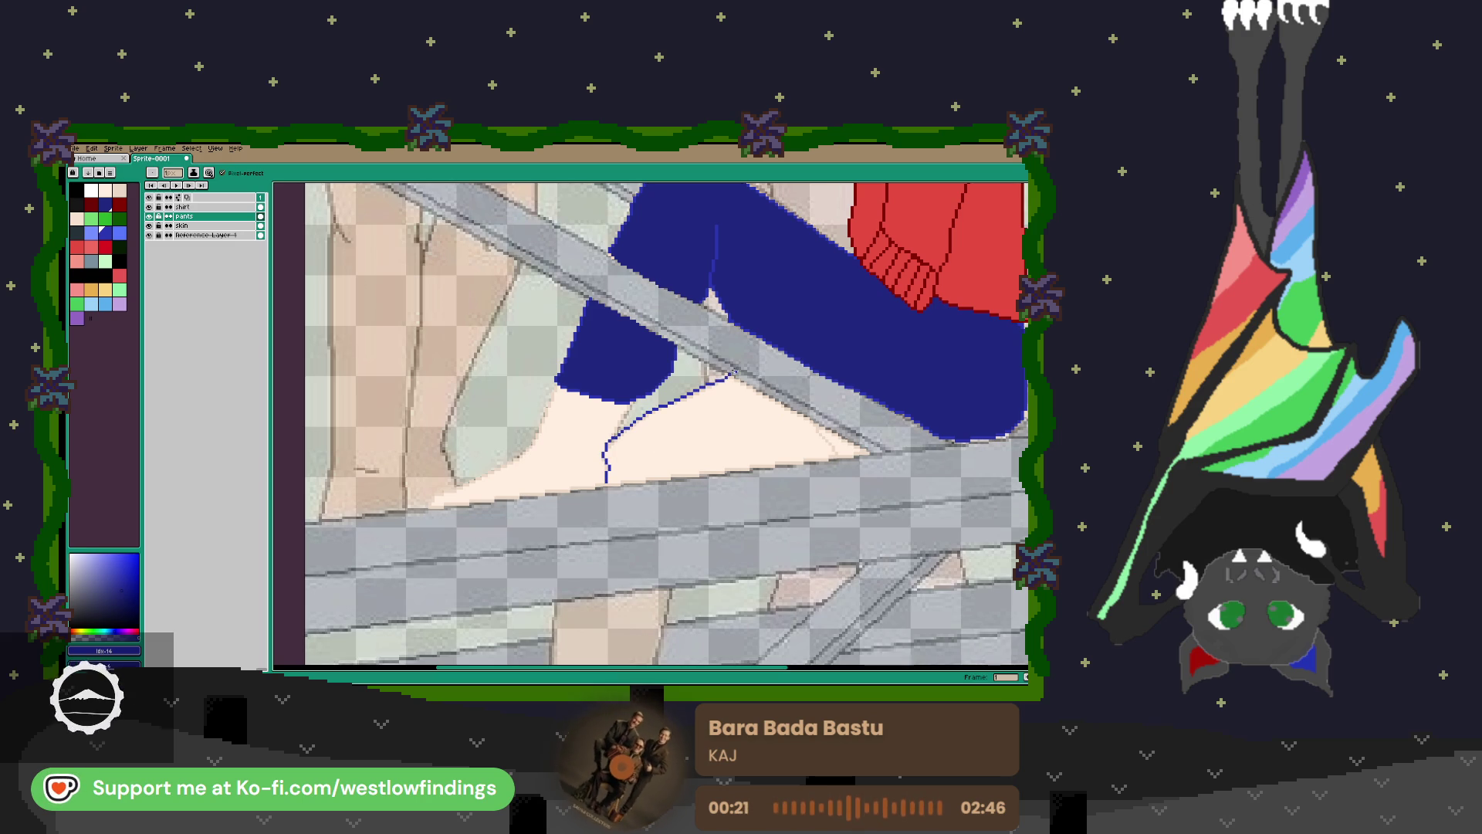
pyautogui.moveTo(729, 377)
pyautogui.mouseDown()
pyautogui.moveTo(820, 425)
pyautogui.moveTo(833, 450)
pyautogui.moveTo(866, 454)
pyautogui.moveTo(821, 426)
pyautogui.moveTo(797, 461)
pyautogui.moveTo(608, 478)
pyautogui.mouseUp()
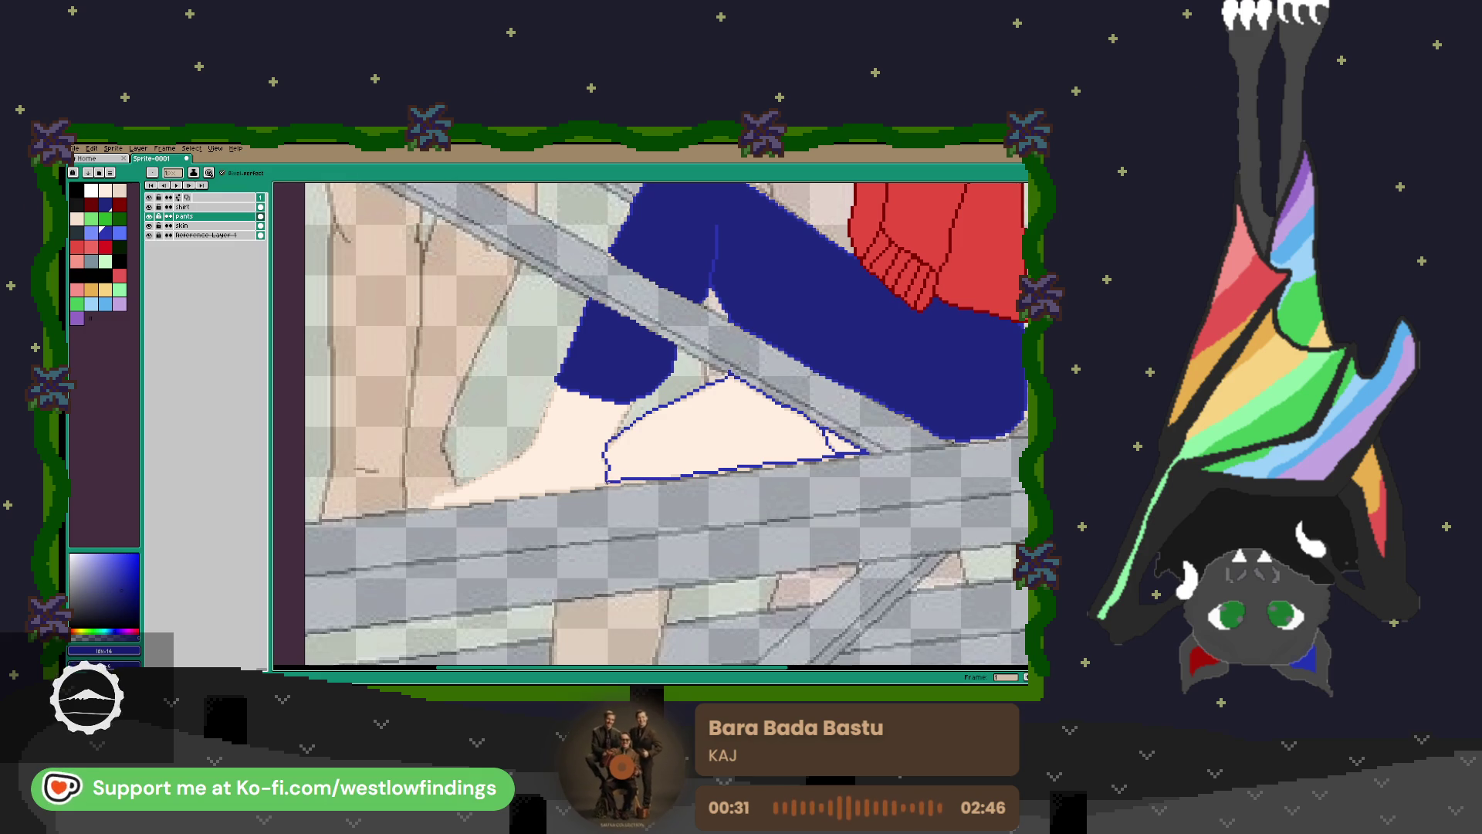
pyautogui.press('g')
pyautogui.click(667, 449)
pyautogui.click(840, 451)
# Undo a spilled fill and extend the blue along the pants' bottom edge.
pyautogui.scroll(-3, 703, 426)
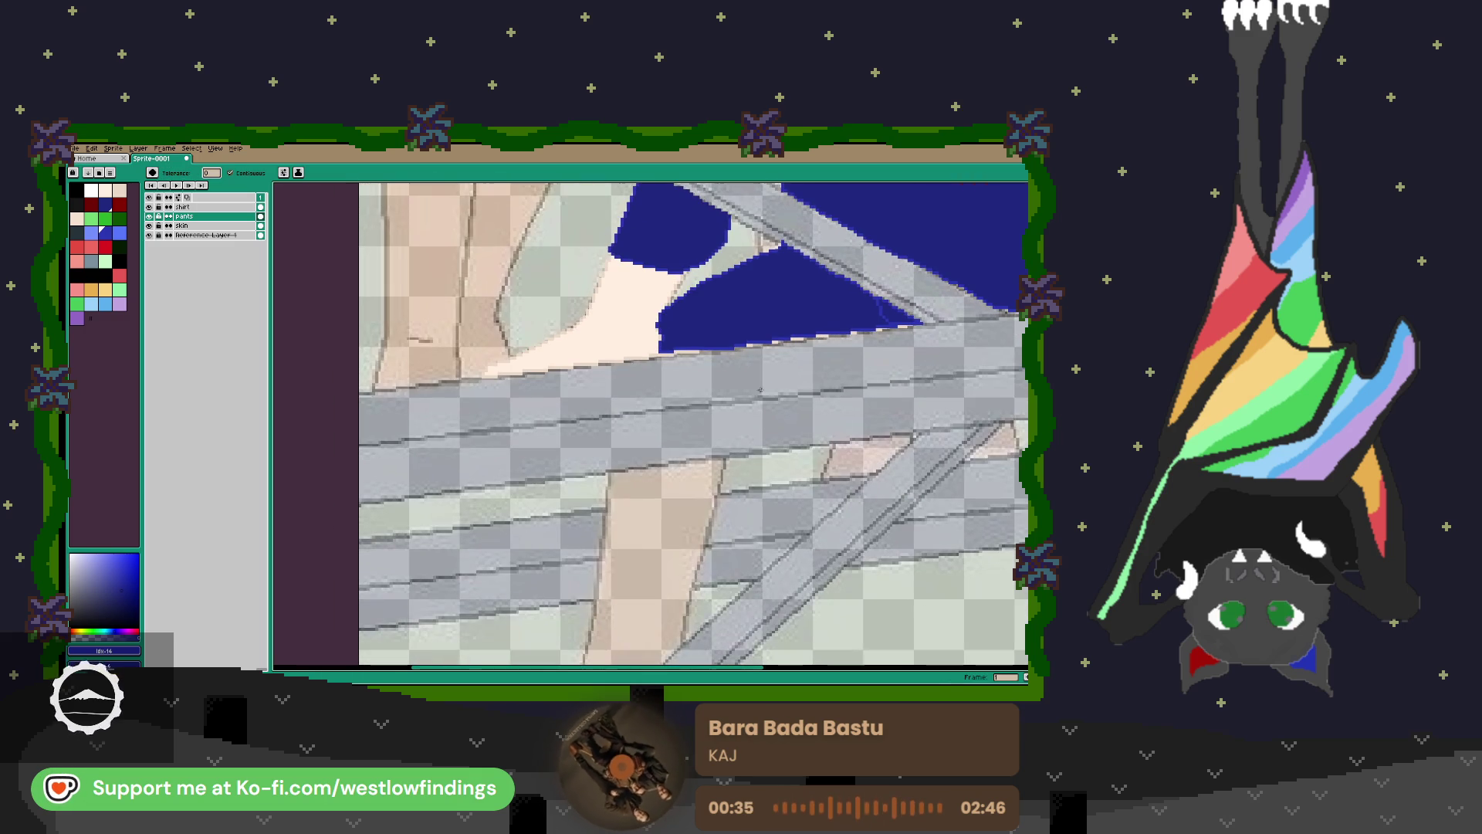
pyautogui.scroll(3, 625, 411)
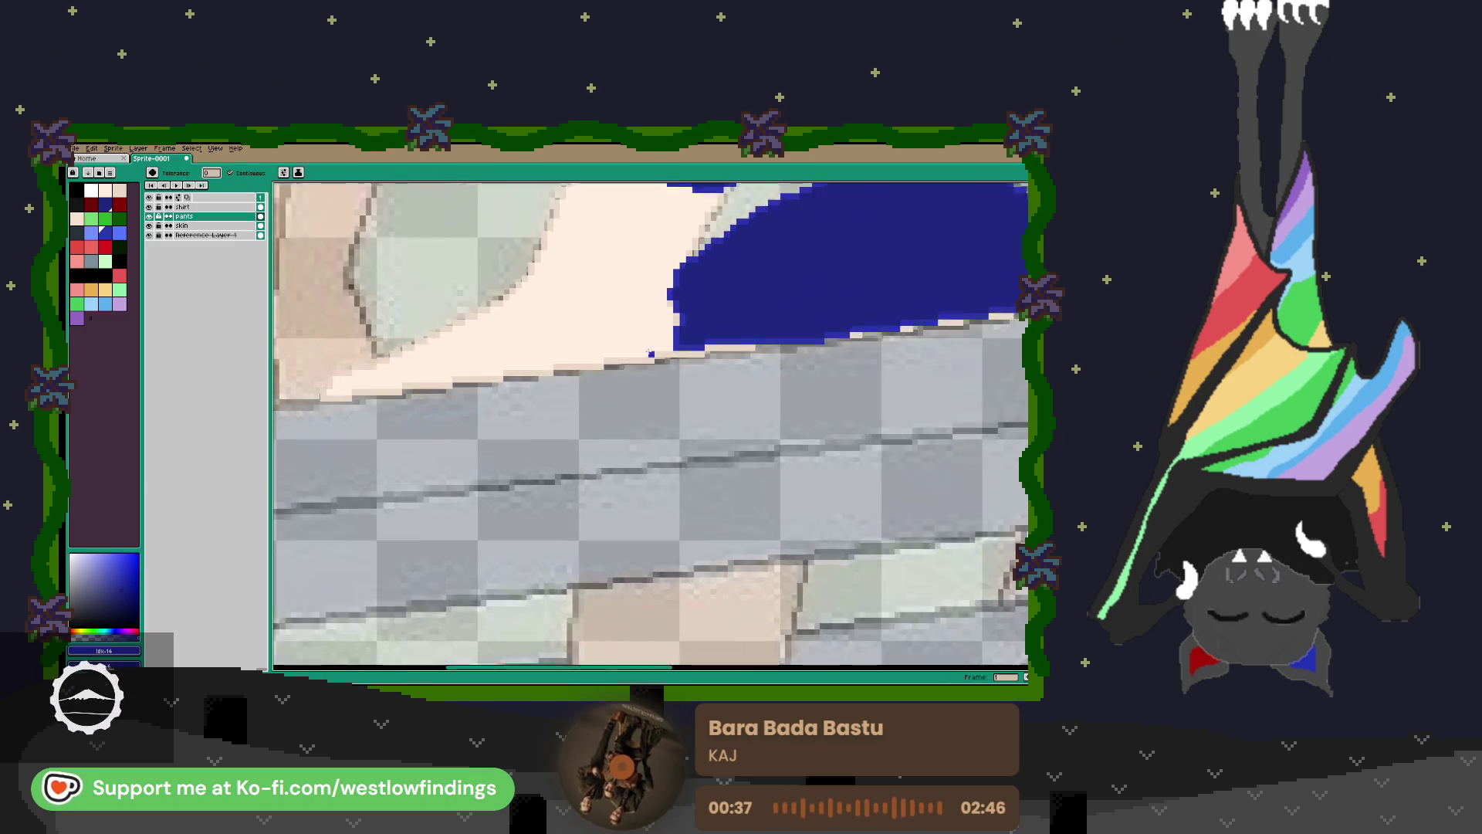
pyautogui.click(601, 452)
pyautogui.press('b')
pyautogui.hotkey('ctrl', 'z')
pyautogui.moveTo(650, 454)
pyautogui.mouseDown()
pyautogui.moveTo(592, 446)
pyautogui.moveTo(634, 454)
pyautogui.moveTo(552, 464)
pyautogui.mouseUp()
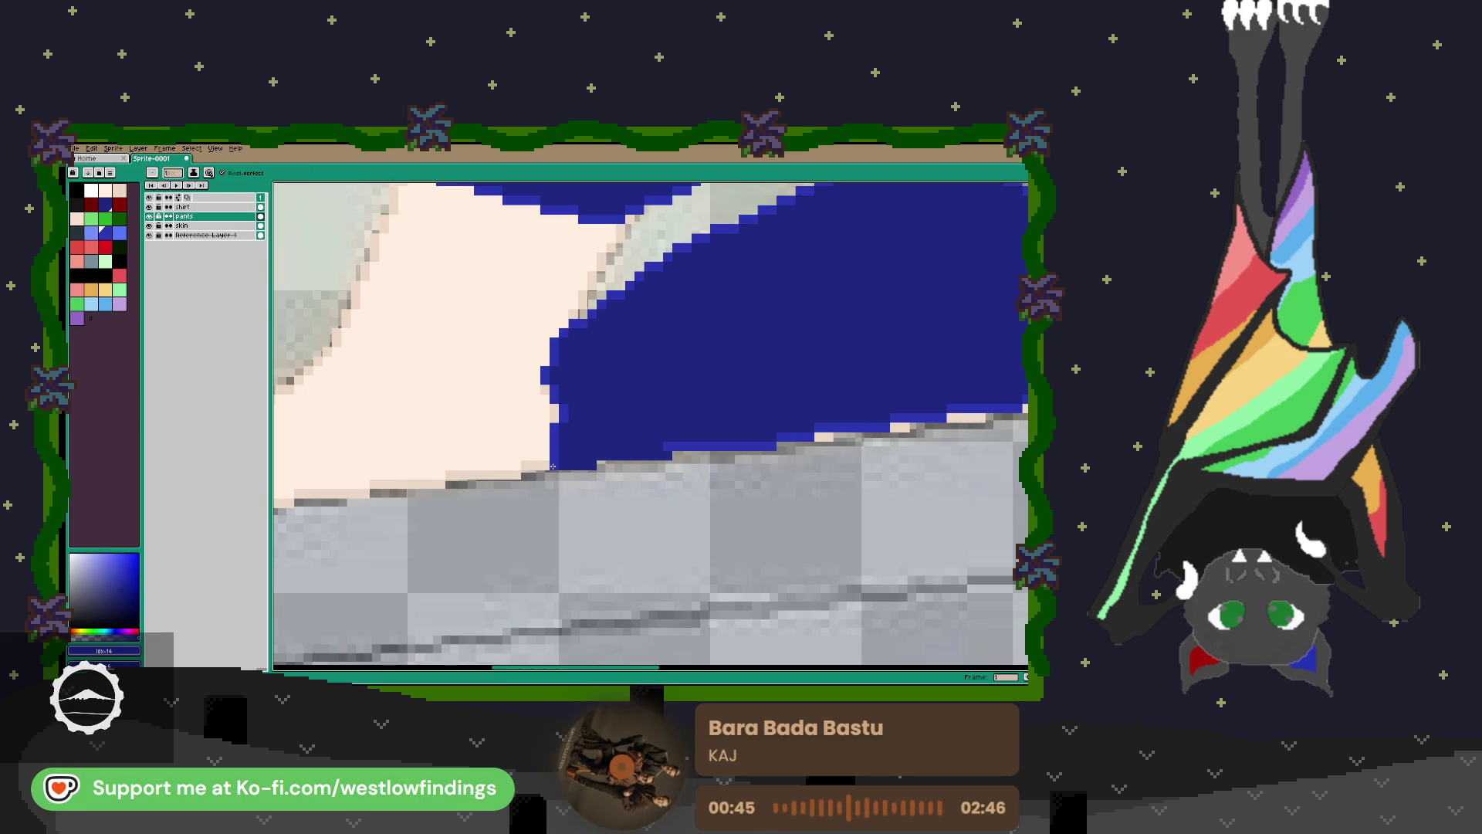
# Paint the pants' bottom edge and leftover cream and dark edge pixels blue.
pyautogui.moveTo(563, 401); pyautogui.dragTo(391, 418)
pyautogui.moveTo(491, 461); pyautogui.dragTo(656, 452)
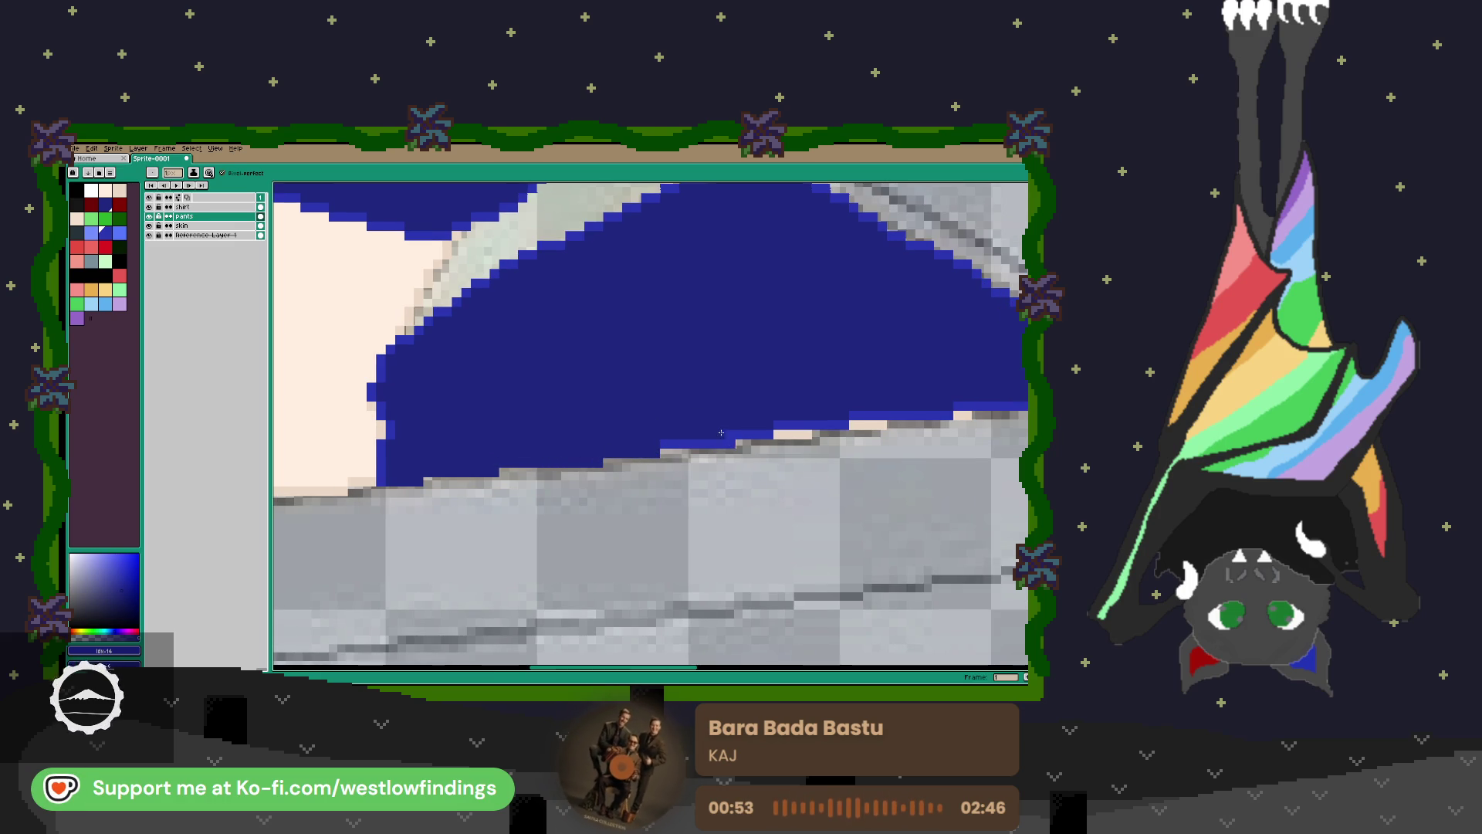
pyautogui.moveTo(775, 434)
pyautogui.mouseDown()
pyautogui.moveTo(886, 423)
pyautogui.moveTo(701, 449)
pyautogui.mouseUp()
pyautogui.click(691, 451)
pyautogui.click(699, 452)
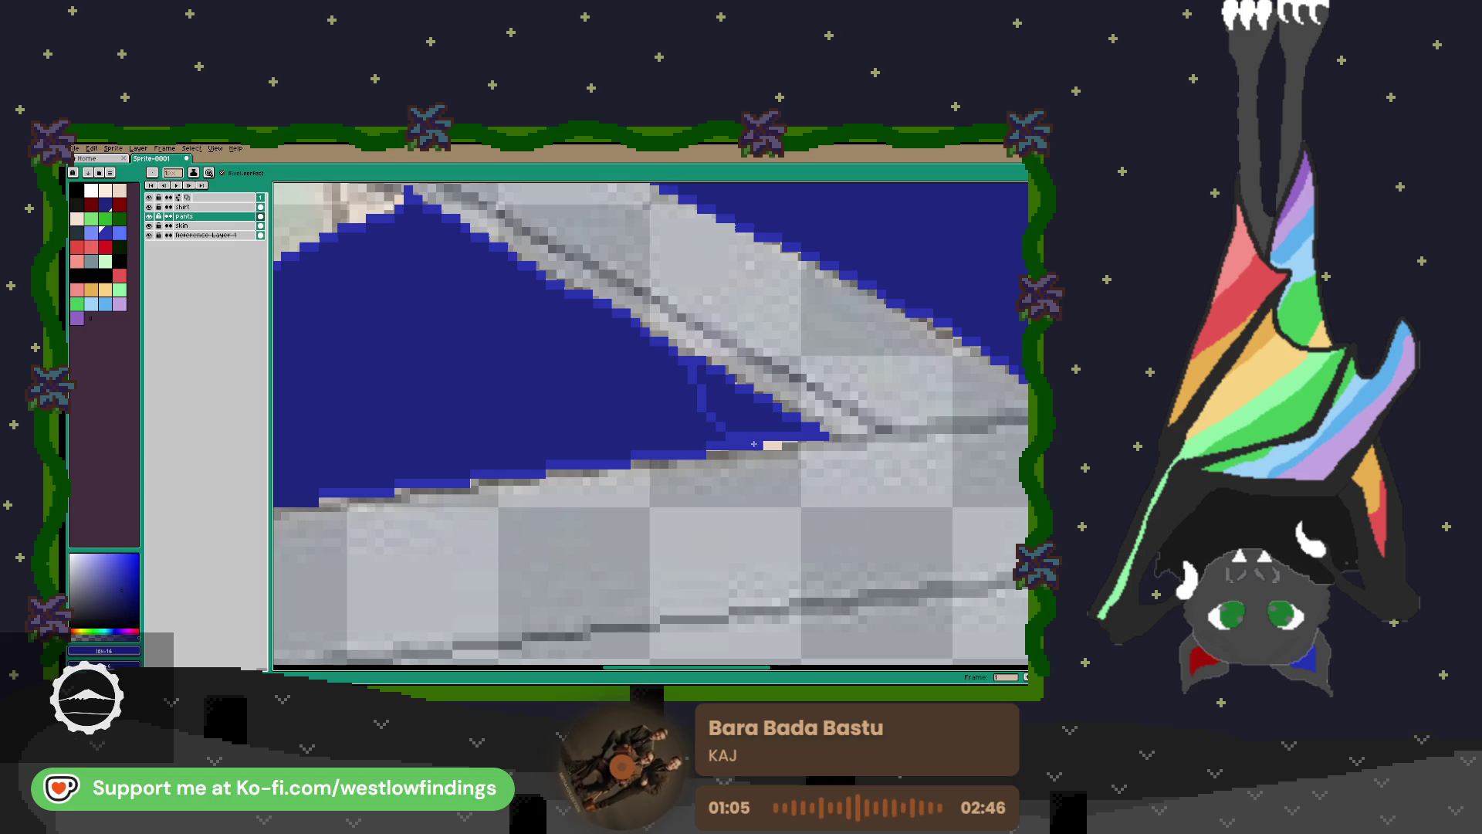
pyautogui.click(776, 447)
pyautogui.click(761, 446)
pyautogui.scroll(-3, 686, 480)
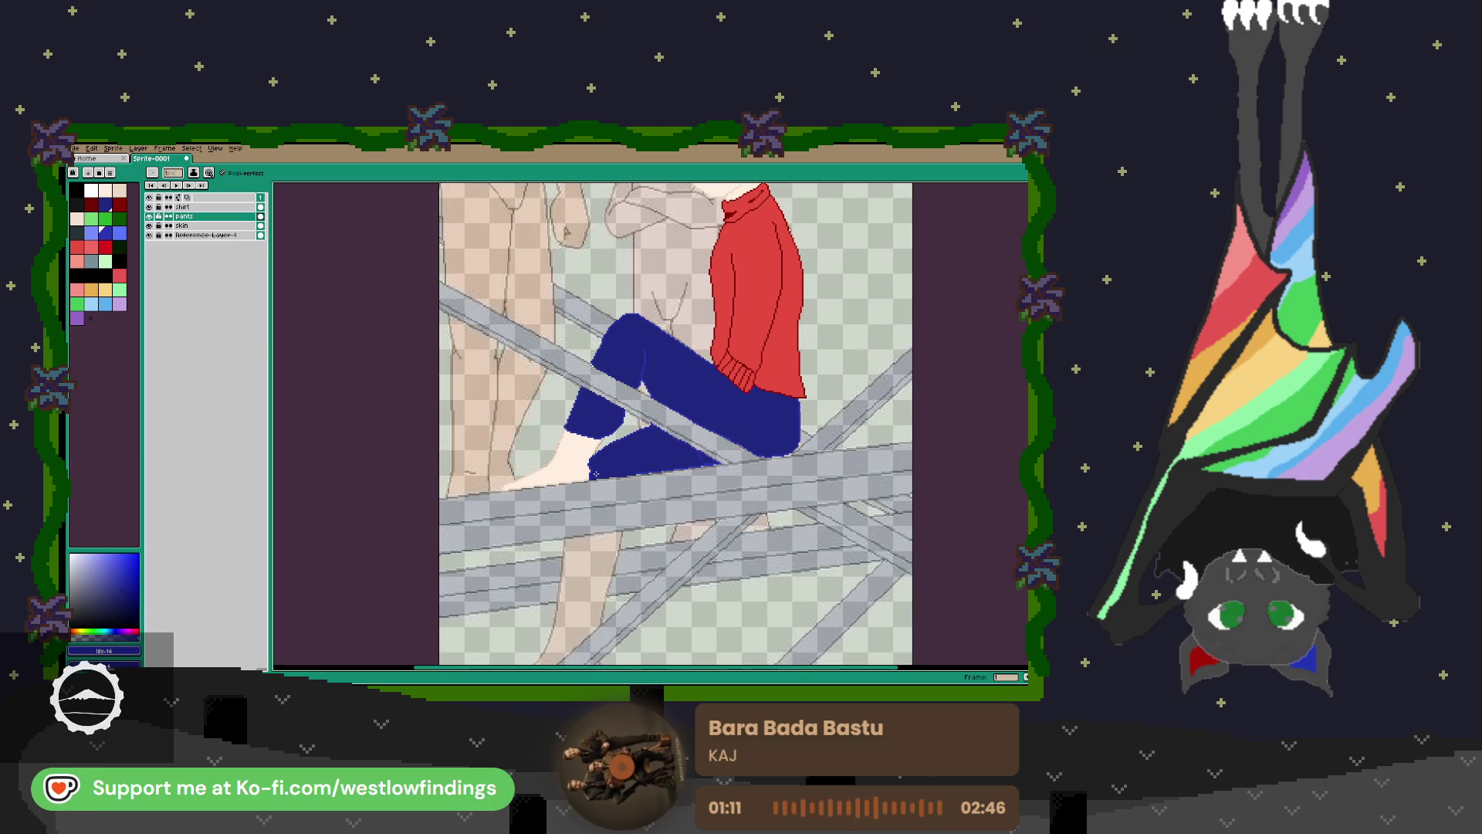
# Repaint and extend the blue pixel row along the pants' bottom edge at the beam.
pyautogui.moveTo(696, 532); pyautogui.dragTo(770, 383)
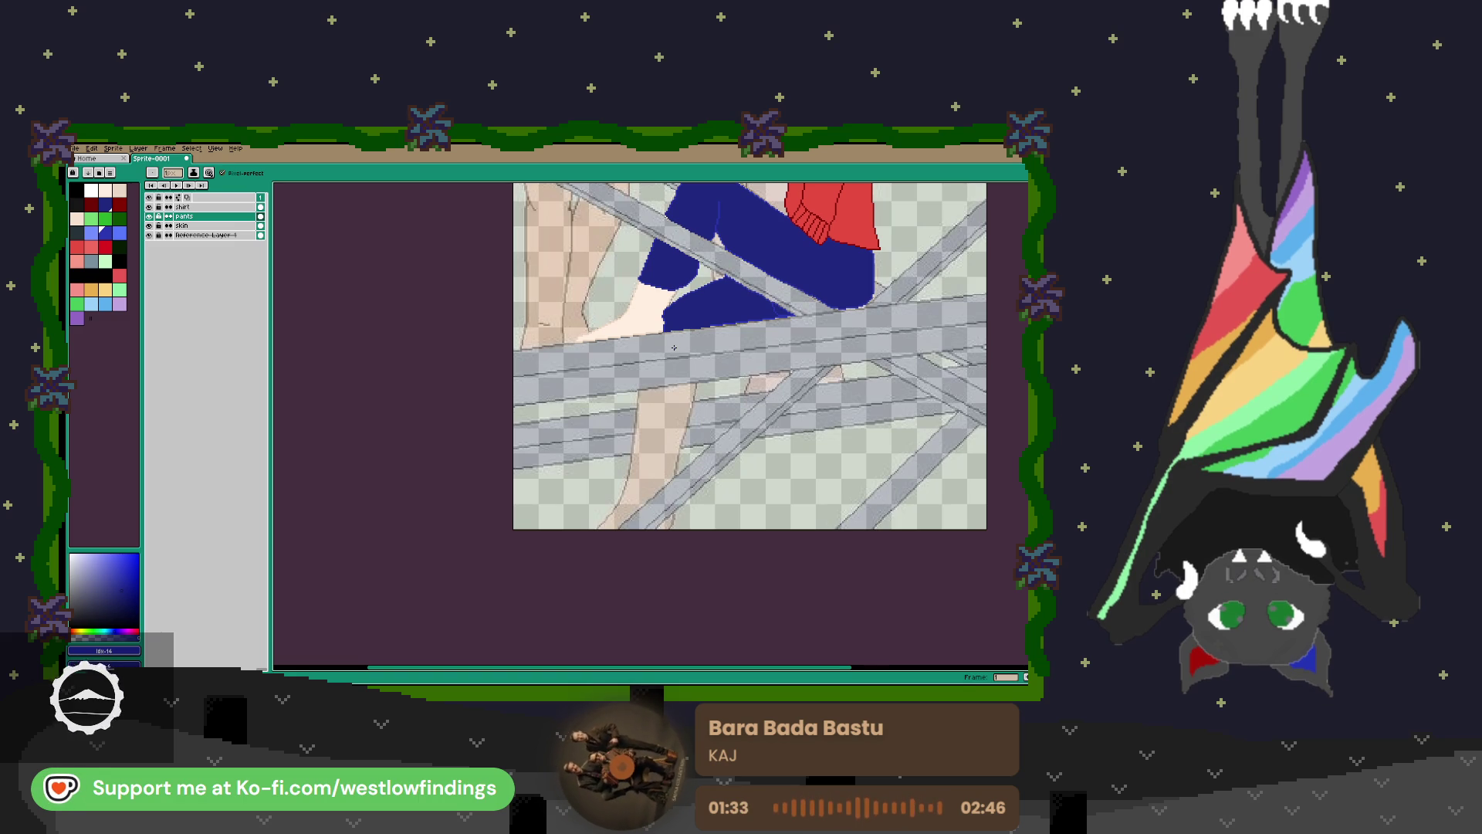
pyautogui.moveTo(781, 309)
pyautogui.mouseDown()
pyautogui.moveTo(743, 366)
pyautogui.moveTo(719, 448)
pyautogui.mouseUp()
pyautogui.scroll(5, 743, 365)
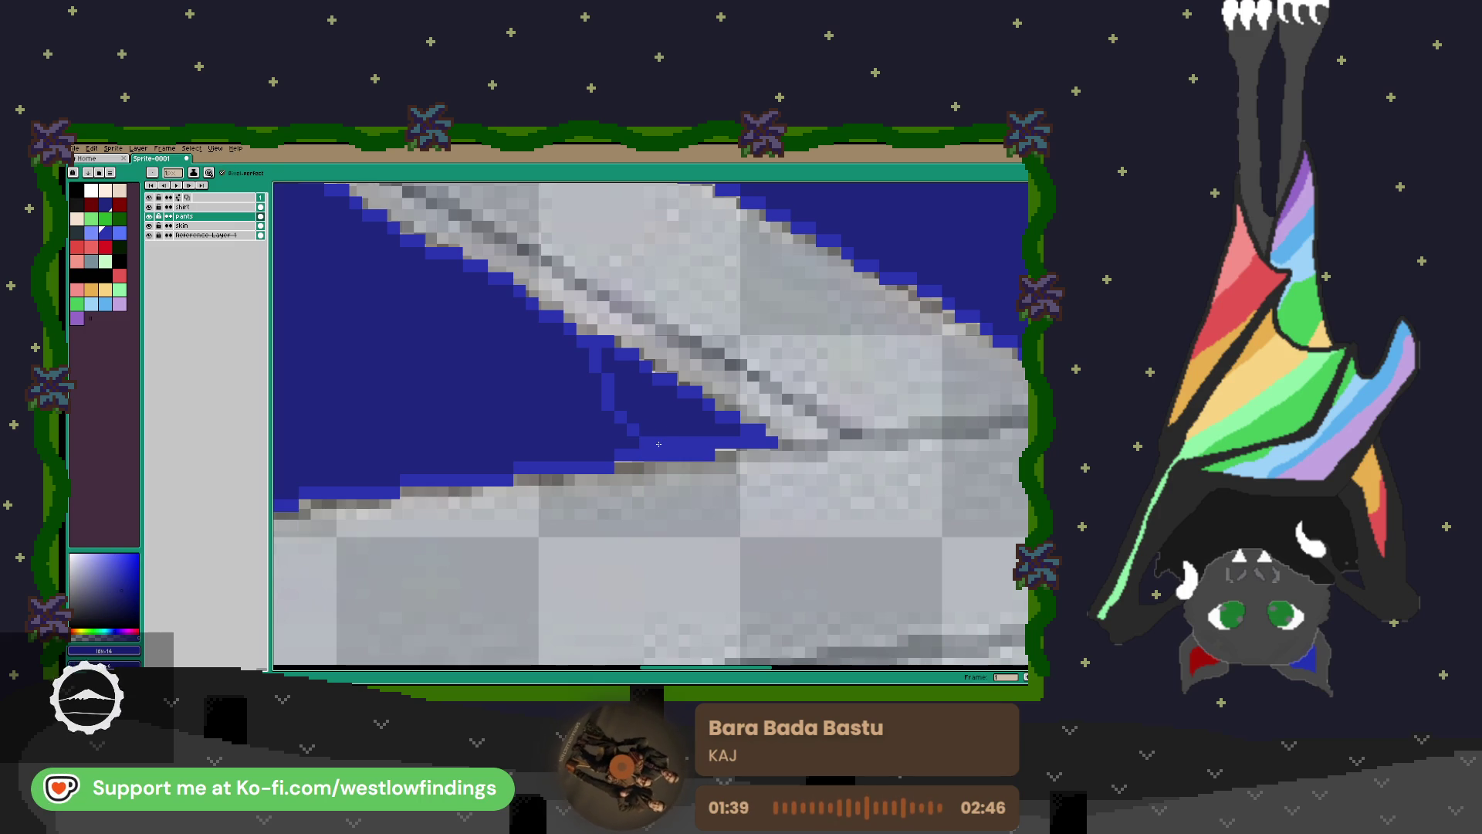
pyautogui.press('g')
pyautogui.moveTo(660, 436); pyautogui.dragTo(748, 437)
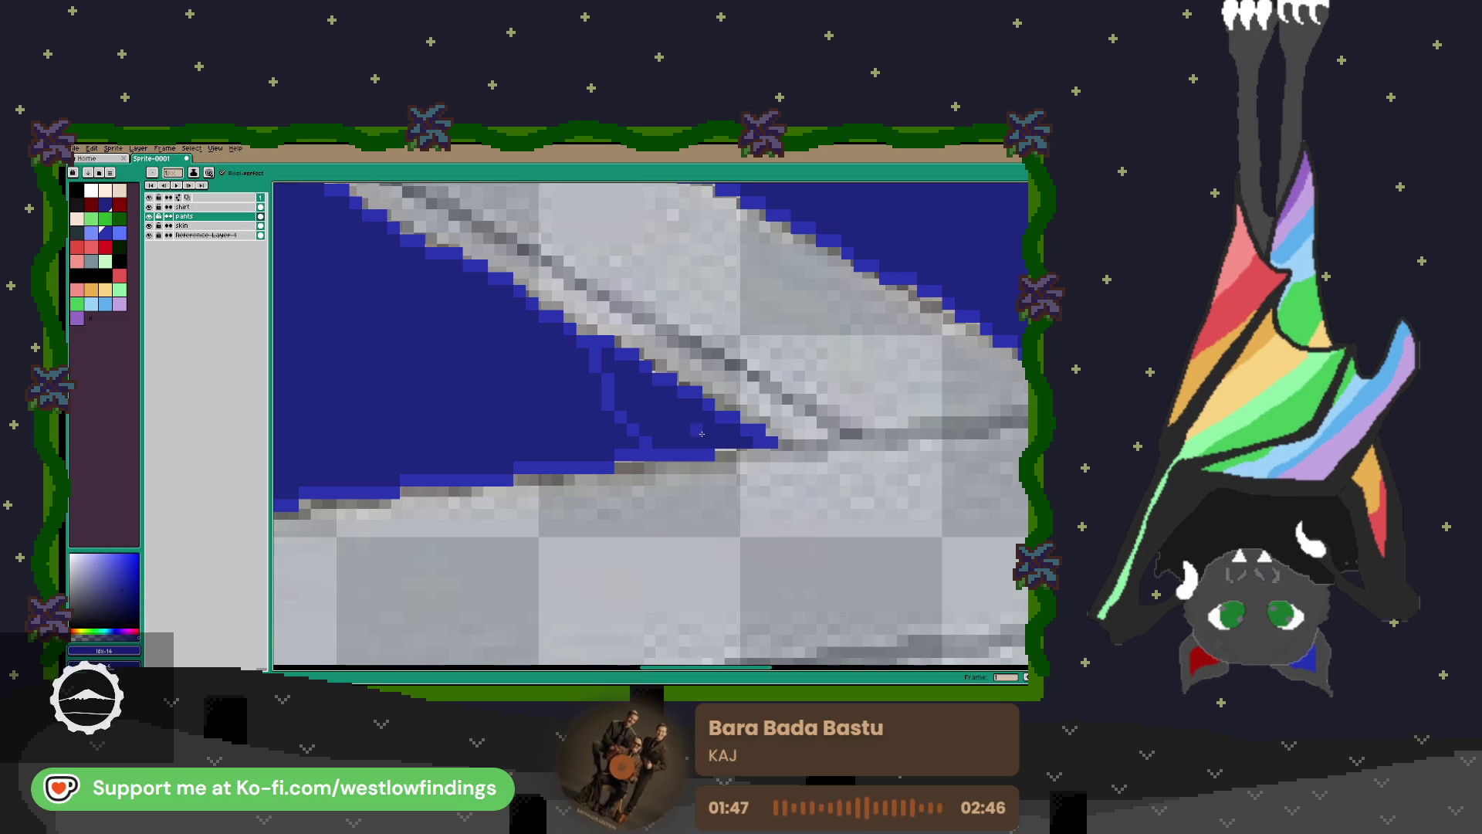
pyautogui.moveTo(733, 455); pyautogui.dragTo(723, 456)
# Add one blue pixel just below the end of the pants' bottom row.
pyautogui.click(746, 463)
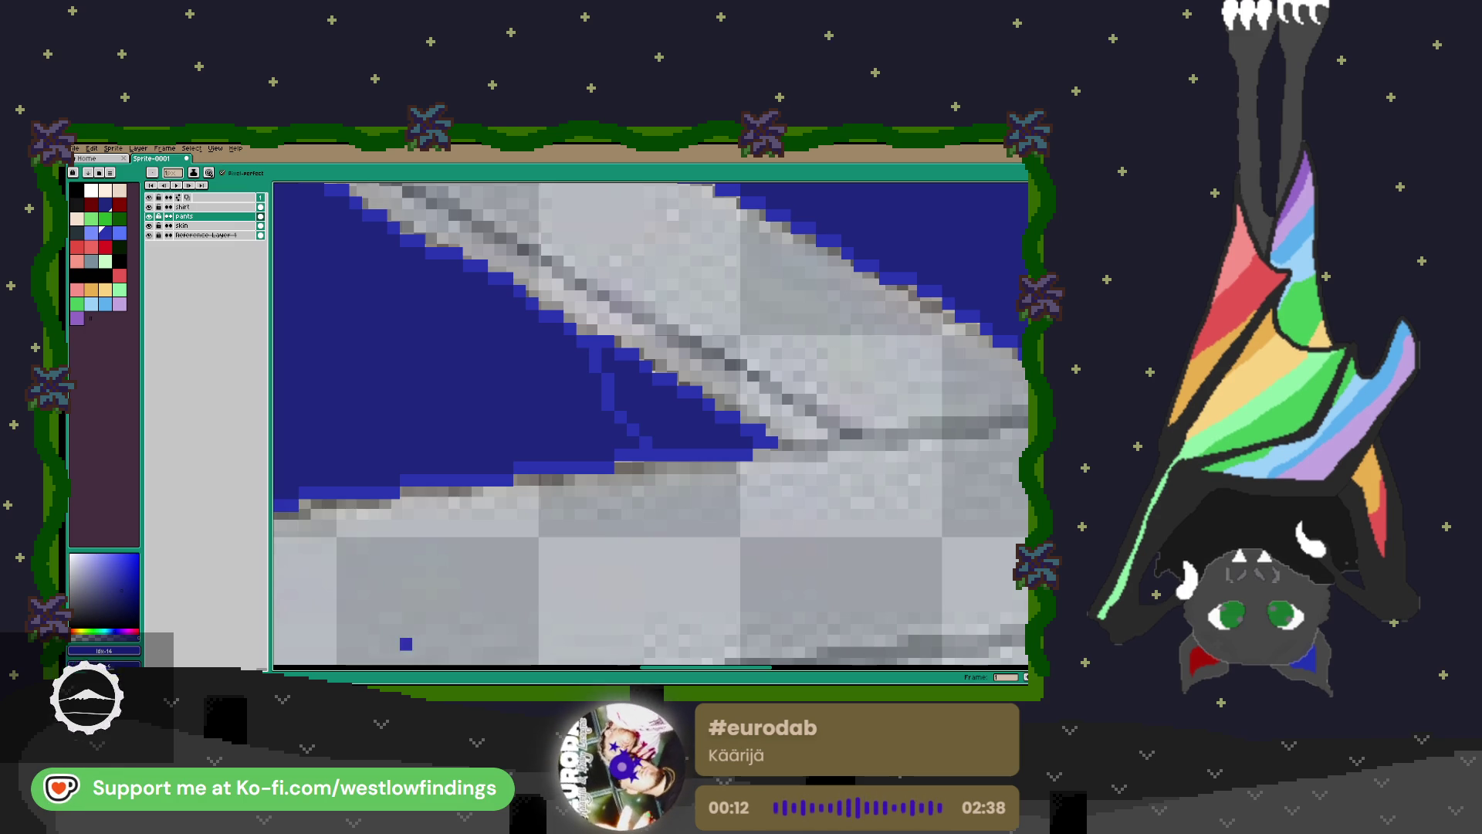
# Remove the stray blue pixel and trace the lower leg below the beam in blue.
pyautogui.hotkey('ctrl', 'z')
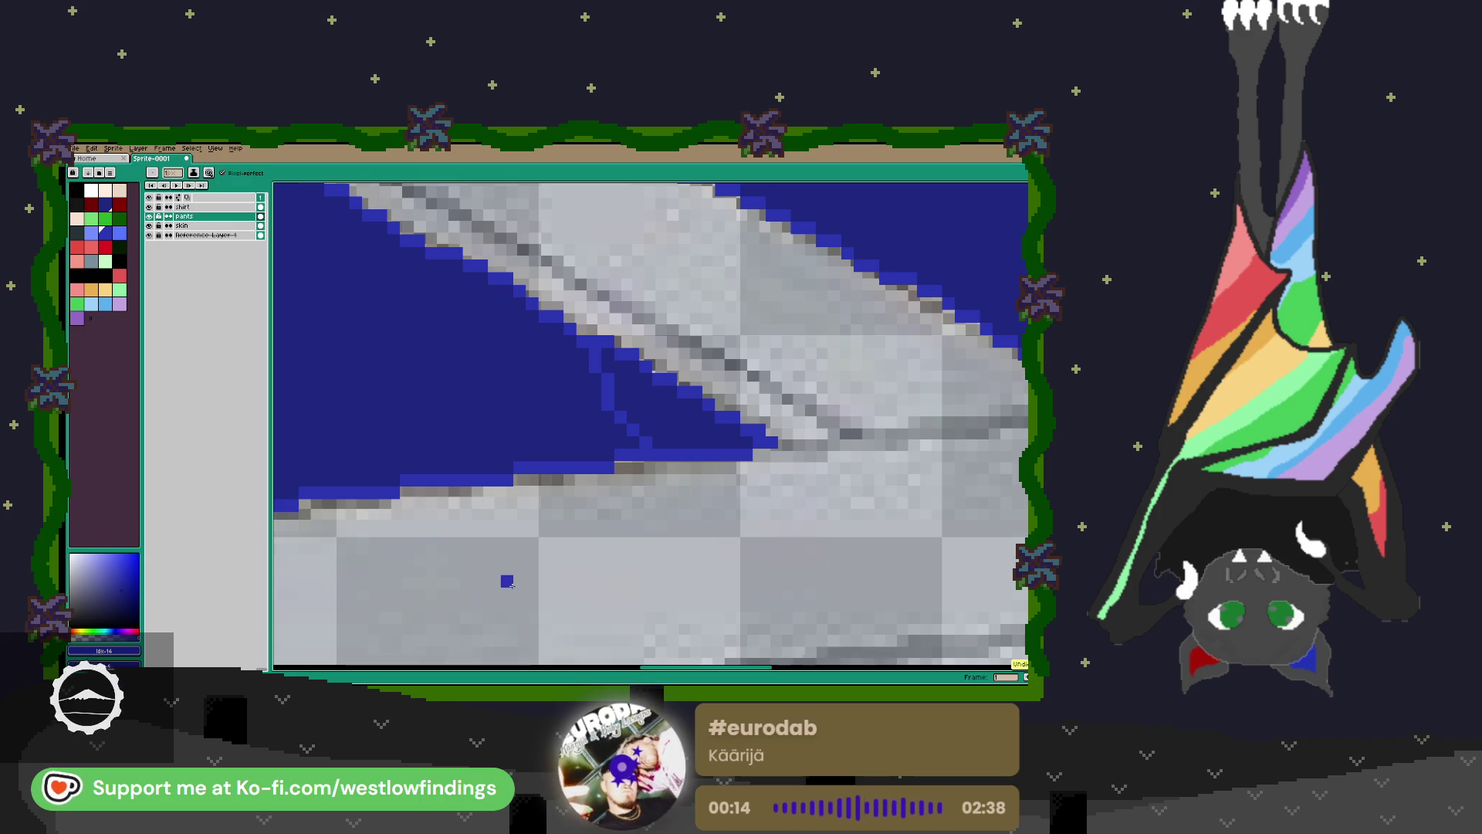
pyautogui.scroll(-4, 488, 569)
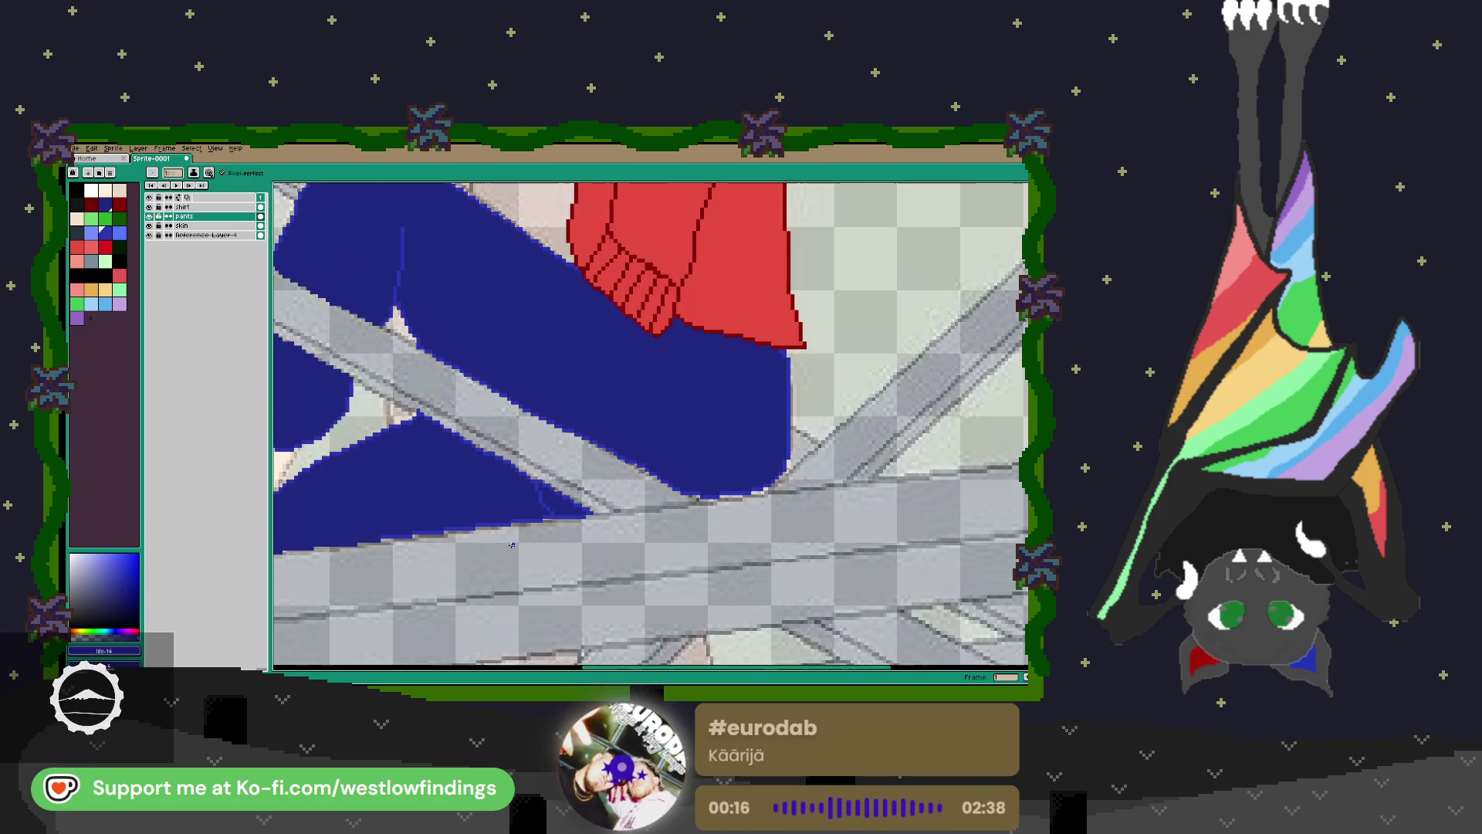
pyautogui.scroll(-4, 492, 531)
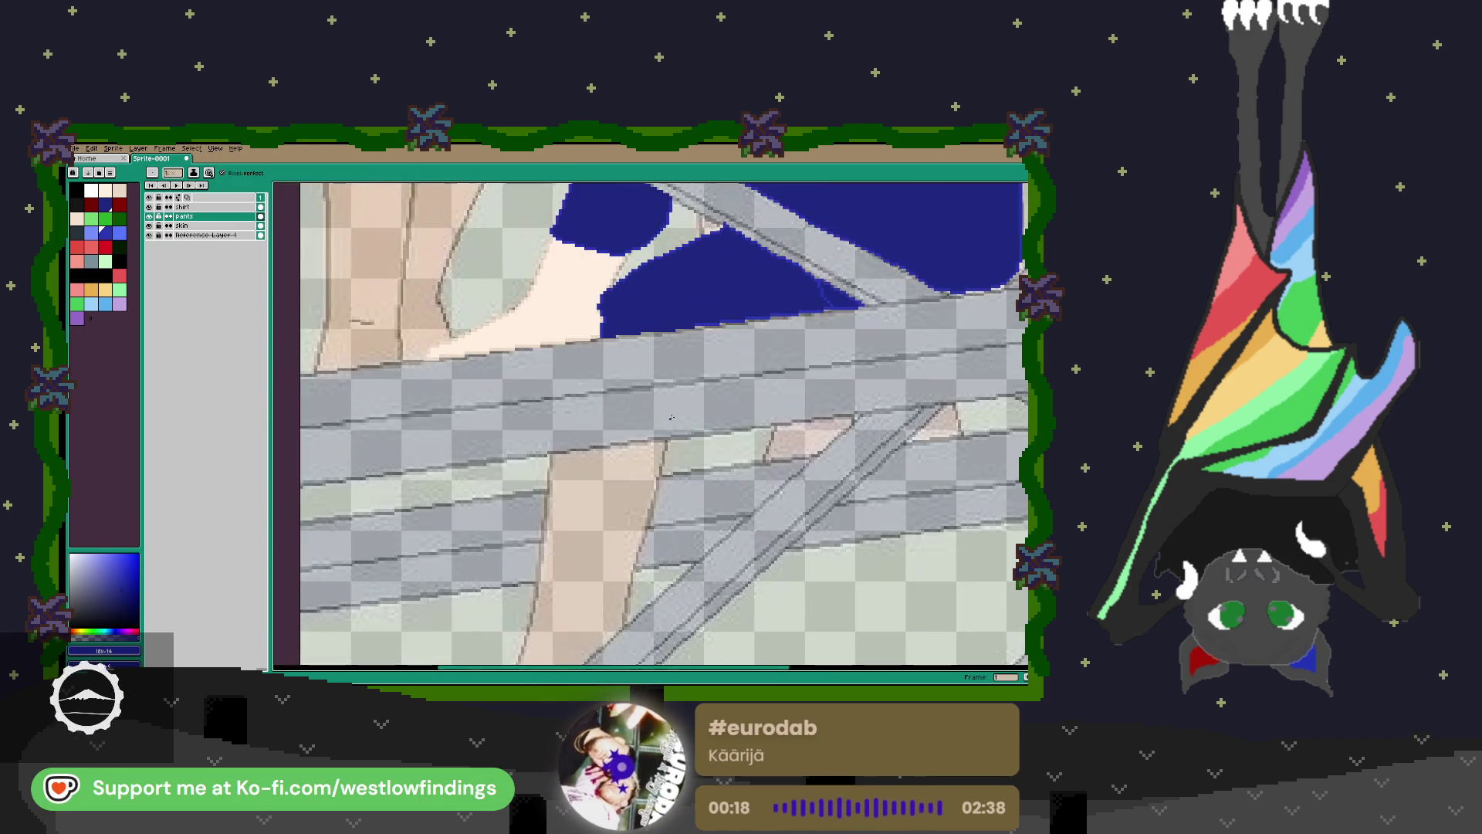
pyautogui.scroll(1, 643, 486)
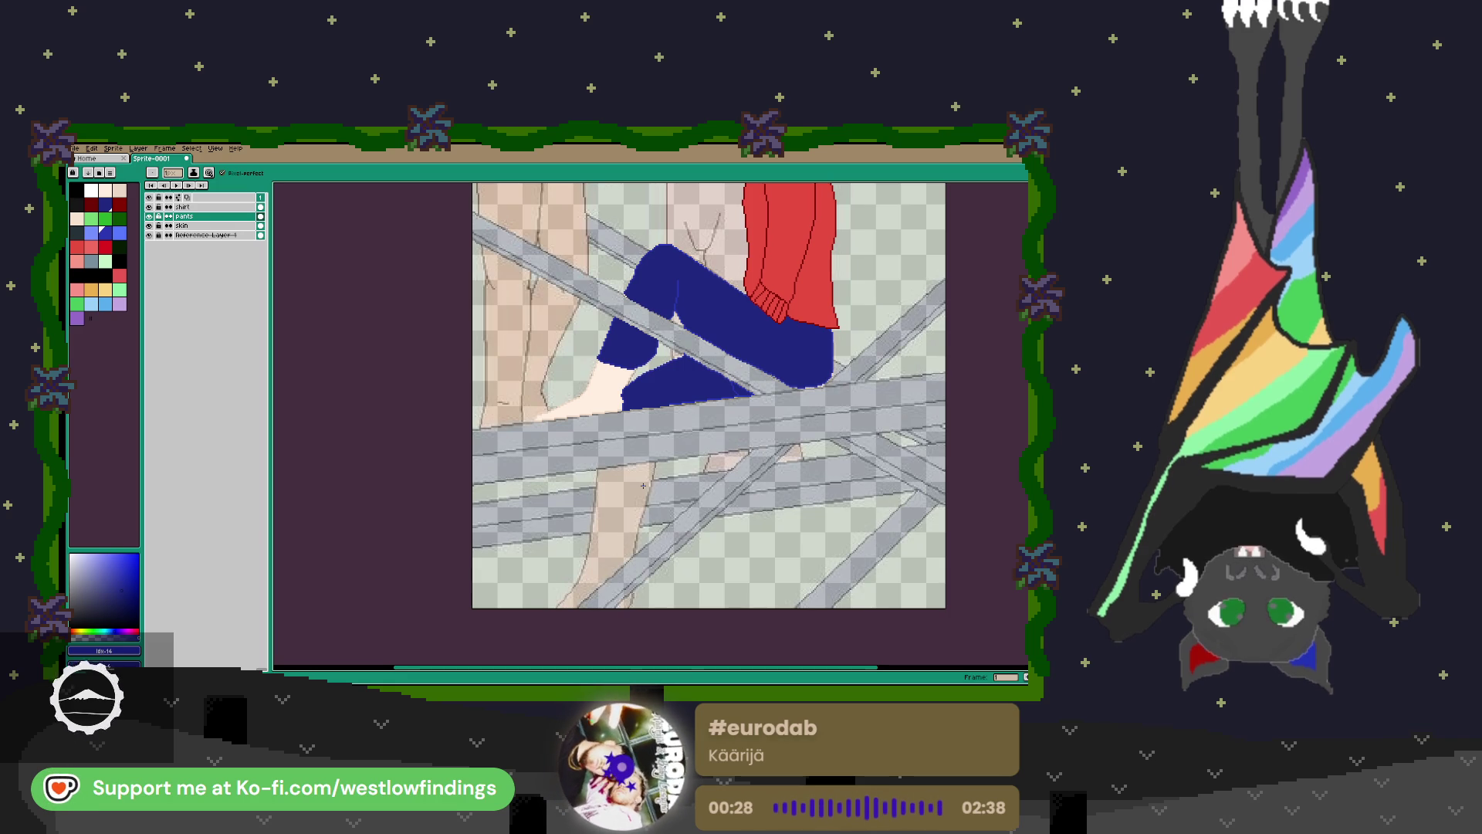
pyautogui.scroll(2, 633, 489)
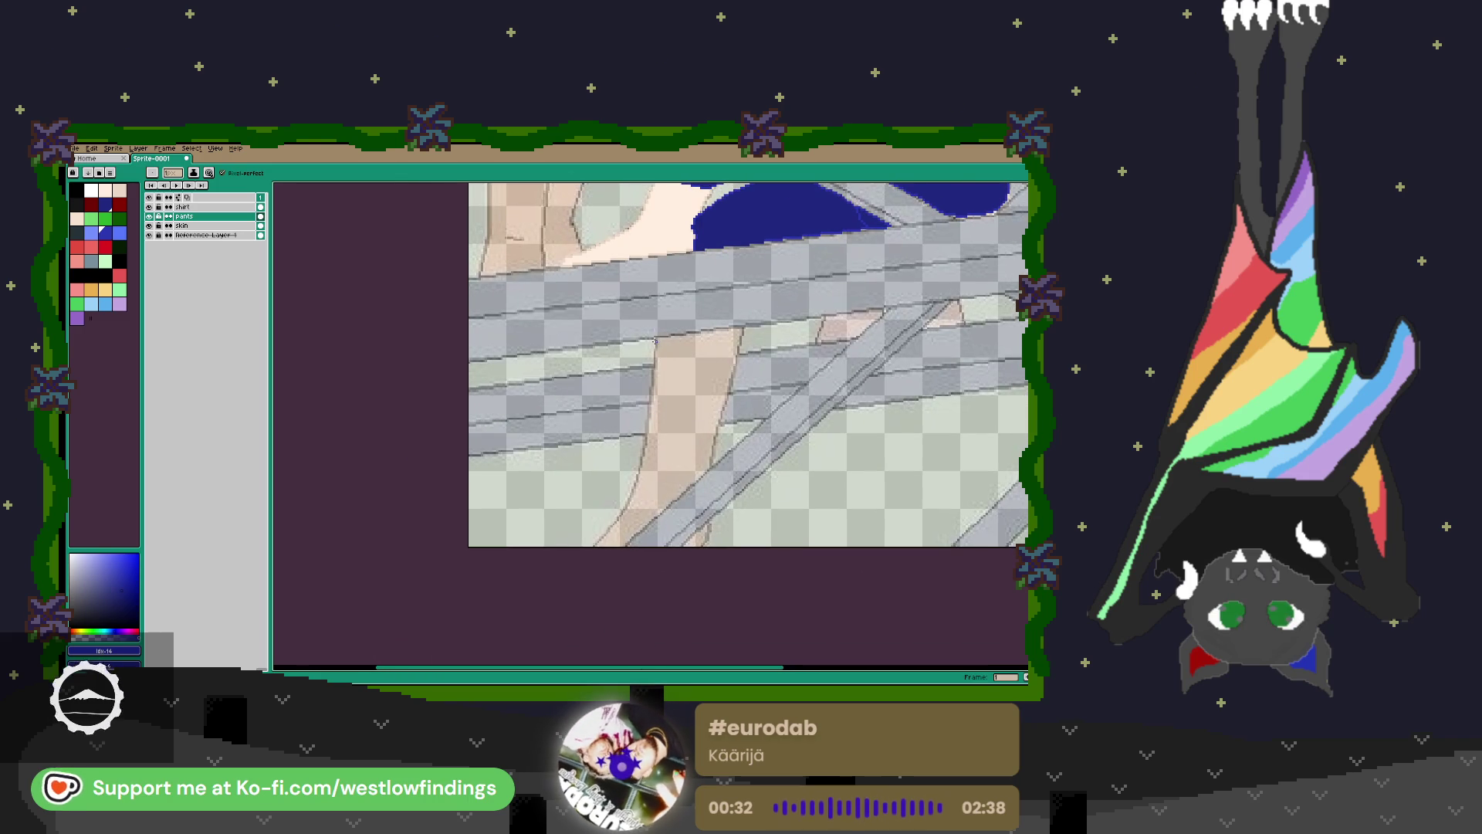
pyautogui.moveTo(654, 359)
pyautogui.mouseDown()
pyautogui.moveTo(643, 441)
pyautogui.moveTo(734, 434)
pyautogui.moveTo(743, 328)
pyautogui.mouseUp()
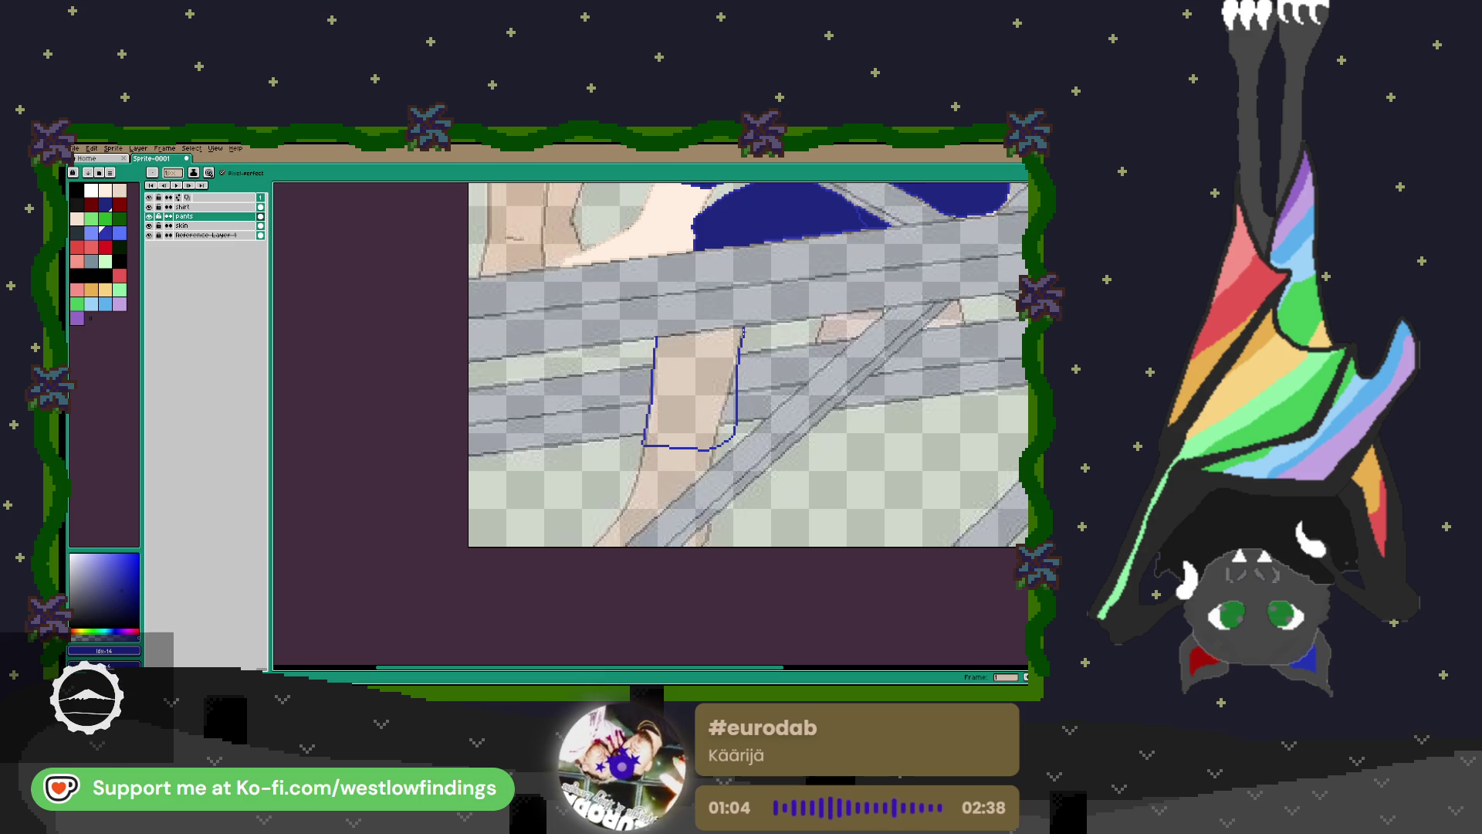
# Close the top edge of the lower-leg outline and fill the section solid blue.
pyautogui.scroll(1, 706, 330)
pyautogui.moveTo(653, 340); pyautogui.dragTo(757, 328)
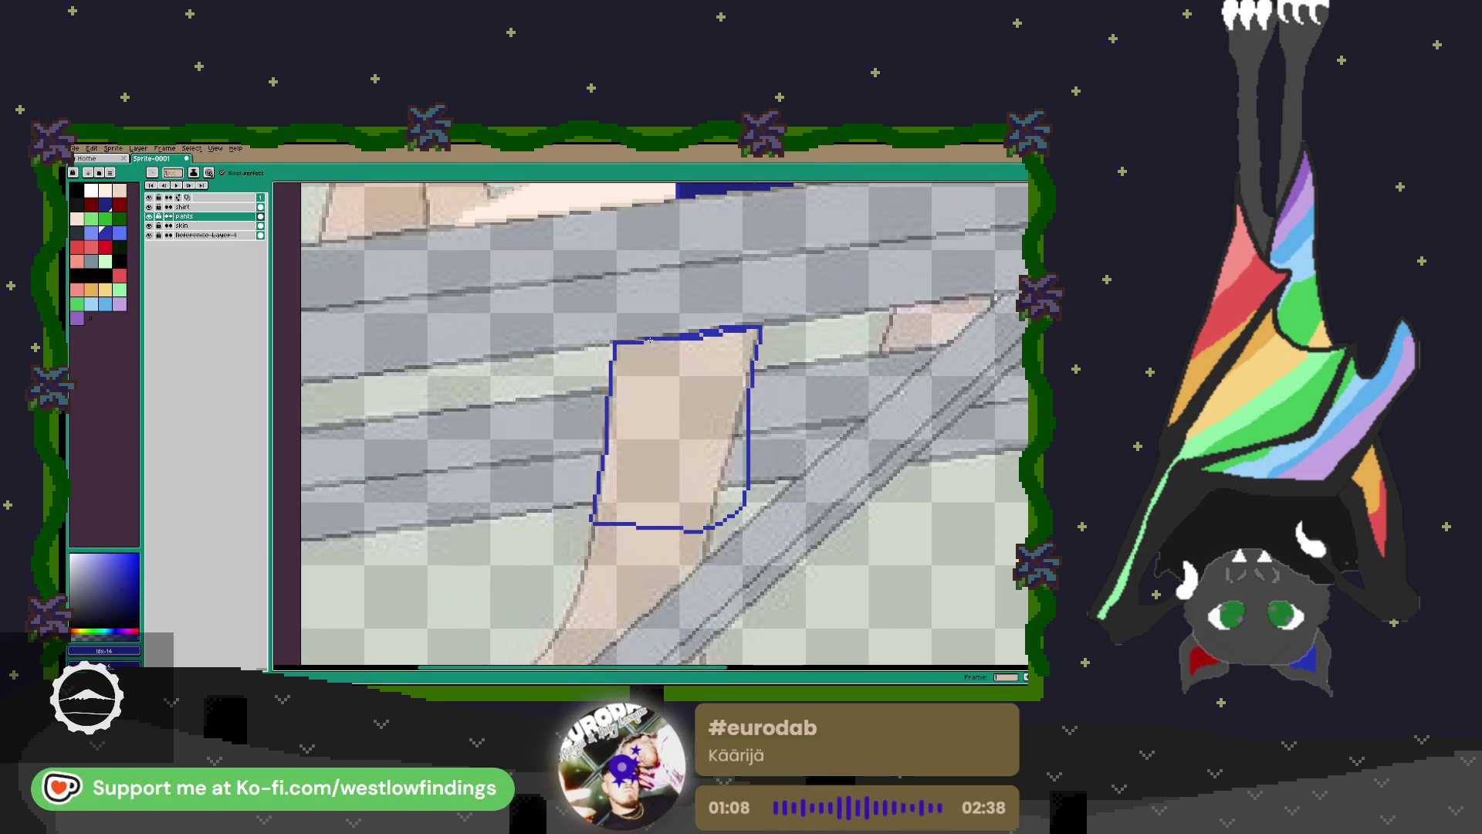
pyautogui.press('-')
pyautogui.press('-')
pyautogui.press('-')
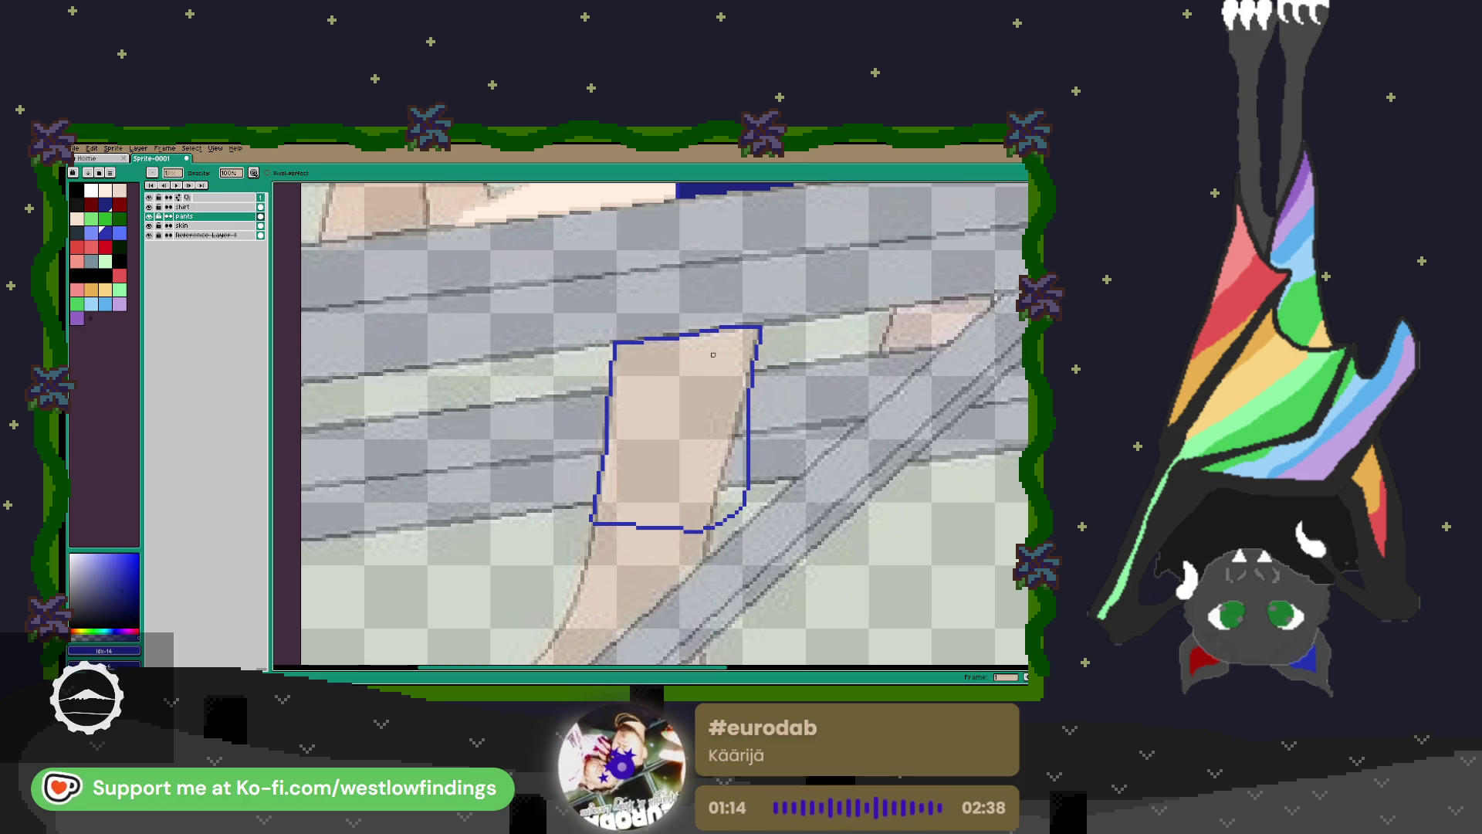
pyautogui.scroll(-2, 713, 354)
pyautogui.click(695, 376)
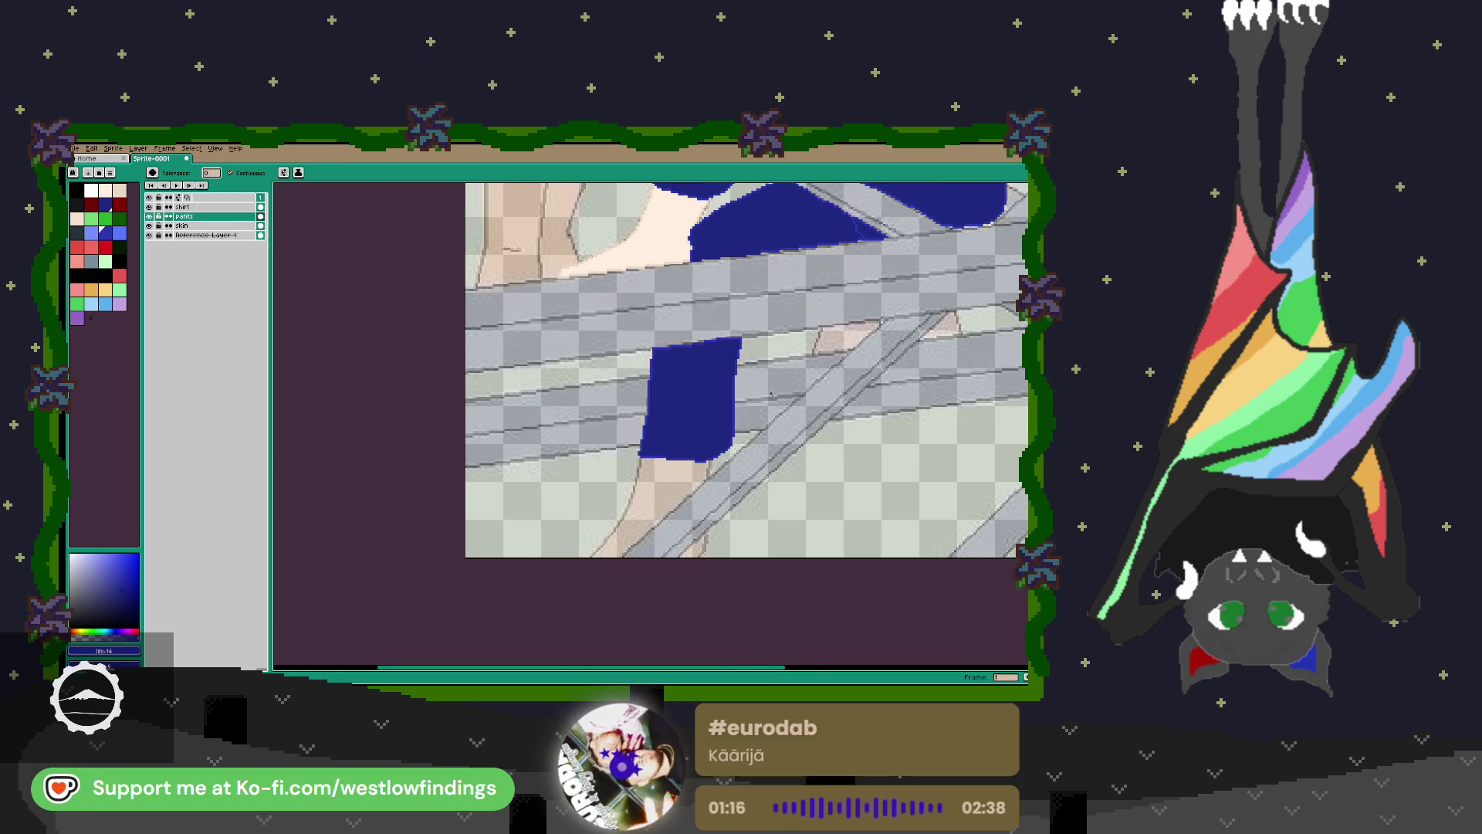
pyautogui.scroll(-4, 755, 401)
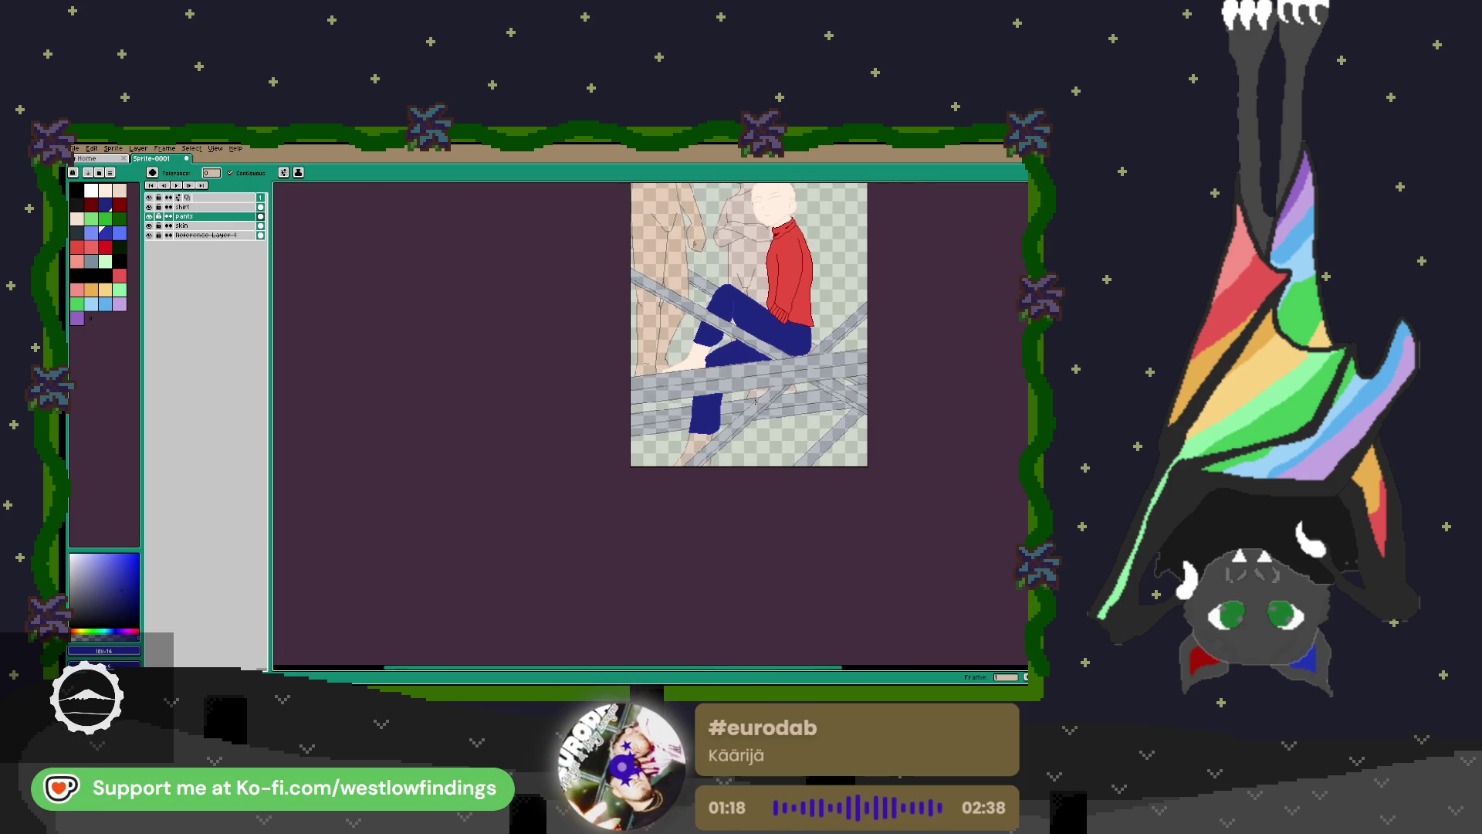
pyautogui.scroll(4, 675, 369)
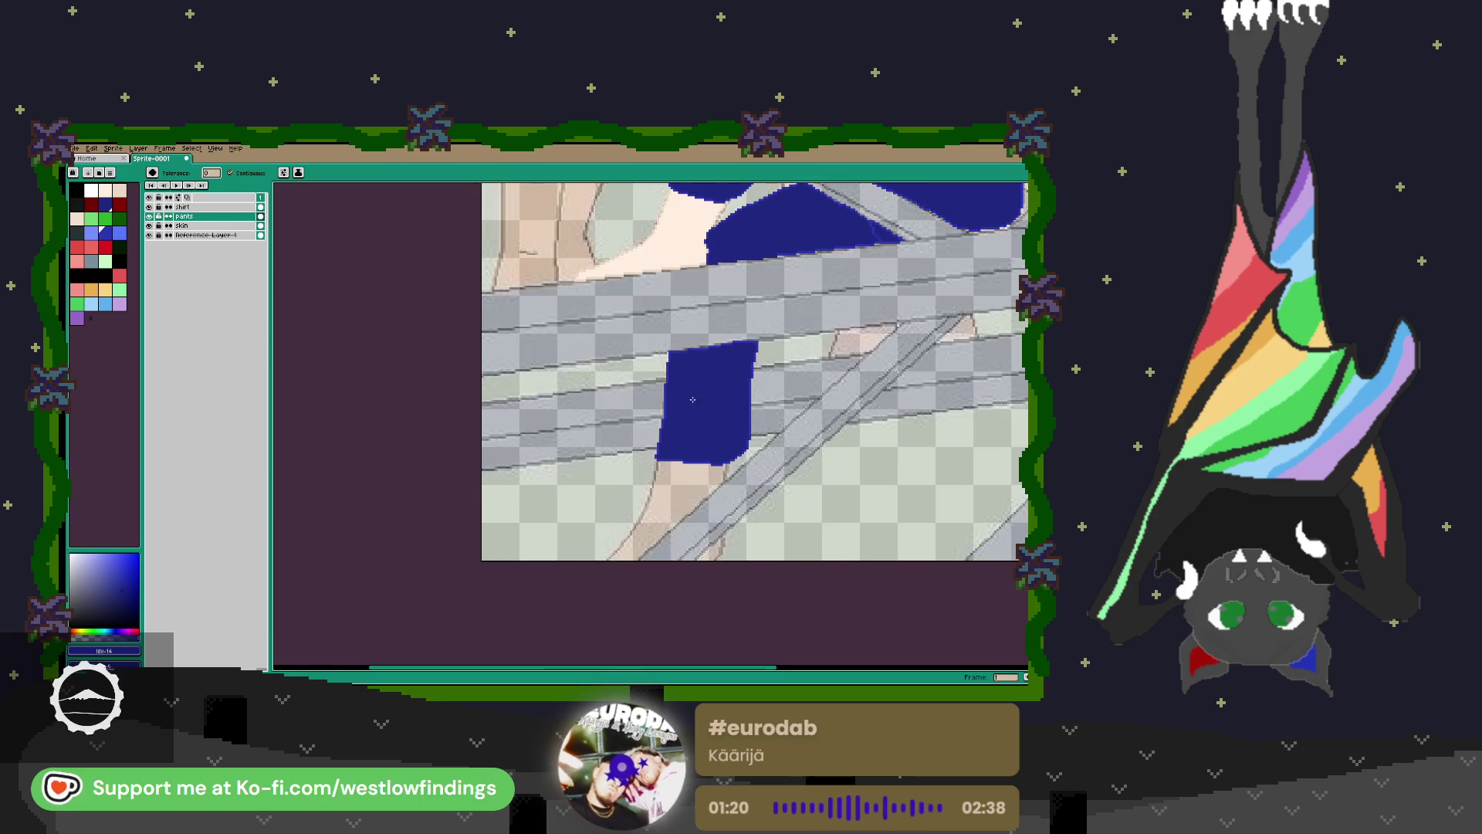
pyautogui.scroll(2, 698, 357)
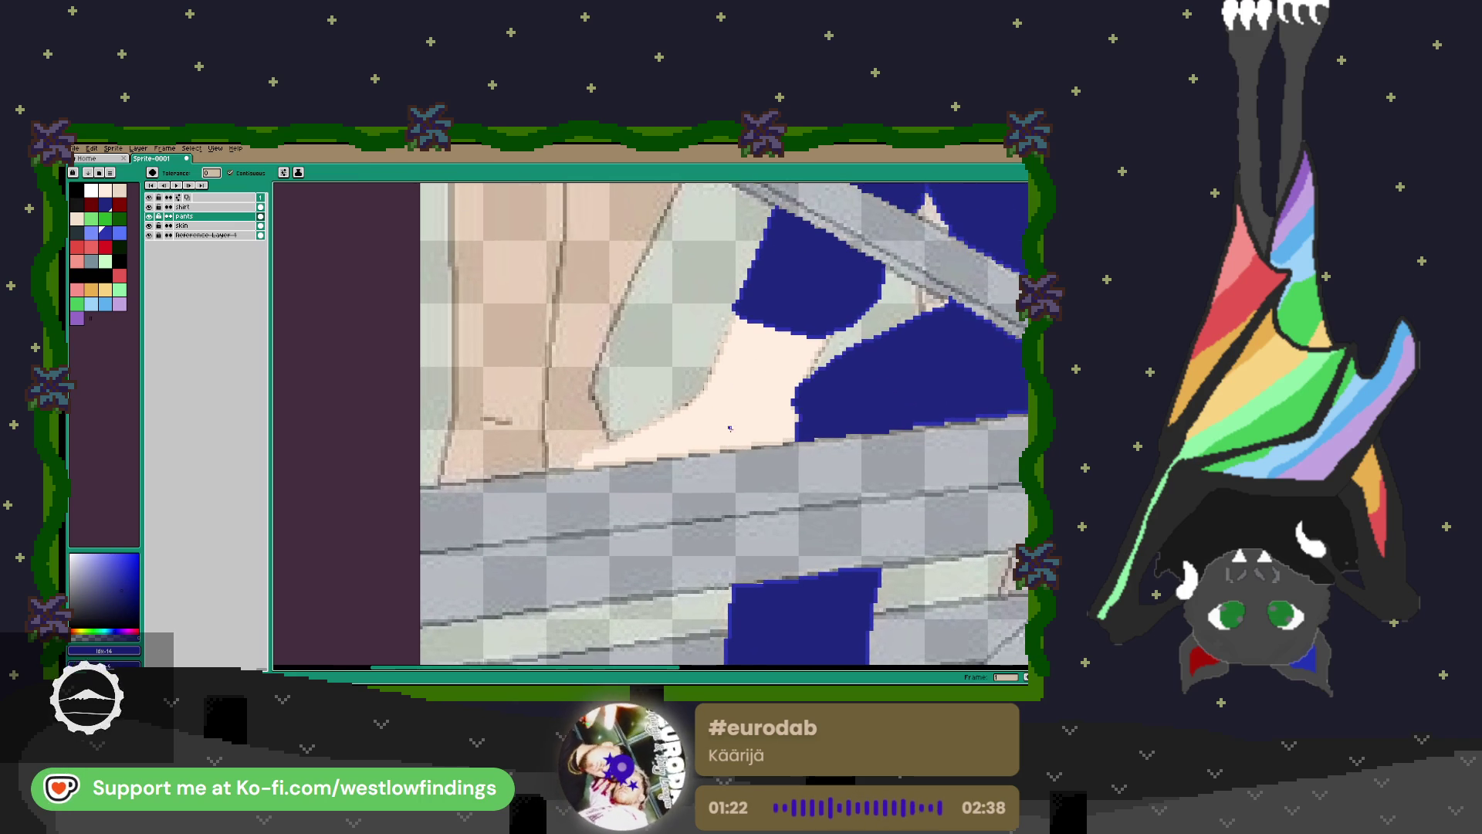
# Sample the skin colour from the foot with the eyedropper.
pyautogui.press('i')
pyautogui.click(708, 381)
pyautogui.scroll(-4, 714, 386)
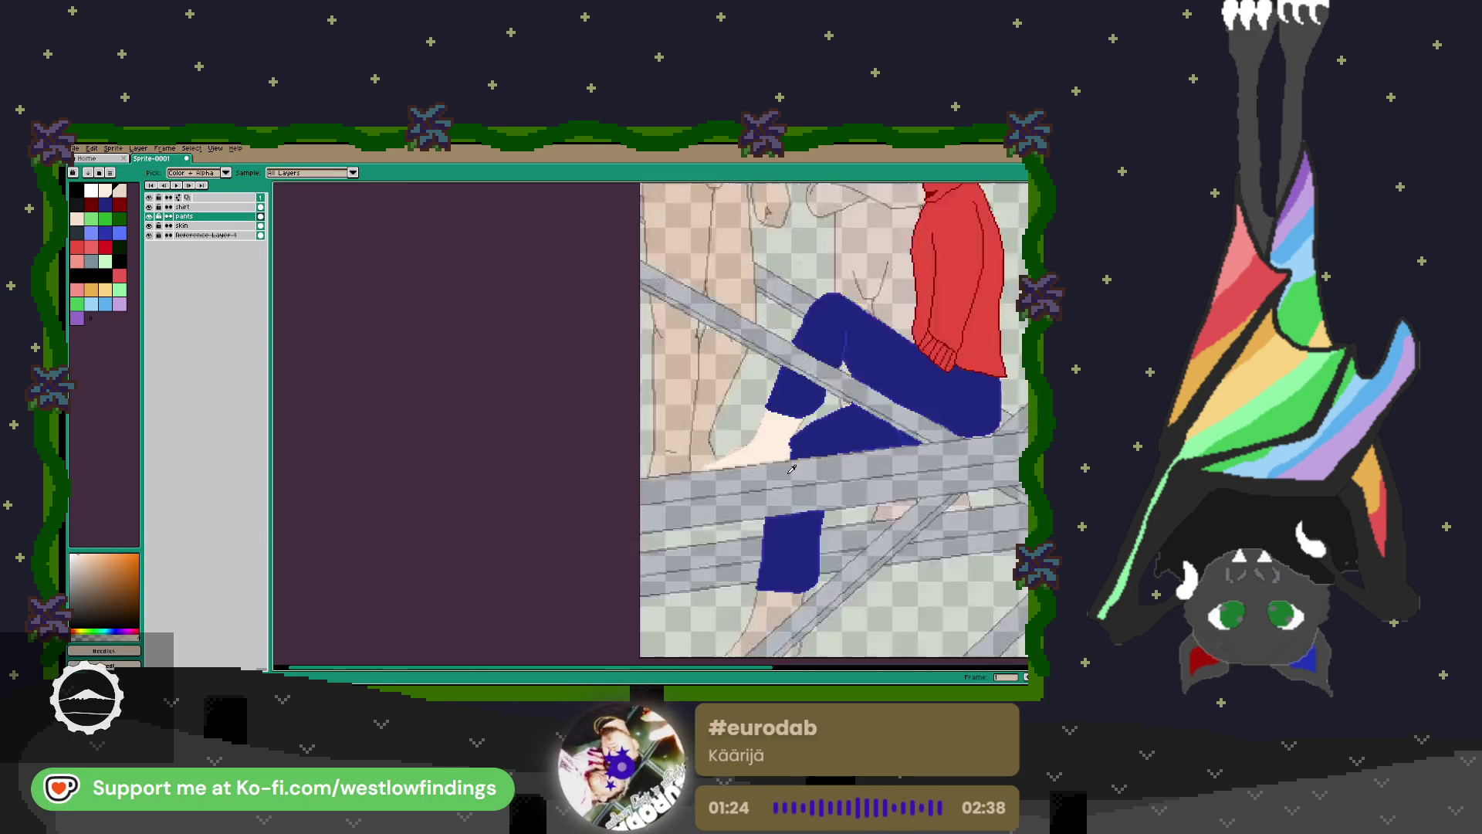
# On the skin layer, redraw the leg's left and right edges in light skin colour.
pyautogui.scroll(4, 729, 434)
pyautogui.scroll(1, 728, 433)
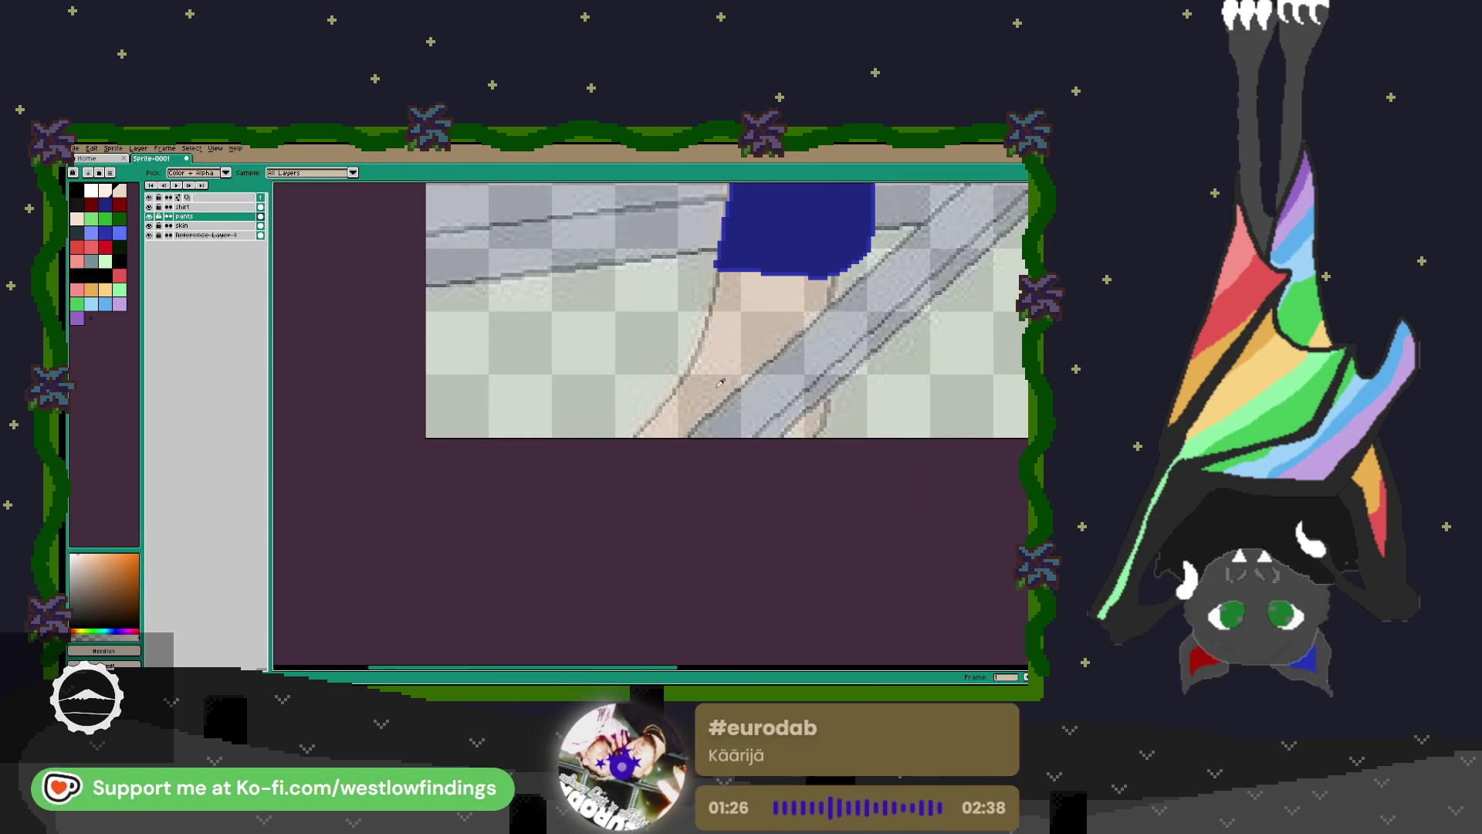
pyautogui.press('b')
pyautogui.click(188, 227)
pyautogui.scroll(1, 764, 318)
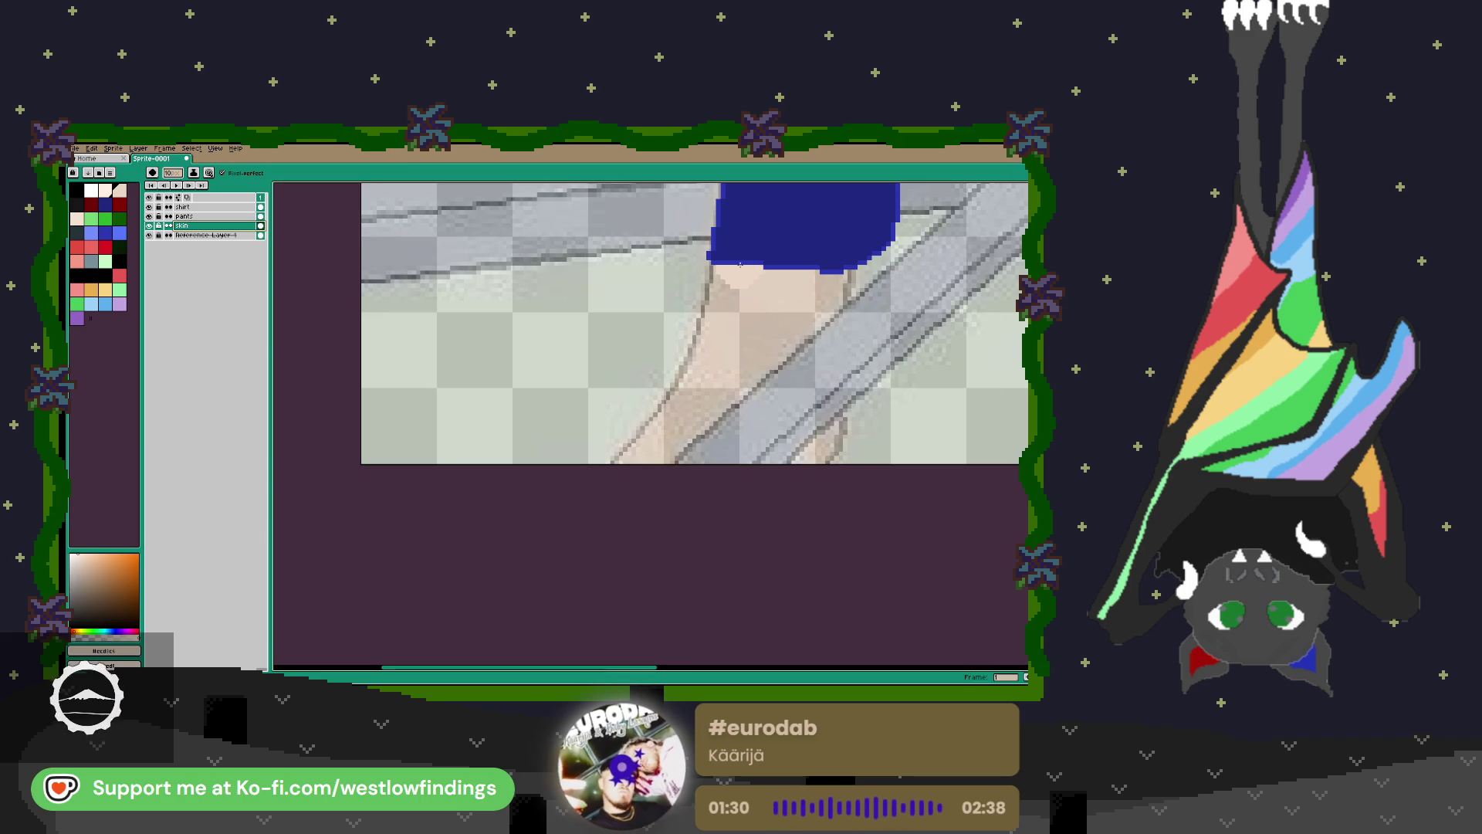
pyautogui.moveTo(710, 265); pyautogui.dragTo(700, 321)
pyautogui.moveTo(673, 380); pyautogui.dragTo(617, 462)
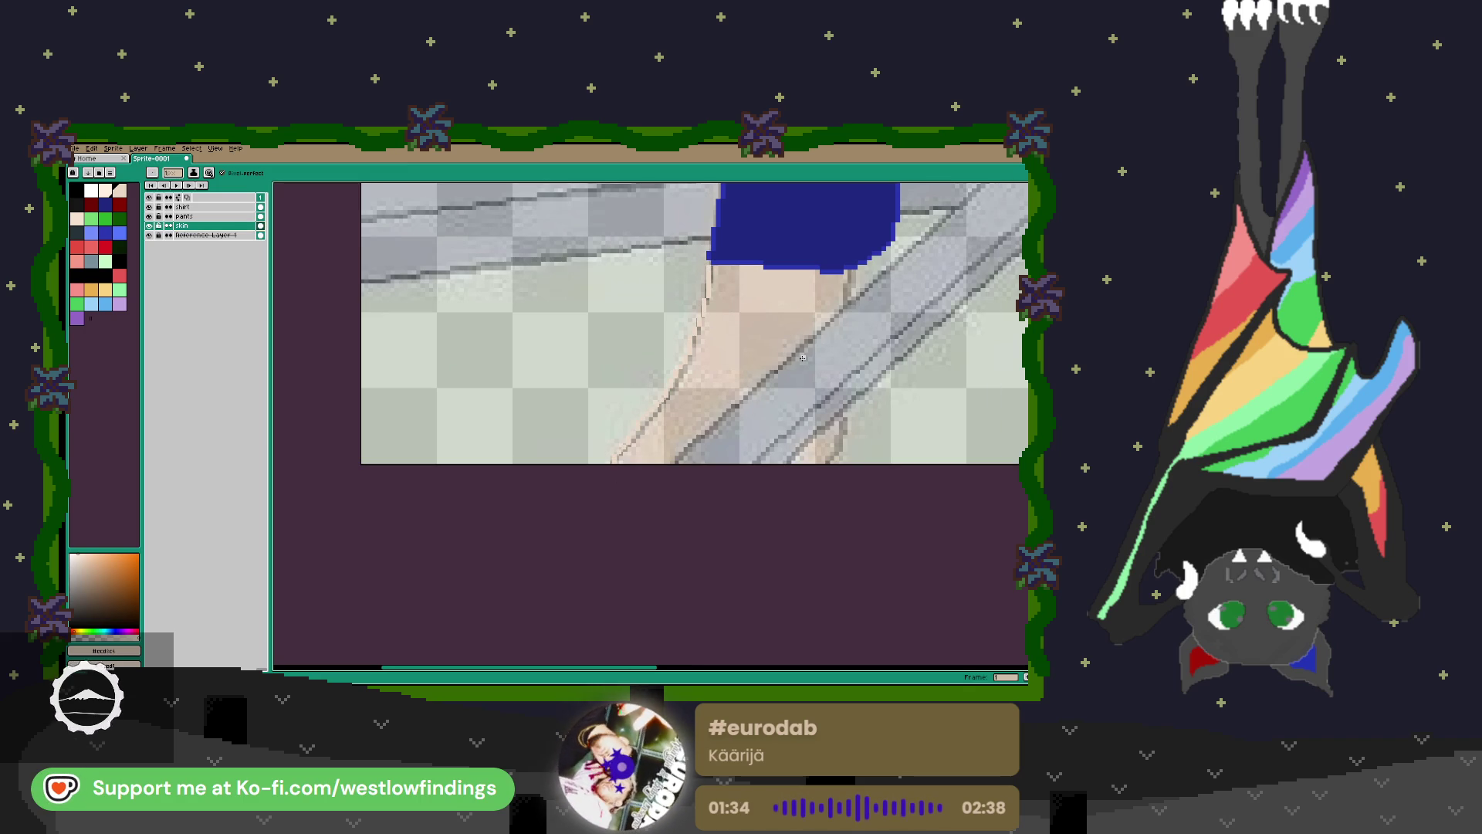
pyautogui.moveTo(845, 287)
pyautogui.mouseDown()
pyautogui.moveTo(841, 414)
pyautogui.moveTo(787, 463)
pyautogui.mouseUp()
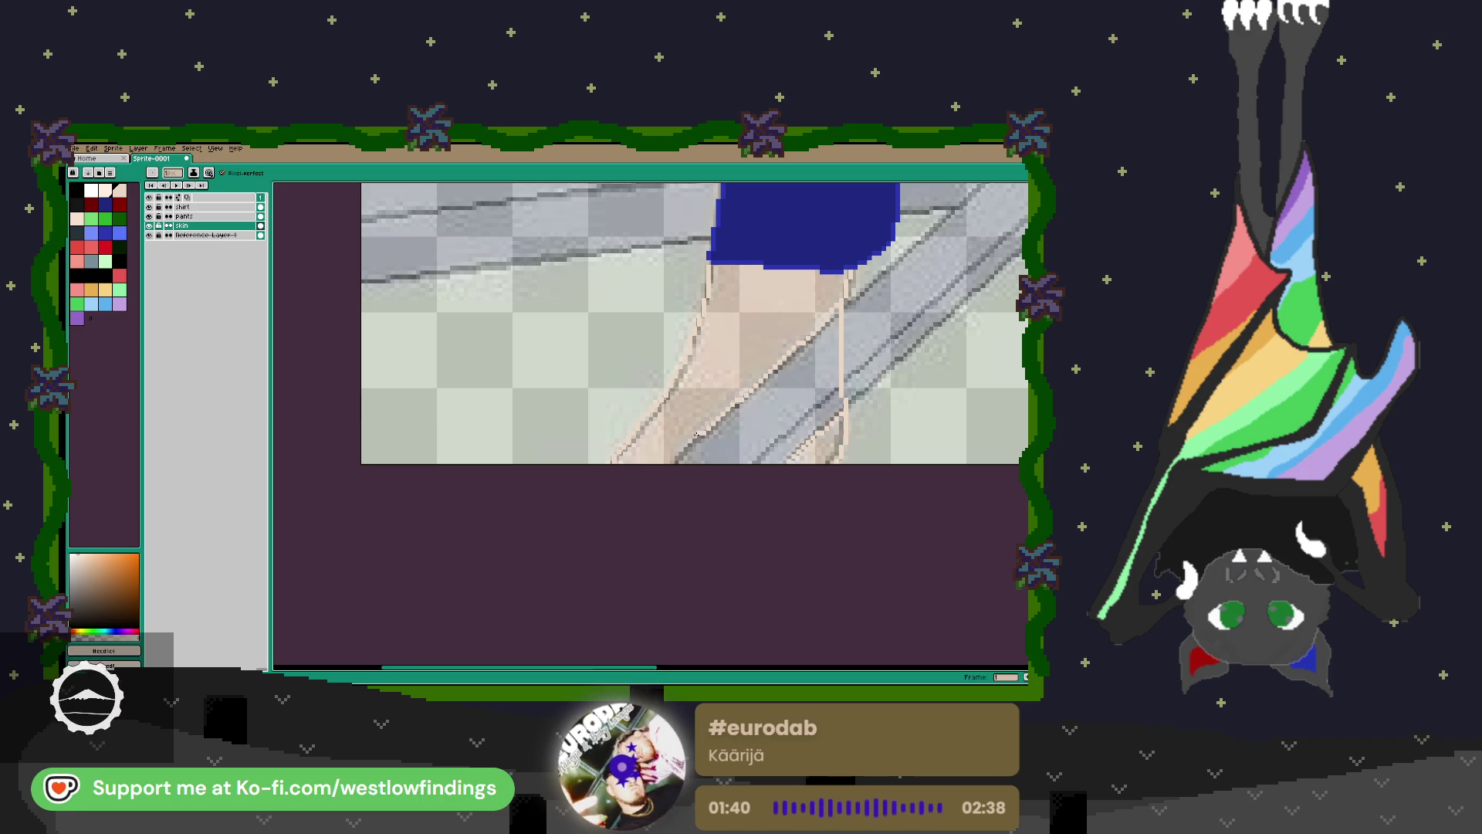
# Seal the gap under the shorts hem and fill the bare leg with skin colour.
pyautogui.press('g')
pyautogui.click(704, 409)
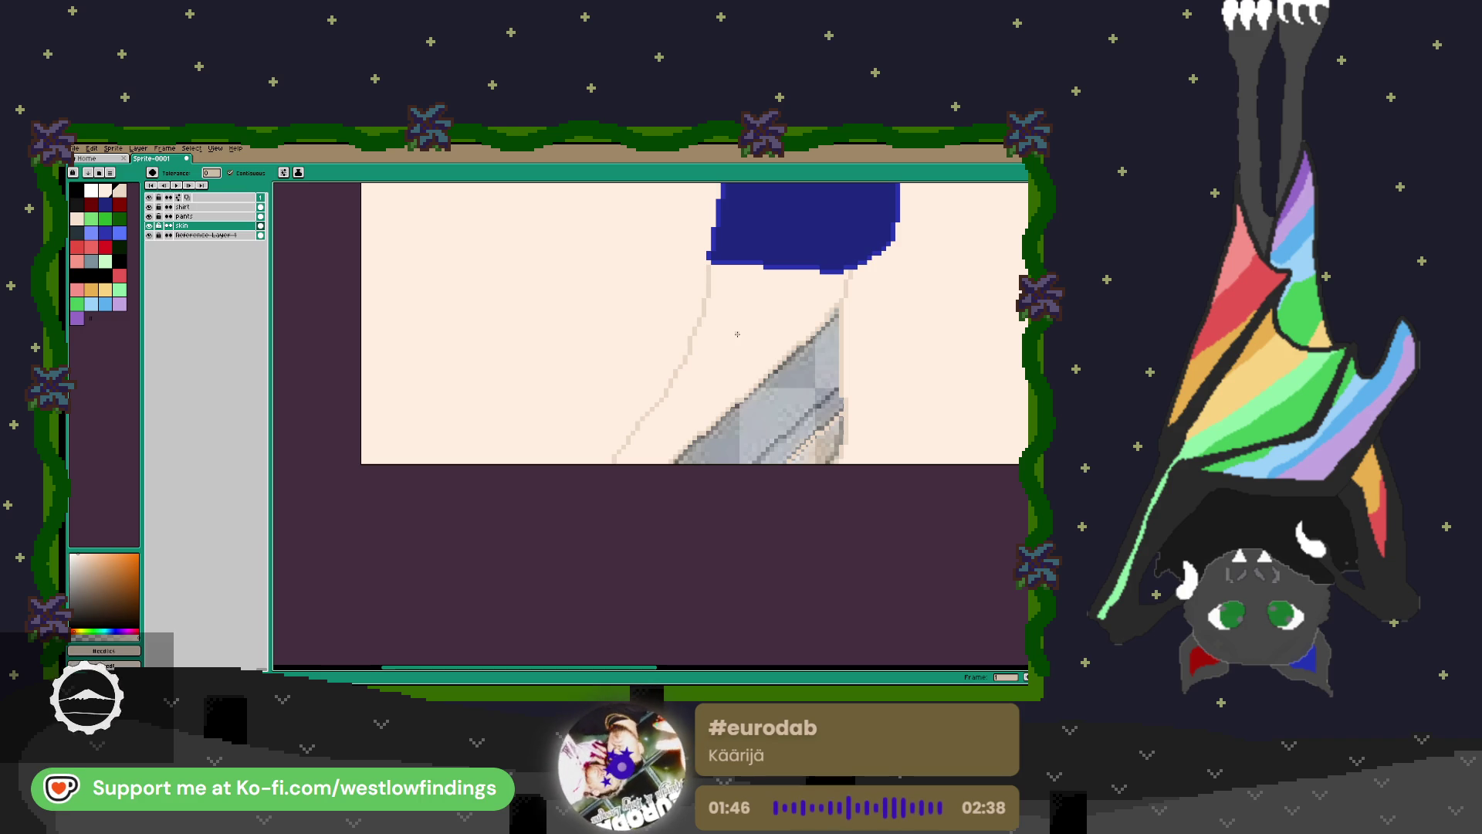
pyautogui.hotkey('ctrl', 'z')
pyautogui.click(713, 267)
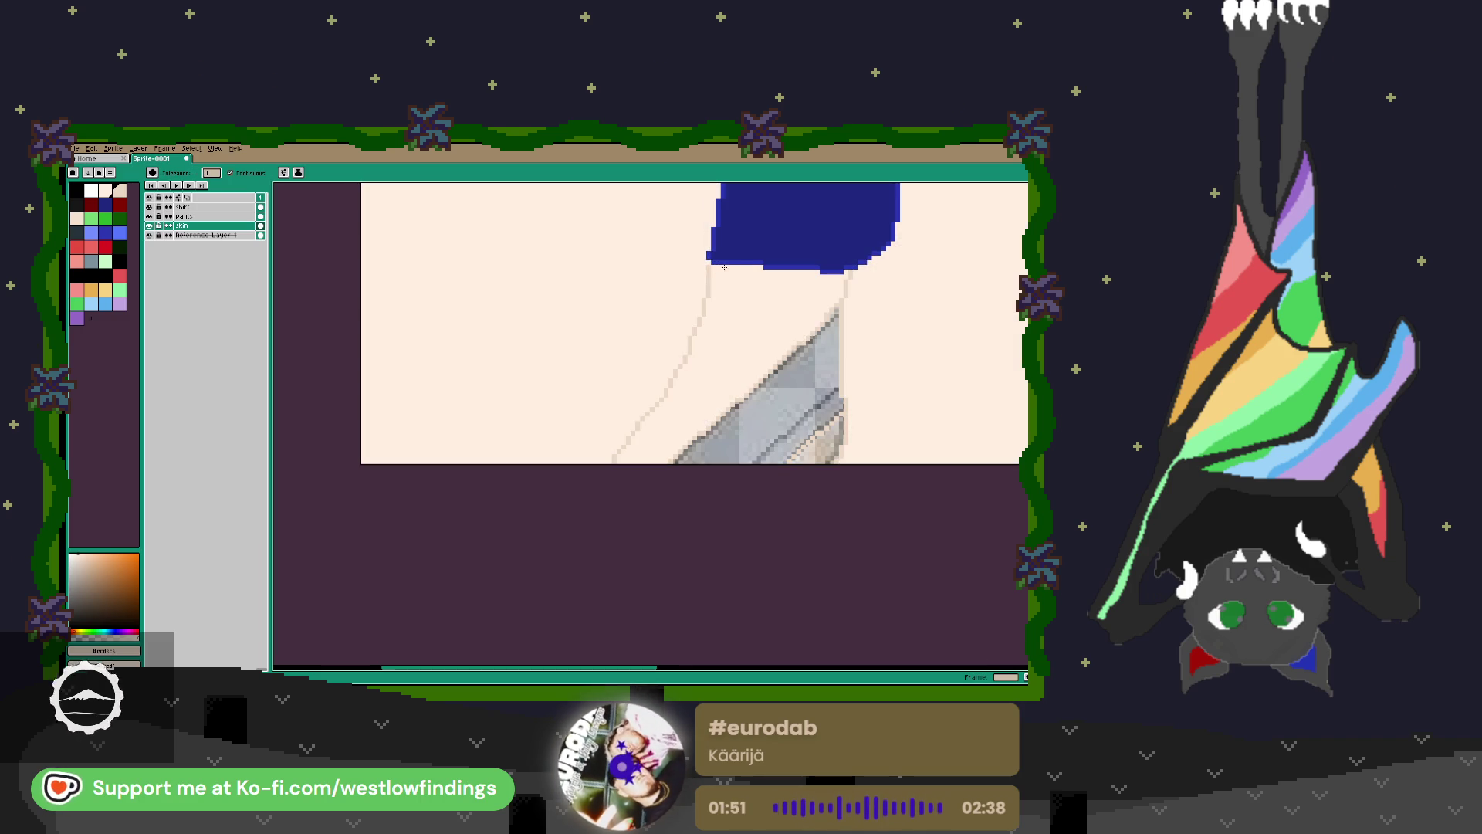
pyautogui.hotkey('ctrl', 'z')
pyautogui.press('b')
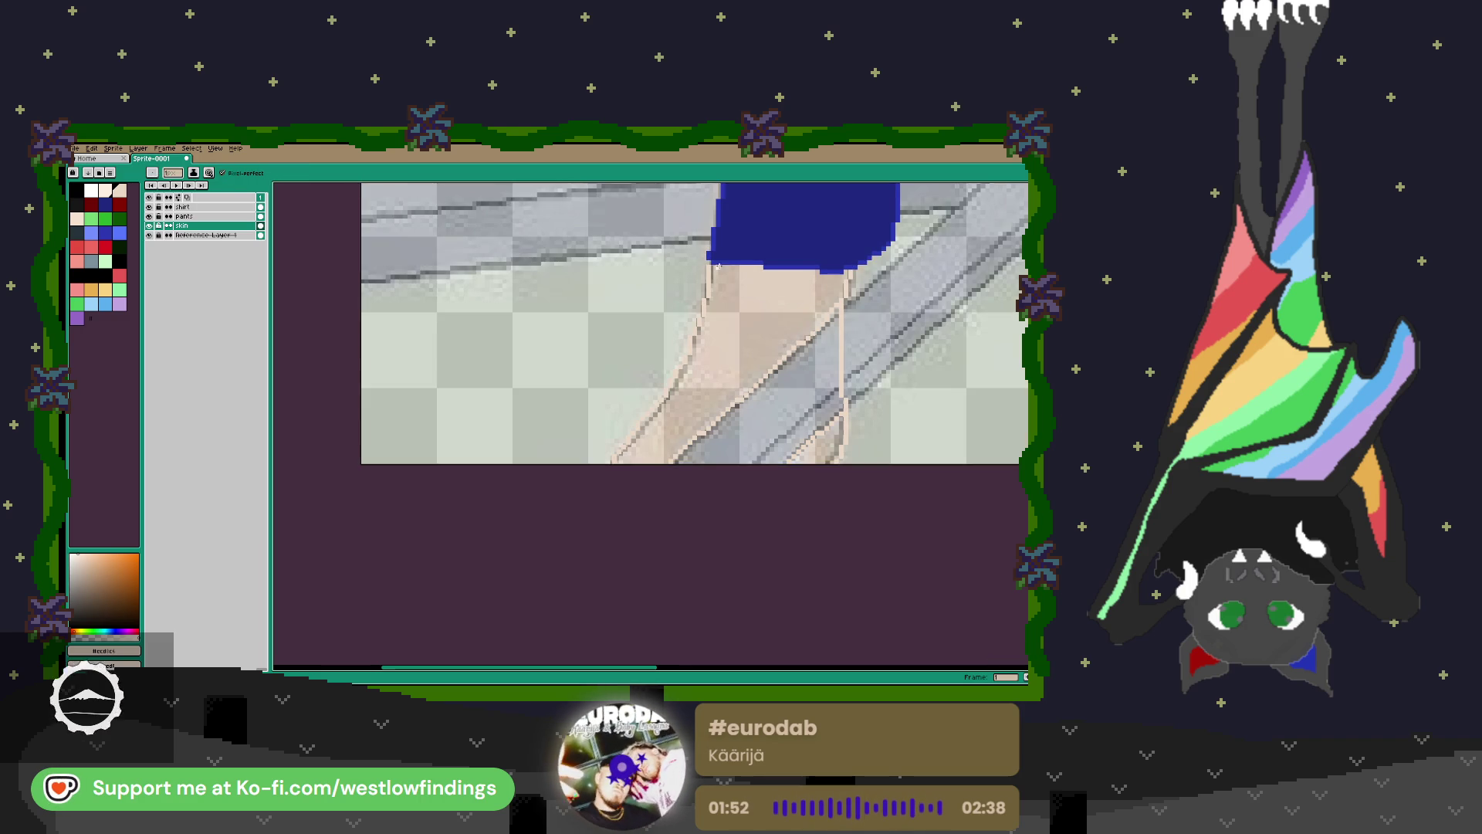
pyautogui.moveTo(718, 267); pyautogui.dragTo(824, 275)
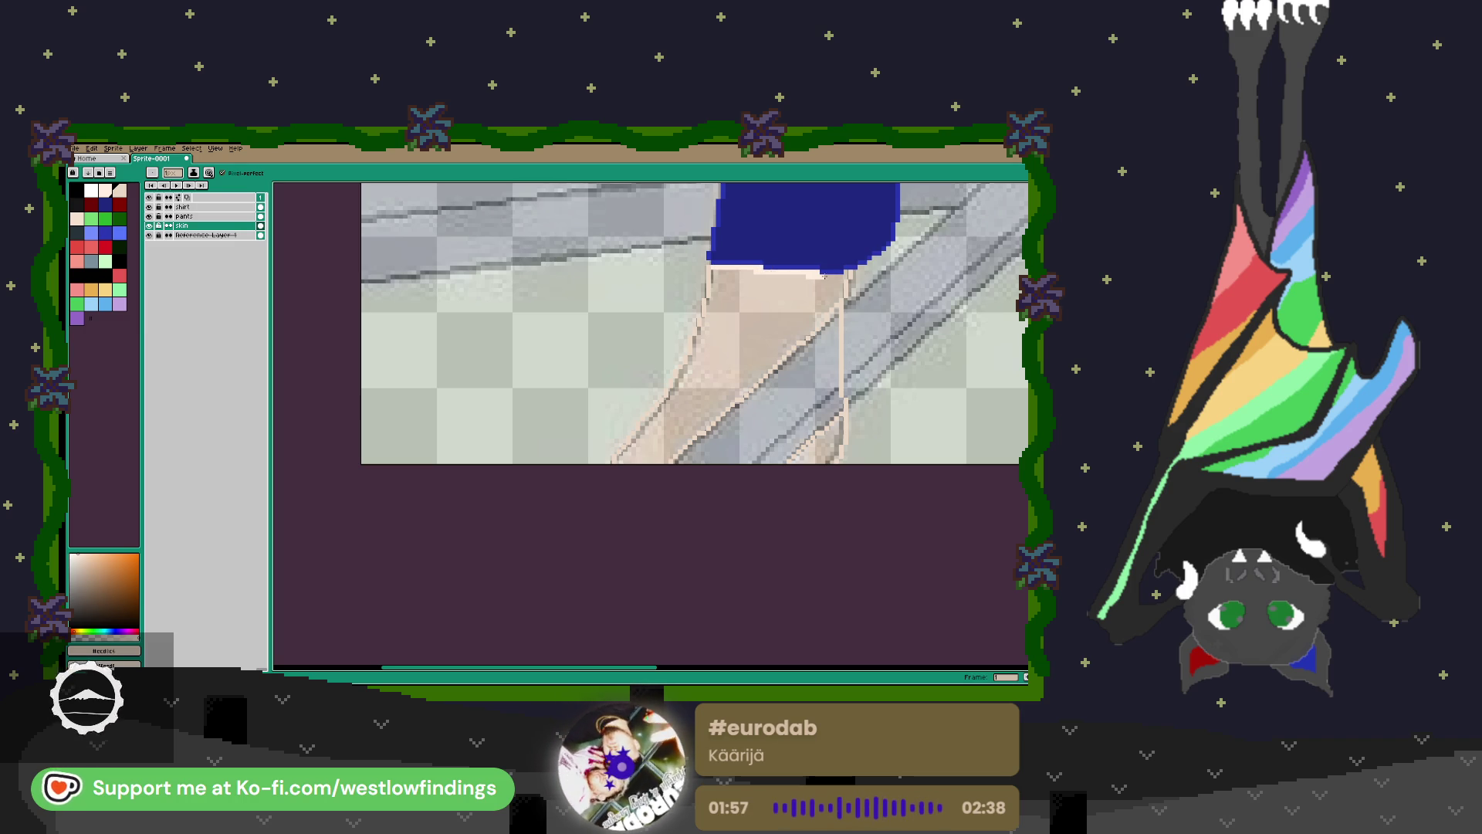
pyautogui.click(776, 320)
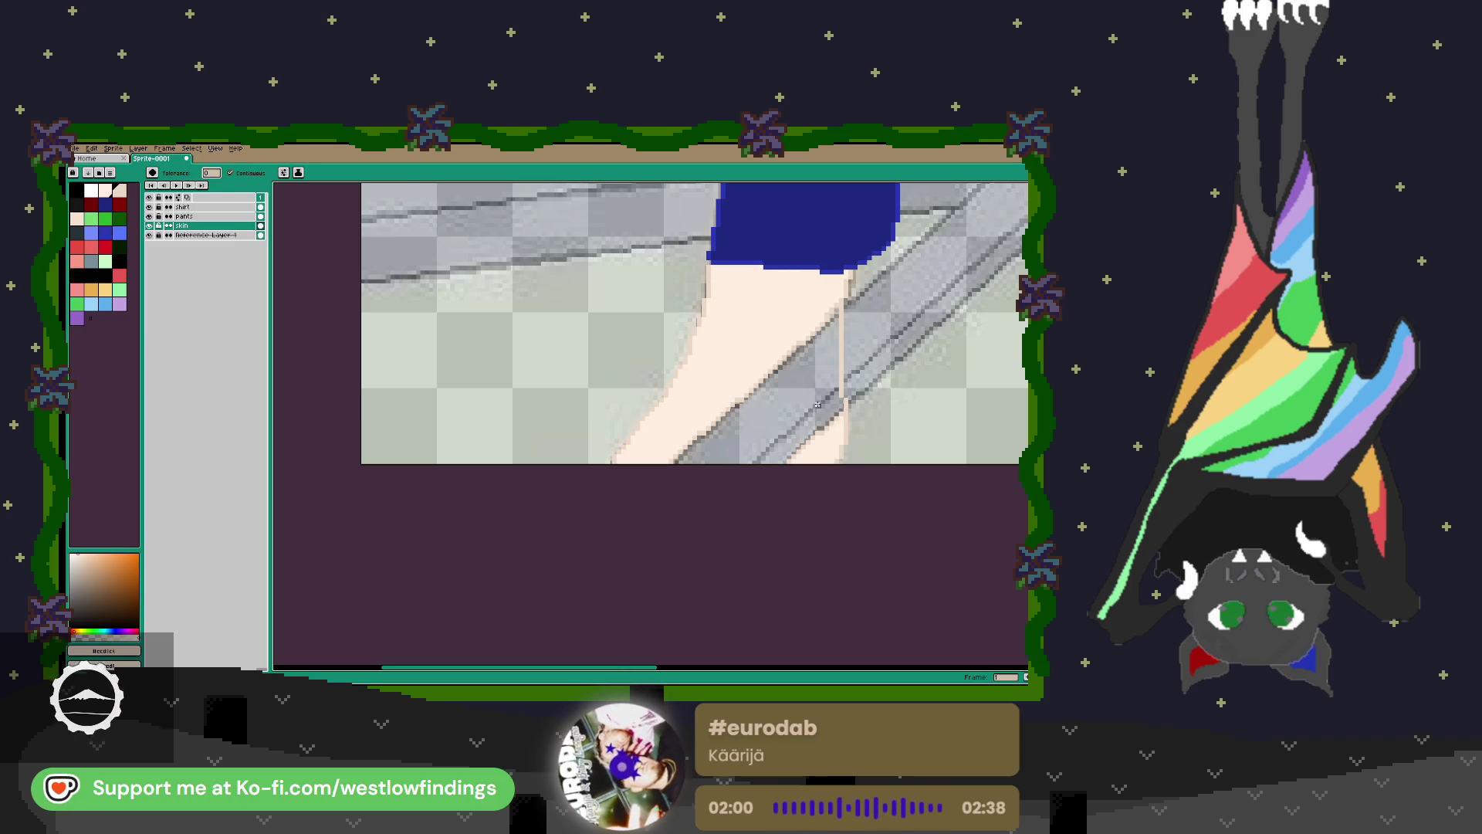
pyautogui.press('b')
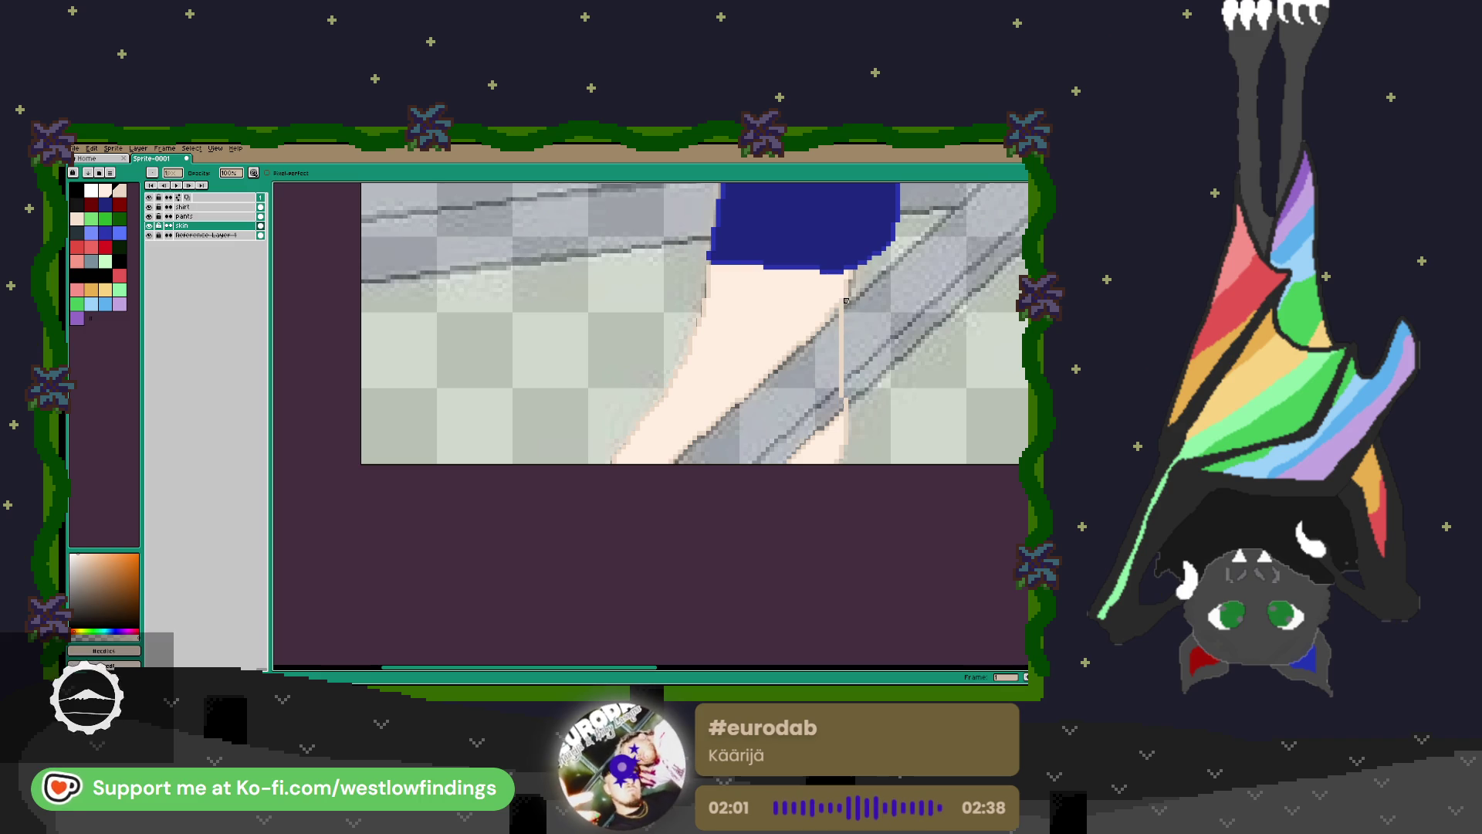
# Erase the stray skin-coloured line over the beam.
pyautogui.moveTo(842, 353); pyautogui.dragTo(847, 400)
pyautogui.scroll(-5, 846, 403)
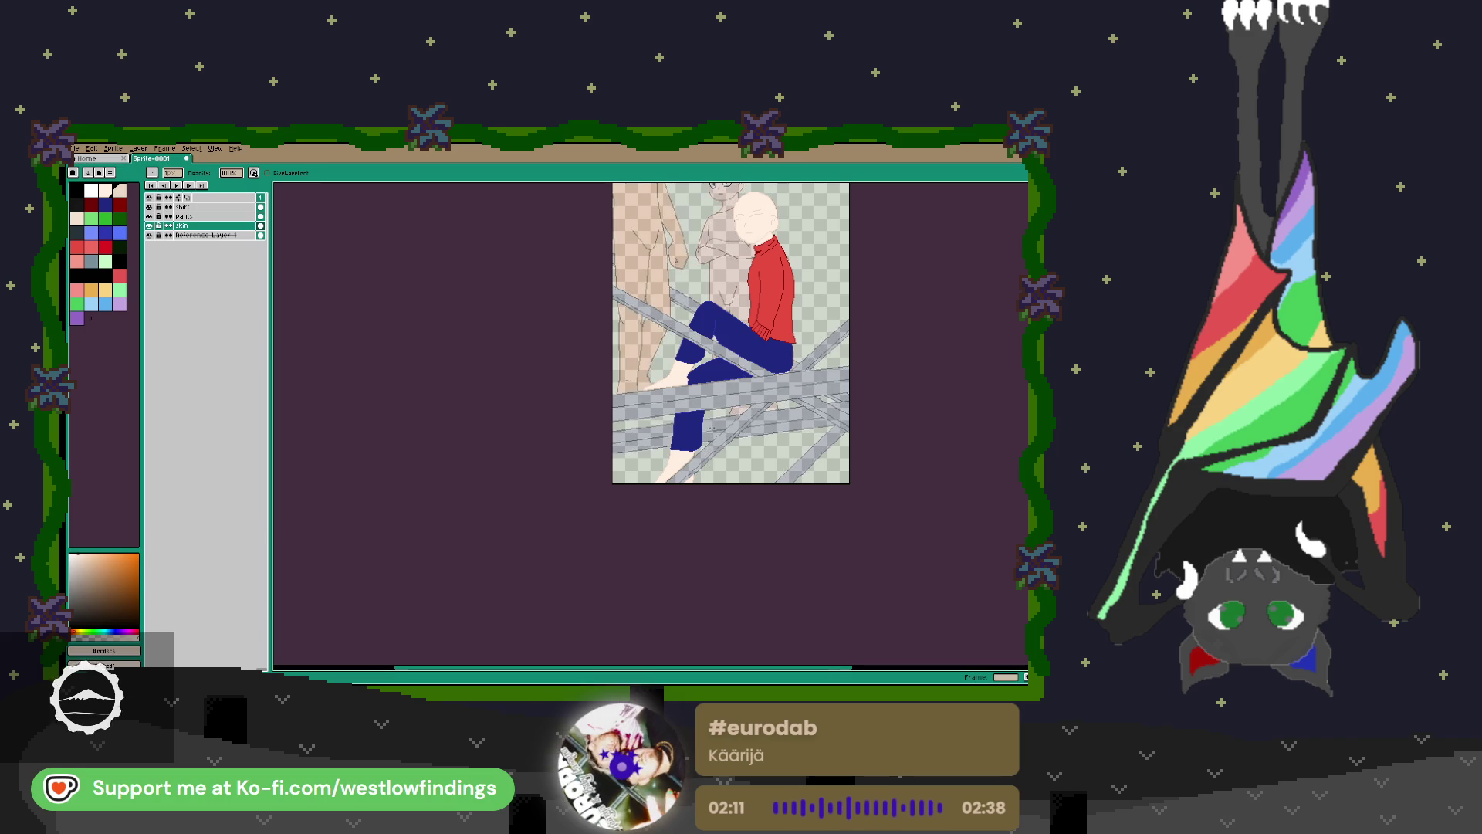
pyautogui.scroll(2, 711, 427)
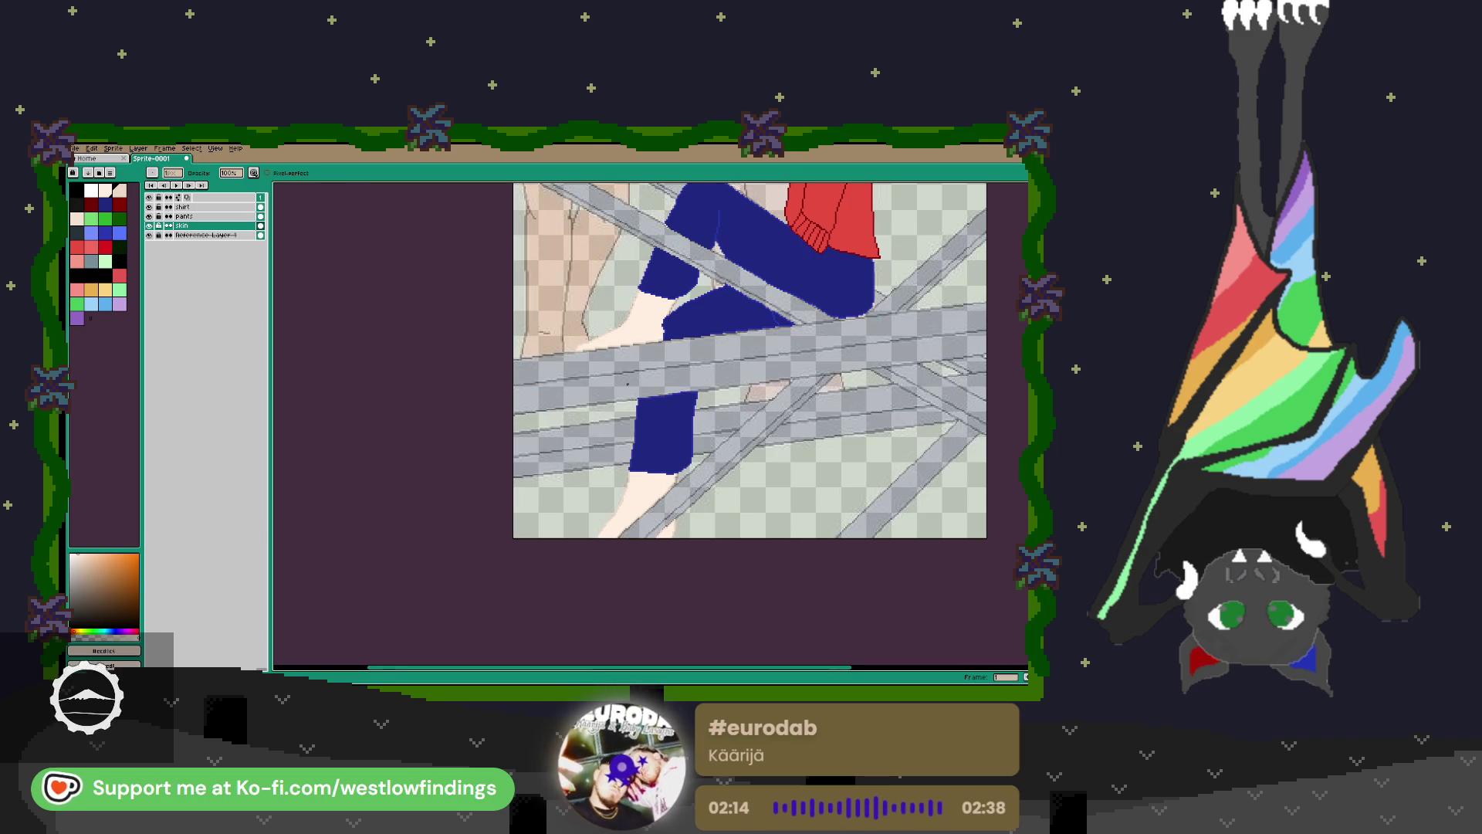
pyautogui.scroll(2, 649, 357)
pyautogui.moveTo(649, 358); pyautogui.dragTo(687, 497)
pyautogui.scroll(1, 687, 497)
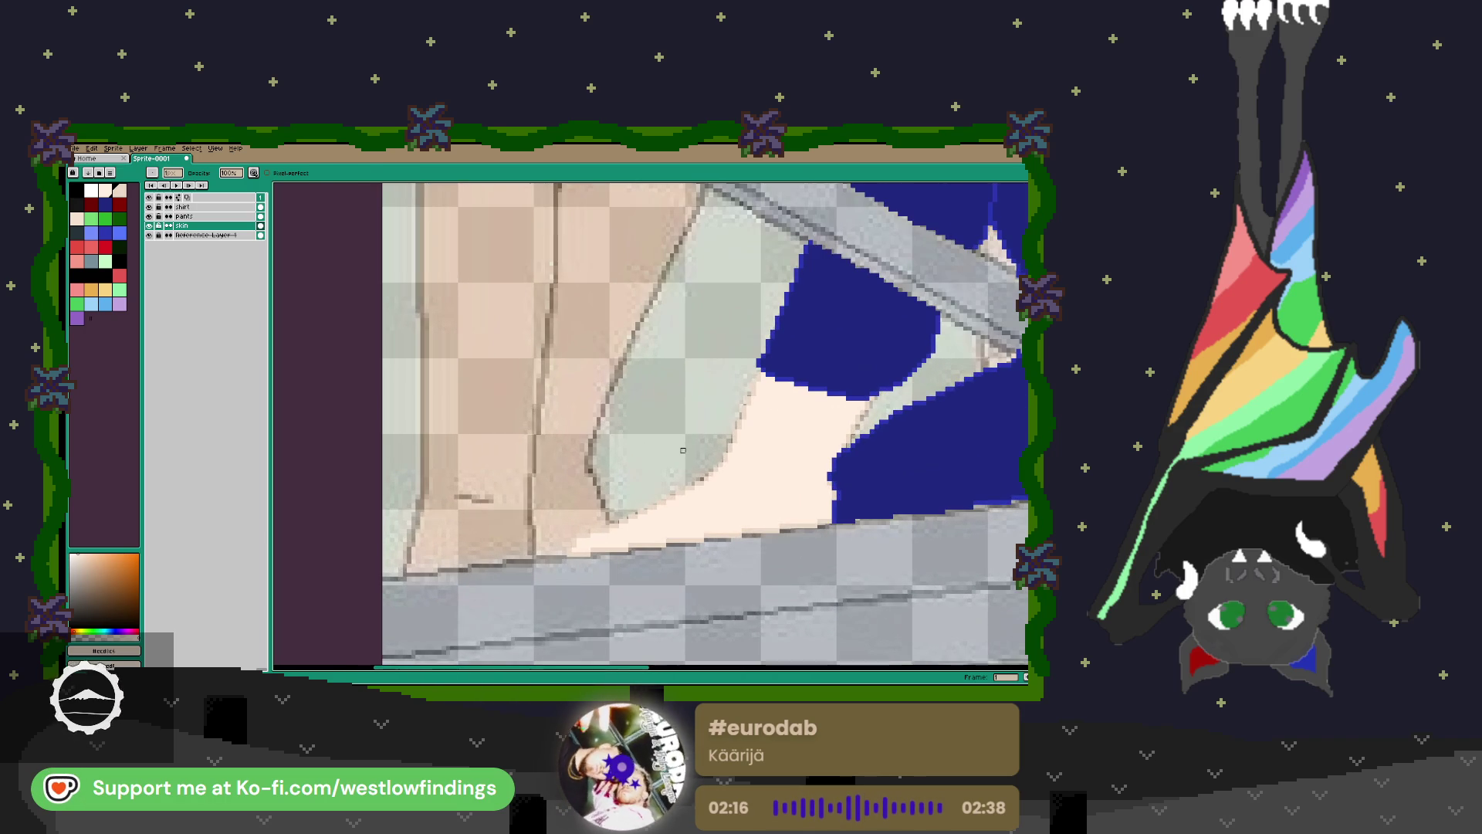
# Add a new Layer 1 above the shirt layer and show the recent files list.
pyautogui.click(189, 207)
pyautogui.hotkey('shift', 'n')
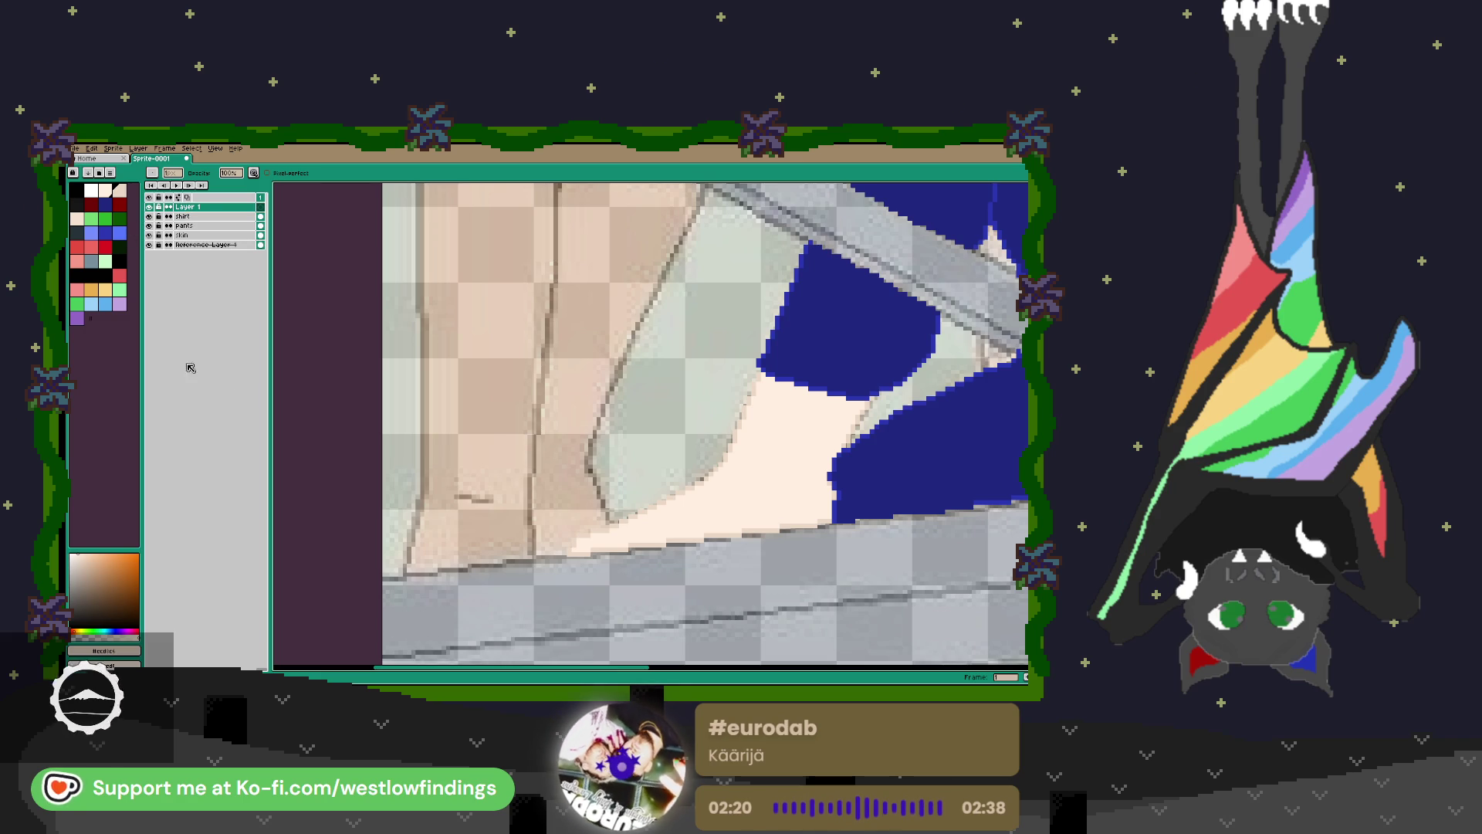
pyautogui.click(75, 149)
pyautogui.moveTo(111, 177)
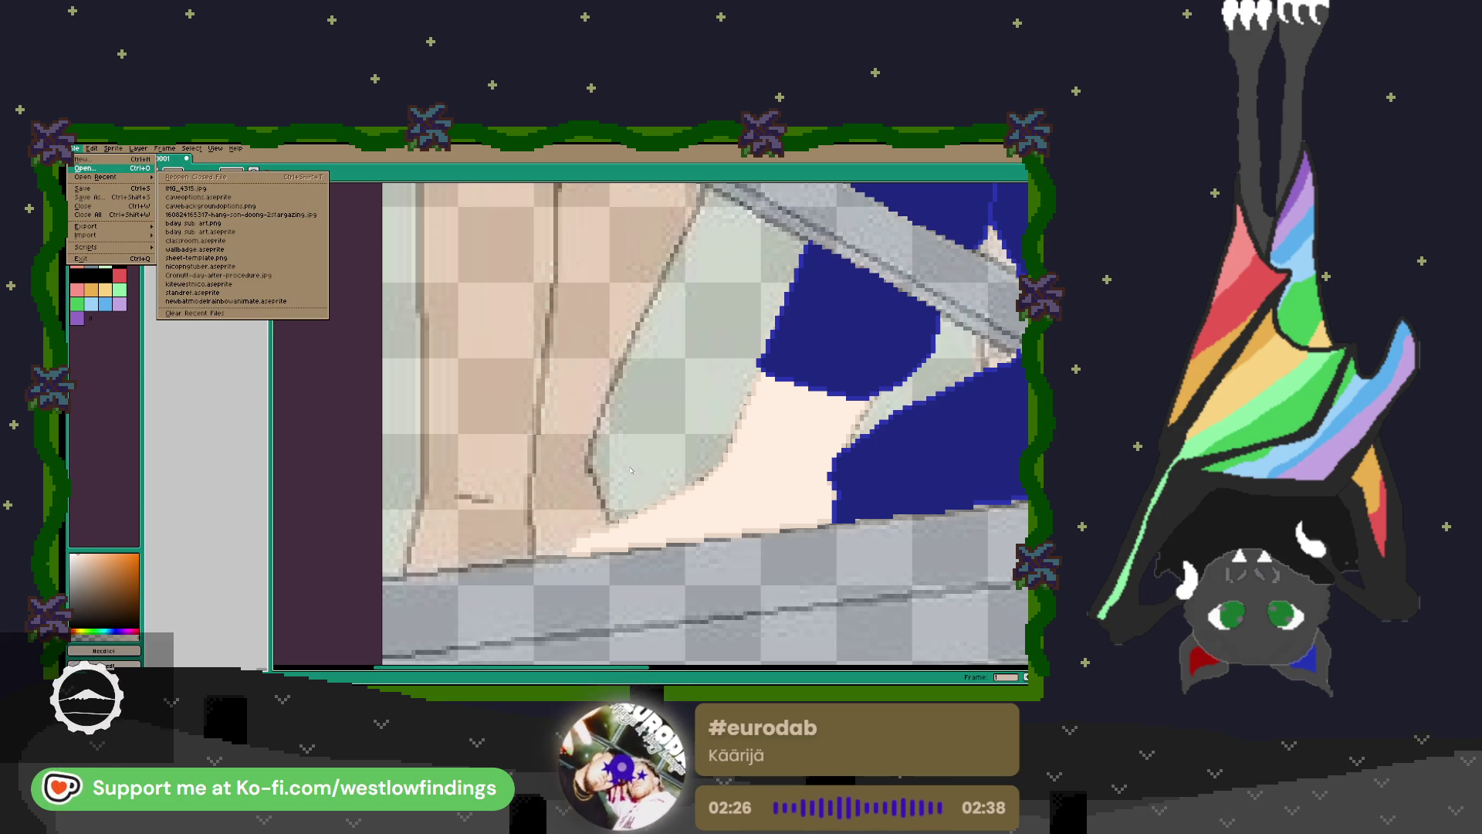
# Open standrer.aseprite from recent files and dock it beside the working canvas.
pyautogui.click(193, 293)
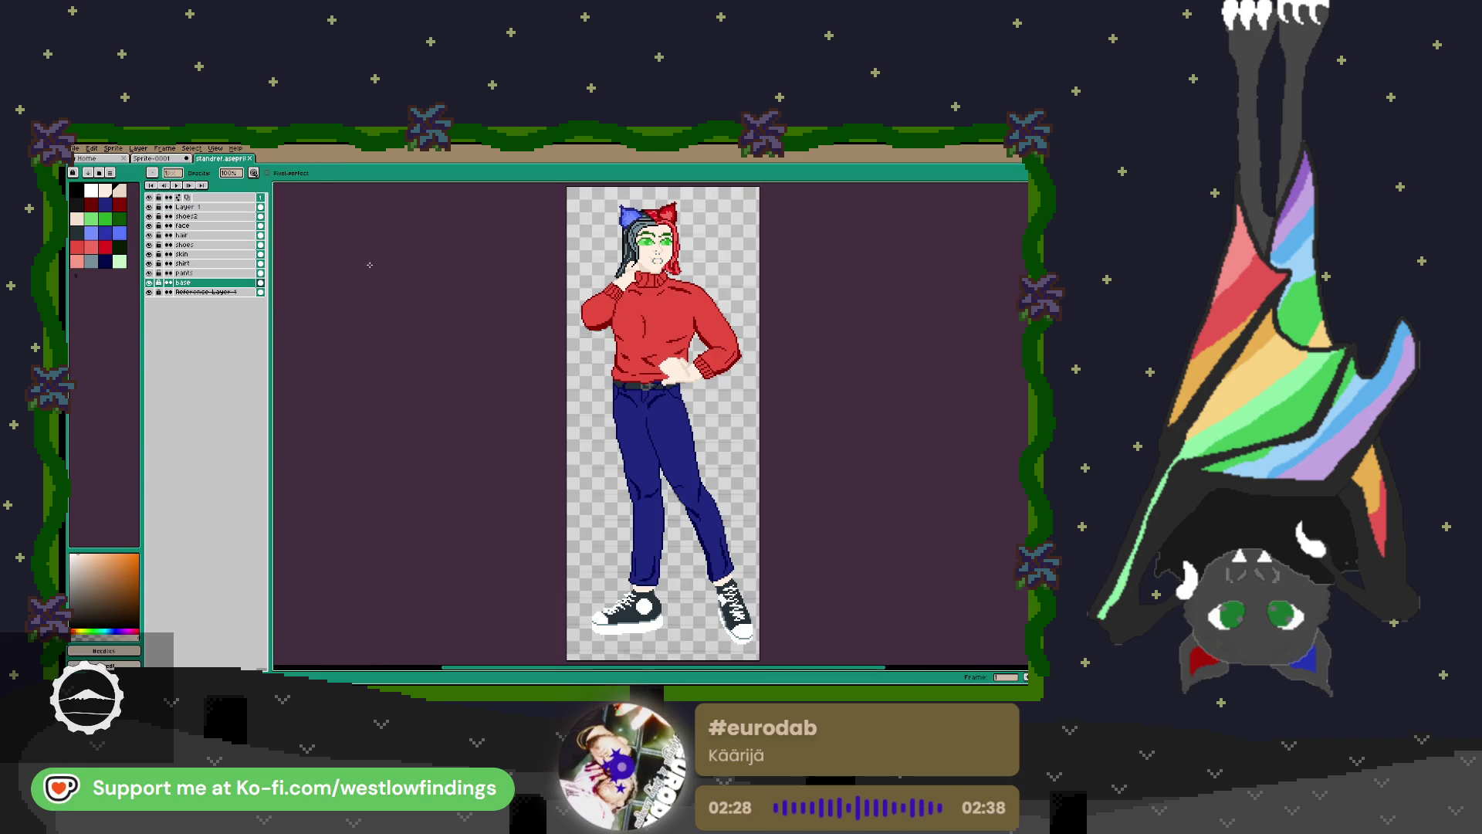
pyautogui.moveTo(218, 158)
pyautogui.mouseDown()
pyautogui.moveTo(276, 185)
pyautogui.moveTo(1007, 281)
pyautogui.mouseUp()
pyautogui.click(695, 371)
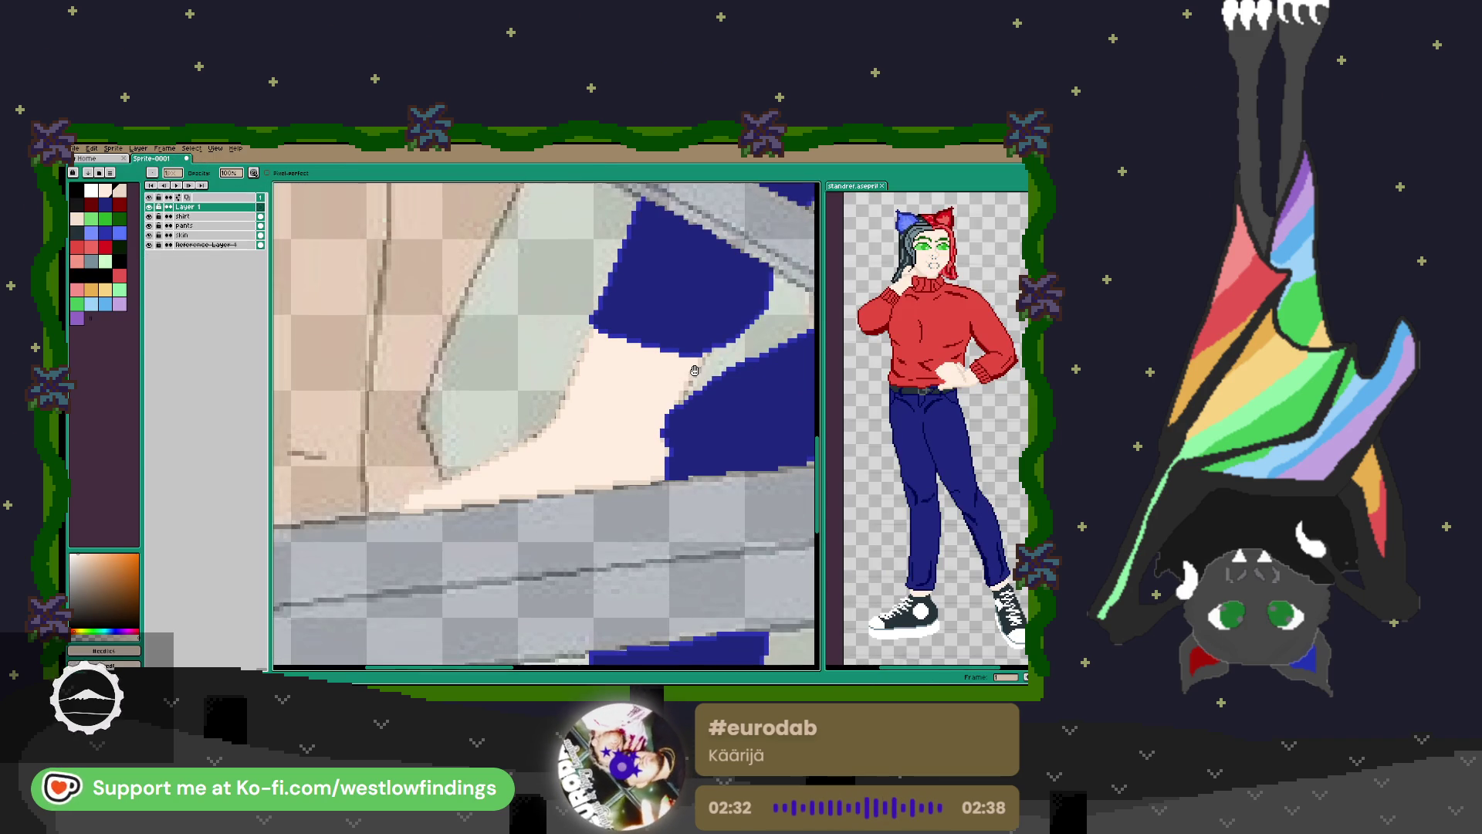
# Paint a white sole along the shoe's bottom and upper-left edge with a size 5 brush.
pyautogui.click(87, 254)
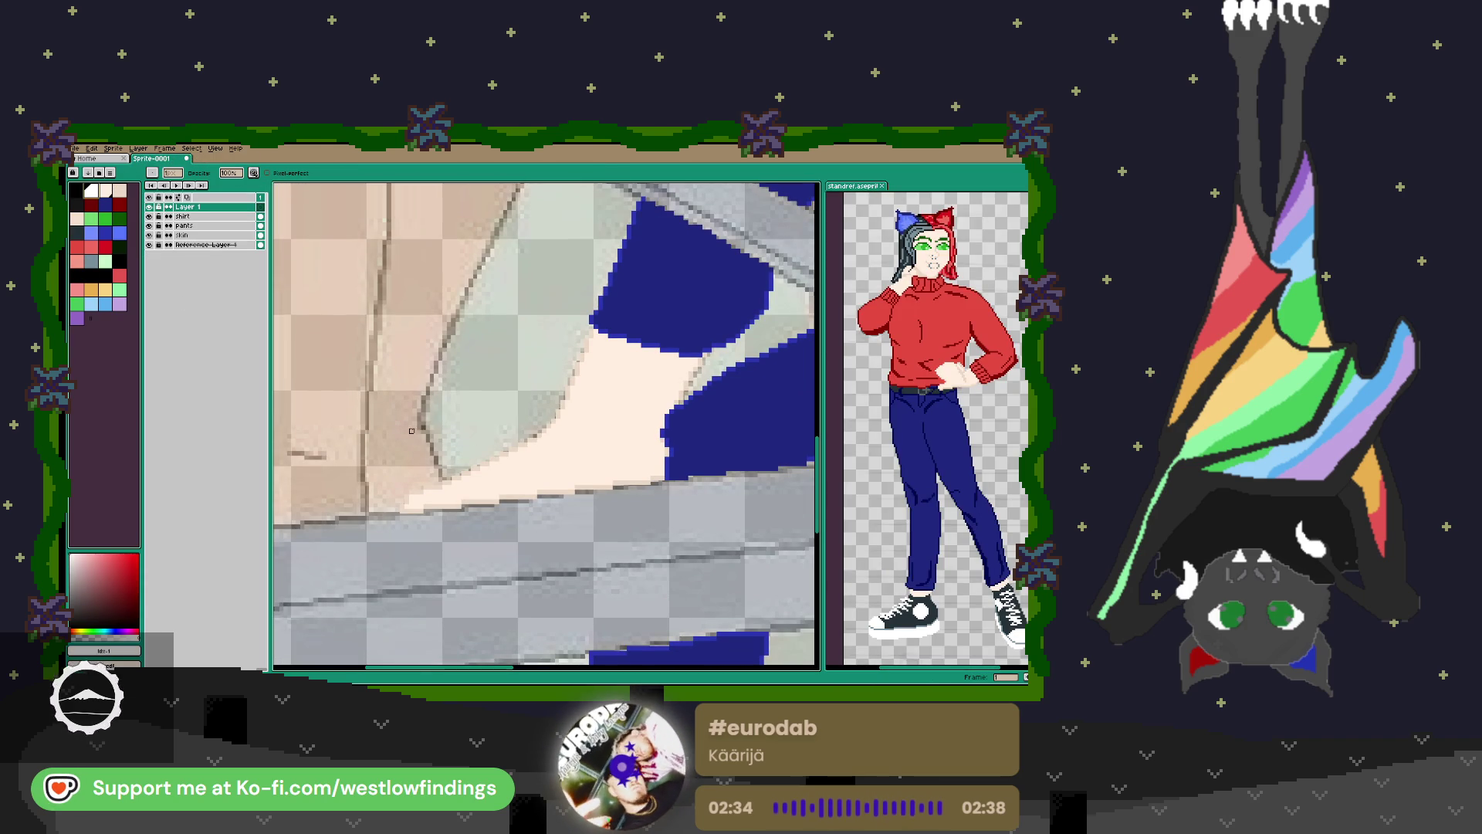
pyautogui.scroll(1, 652, 468)
pyautogui.press('b')
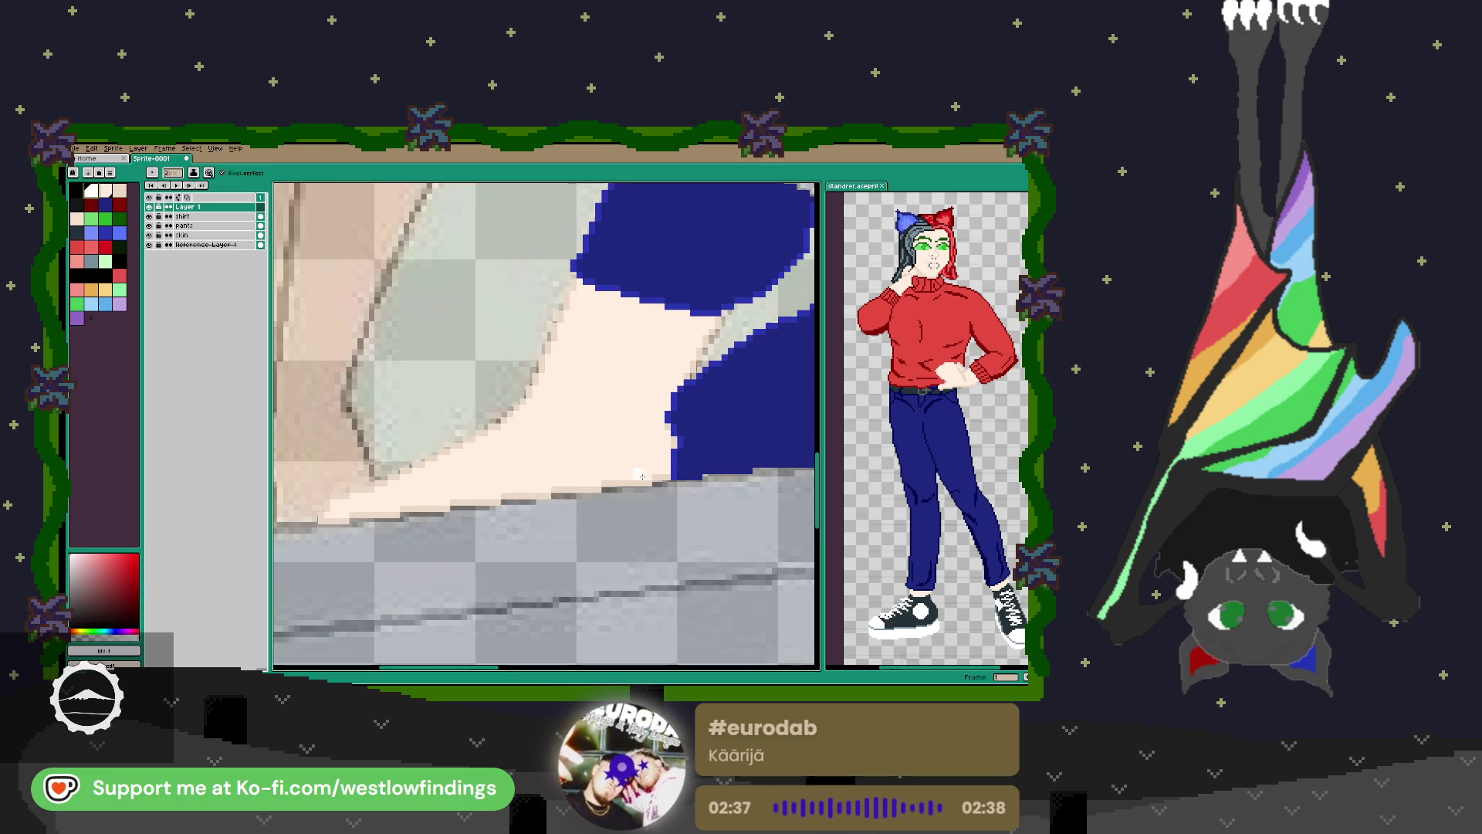
pyautogui.moveTo(662, 470)
pyautogui.mouseDown()
pyautogui.moveTo(326, 518)
pyautogui.moveTo(332, 494)
pyautogui.moveTo(579, 500)
pyautogui.mouseUp()
pyautogui.press('e')
pyautogui.press('b')
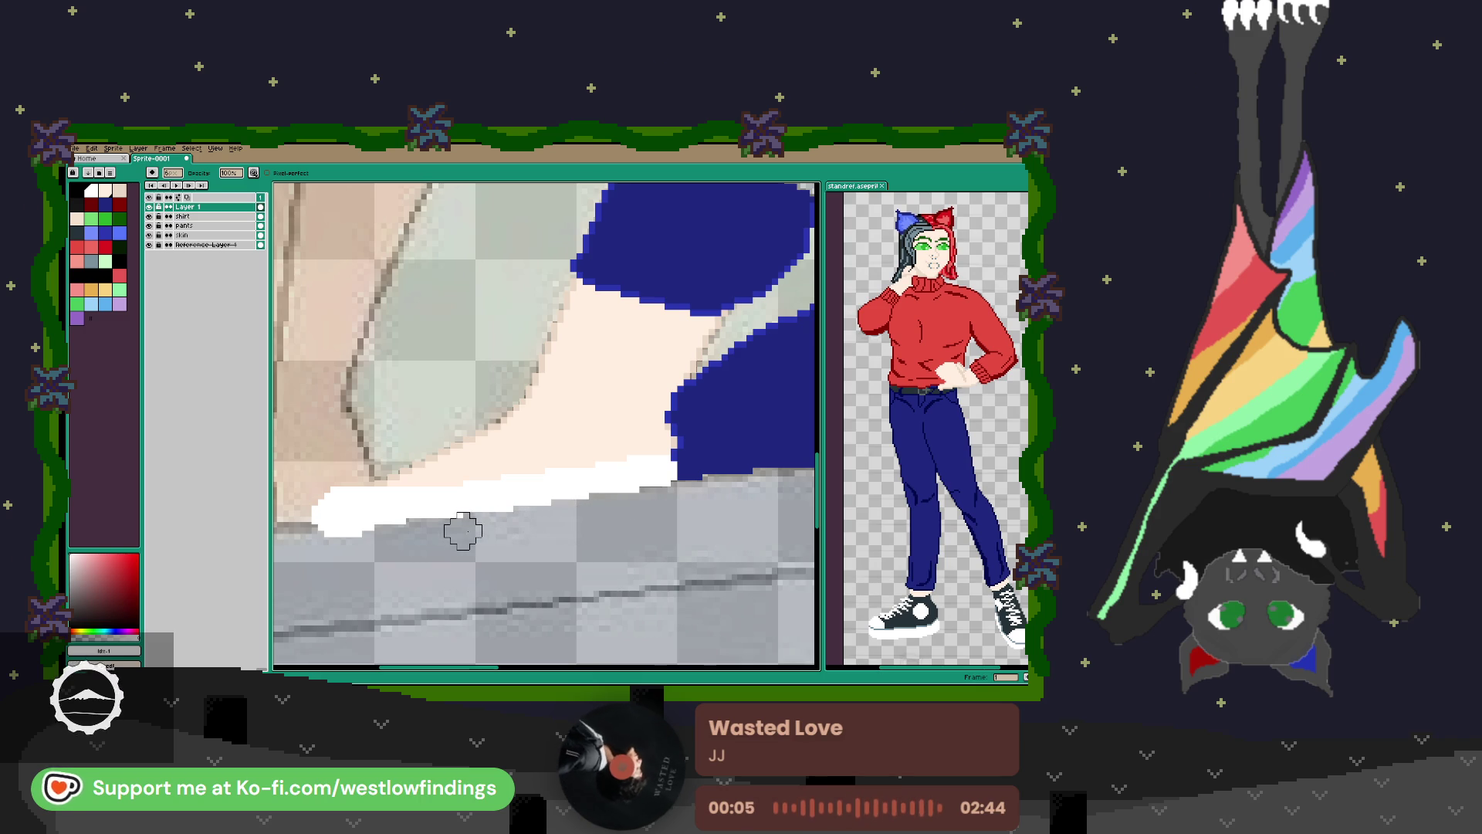
pyautogui.moveTo(298, 530)
pyautogui.mouseDown()
pyautogui.moveTo(627, 499)
pyautogui.moveTo(690, 518)
pyautogui.moveTo(627, 481)
pyautogui.moveTo(586, 477)
pyautogui.moveTo(334, 513)
pyautogui.mouseUp()
pyautogui.press('e')
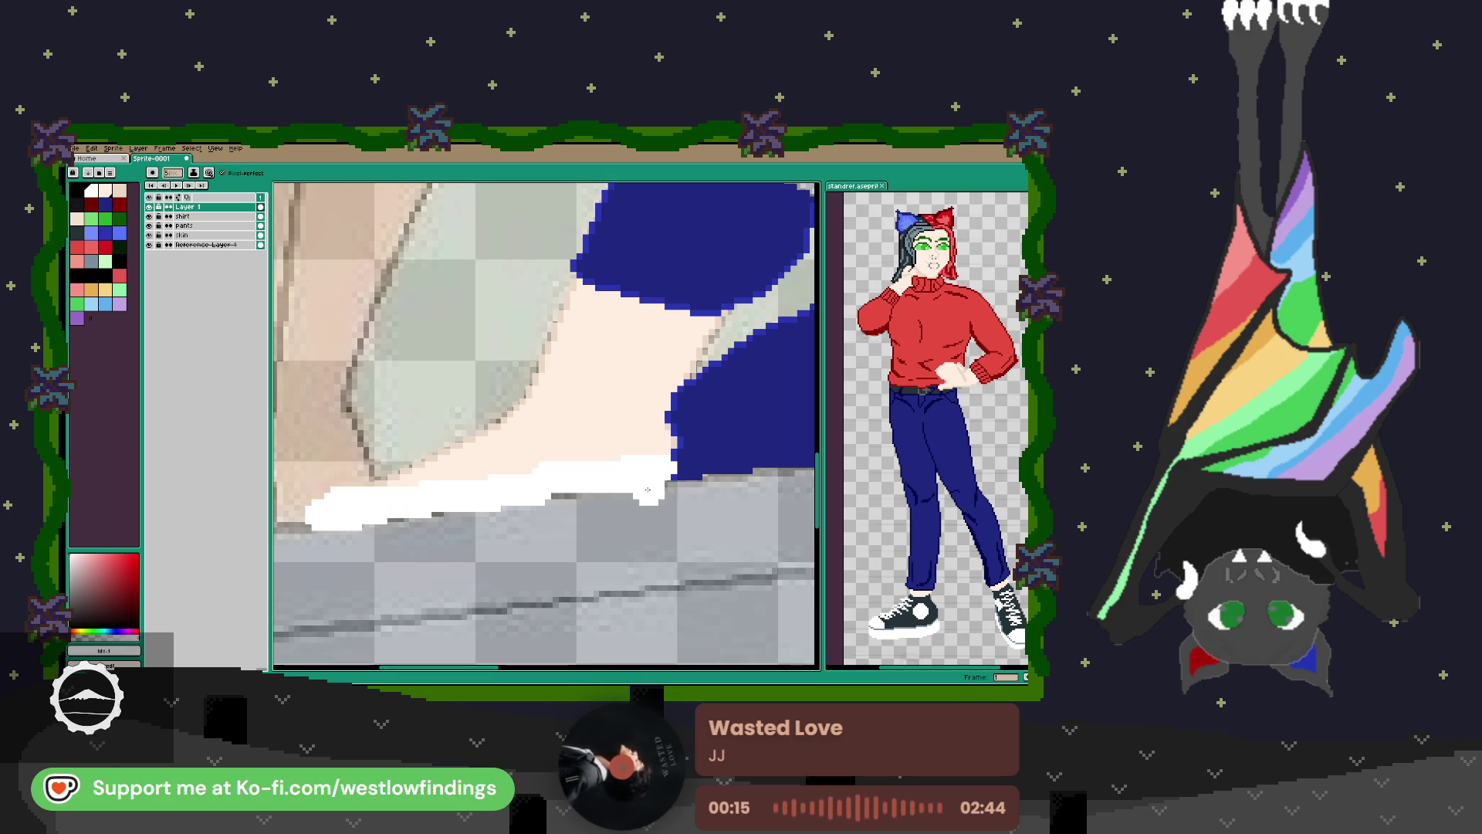
pyautogui.scroll(-1, 506, 499)
pyautogui.scroll(-1, 506, 499)
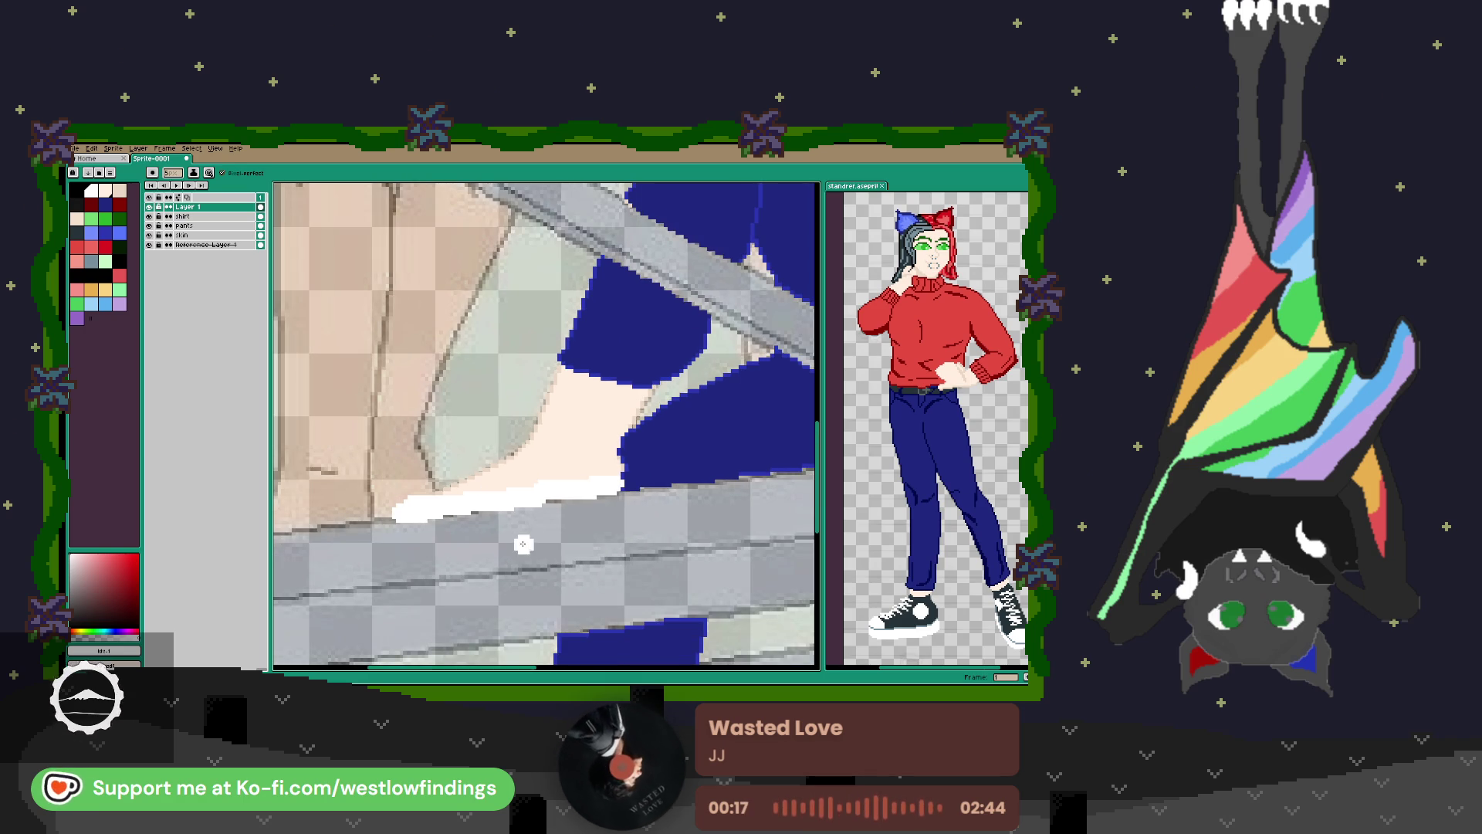
pyautogui.moveTo(445, 493)
pyautogui.mouseDown()
pyautogui.moveTo(407, 479)
pyautogui.moveTo(397, 501)
pyautogui.moveTo(449, 488)
pyautogui.mouseUp()
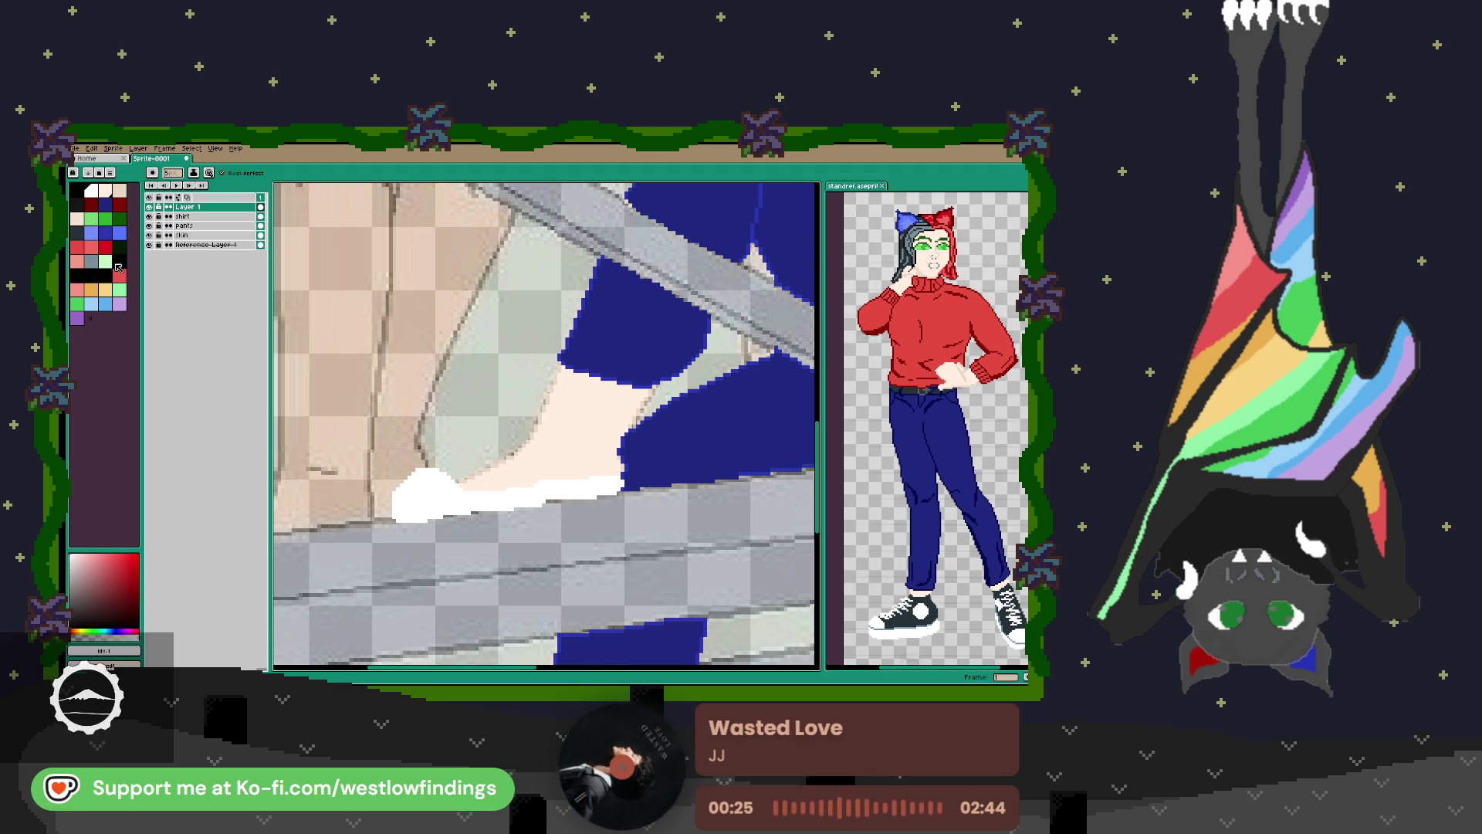
# Outline the top edge of the sole in black.
pyautogui.press('x')
pyautogui.scroll(1, 444, 468)
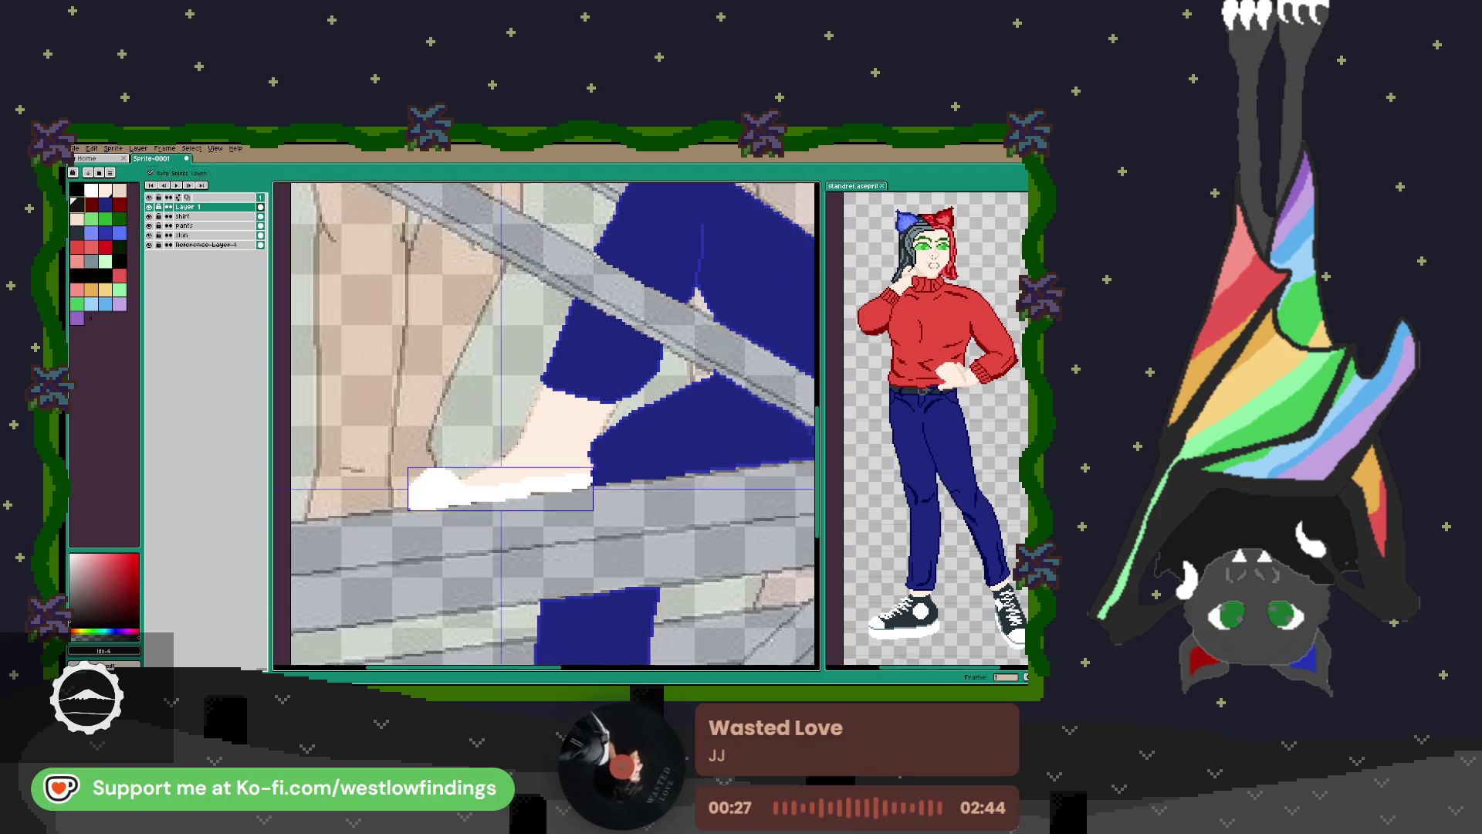
pyautogui.scroll(1, 439, 468)
pyautogui.moveTo(440, 468); pyautogui.dragTo(491, 460)
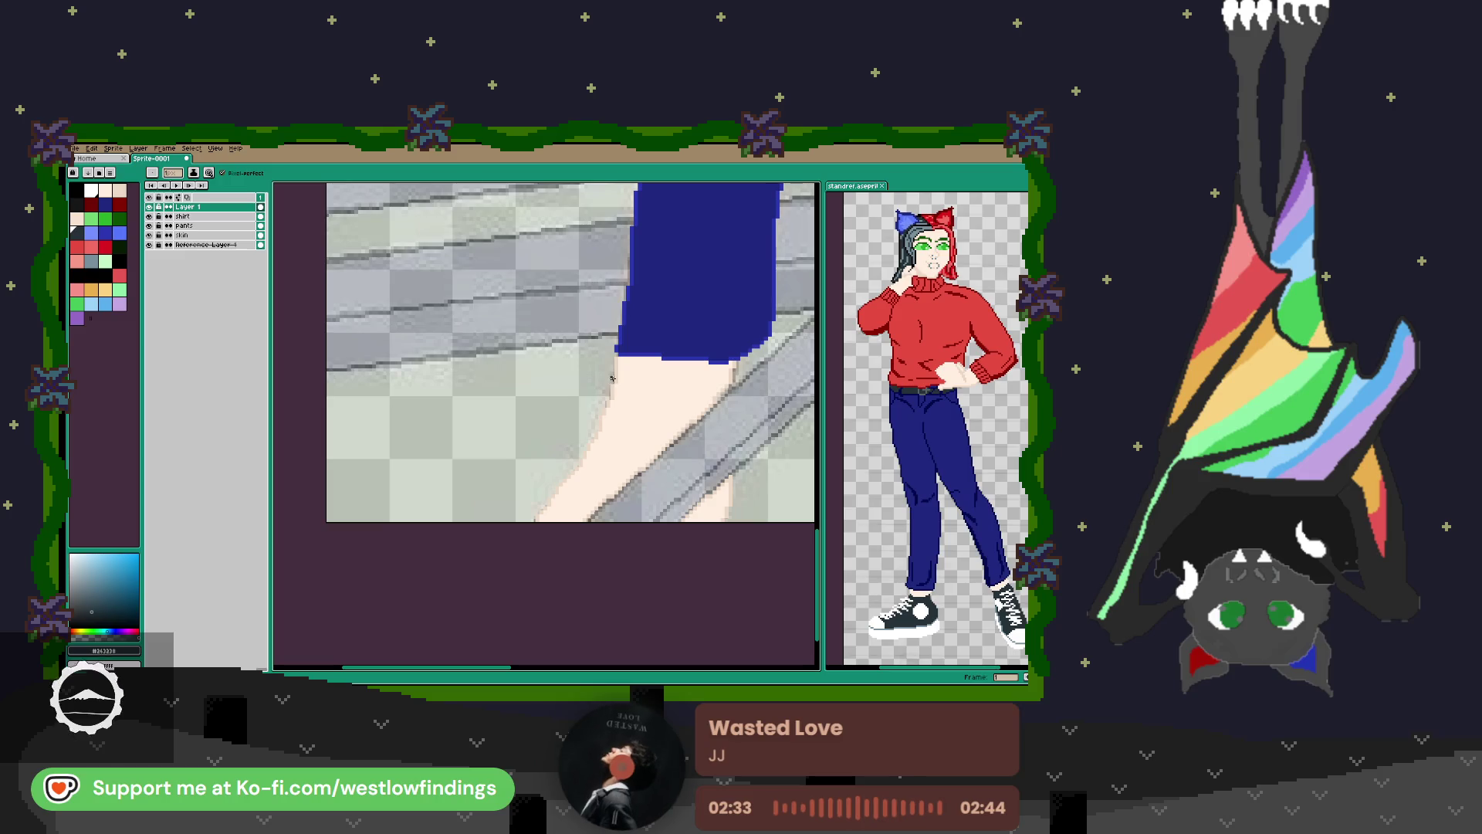
# Outline the lower leg in black as a high-top shoe and bucket-fill it near-black.
pyautogui.moveTo(610, 378)
pyautogui.mouseDown()
pyautogui.moveTo(689, 405)
pyautogui.moveTo(739, 394)
pyautogui.mouseUp()
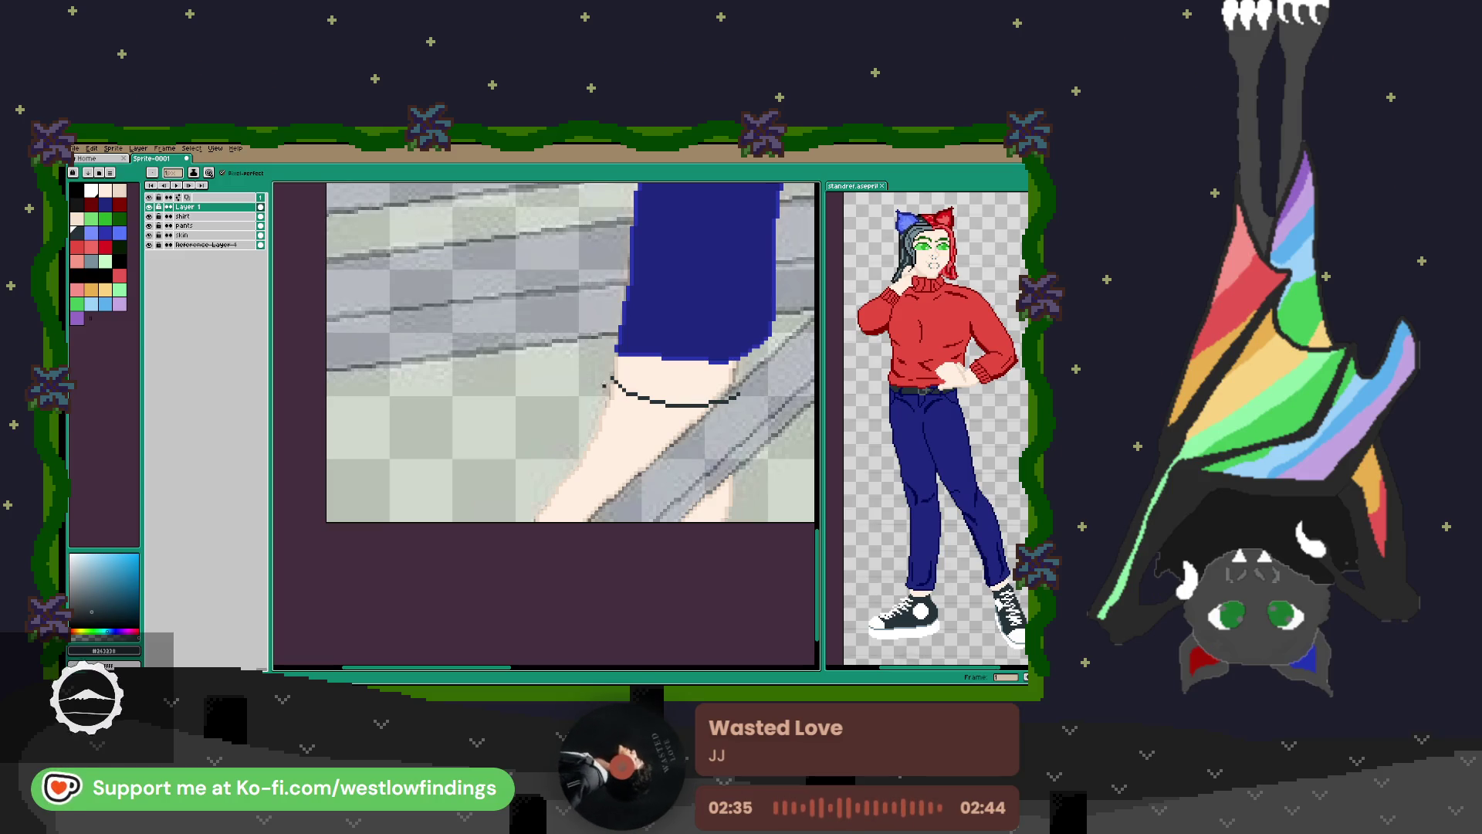
pyautogui.moveTo(580, 446); pyautogui.dragTo(534, 503)
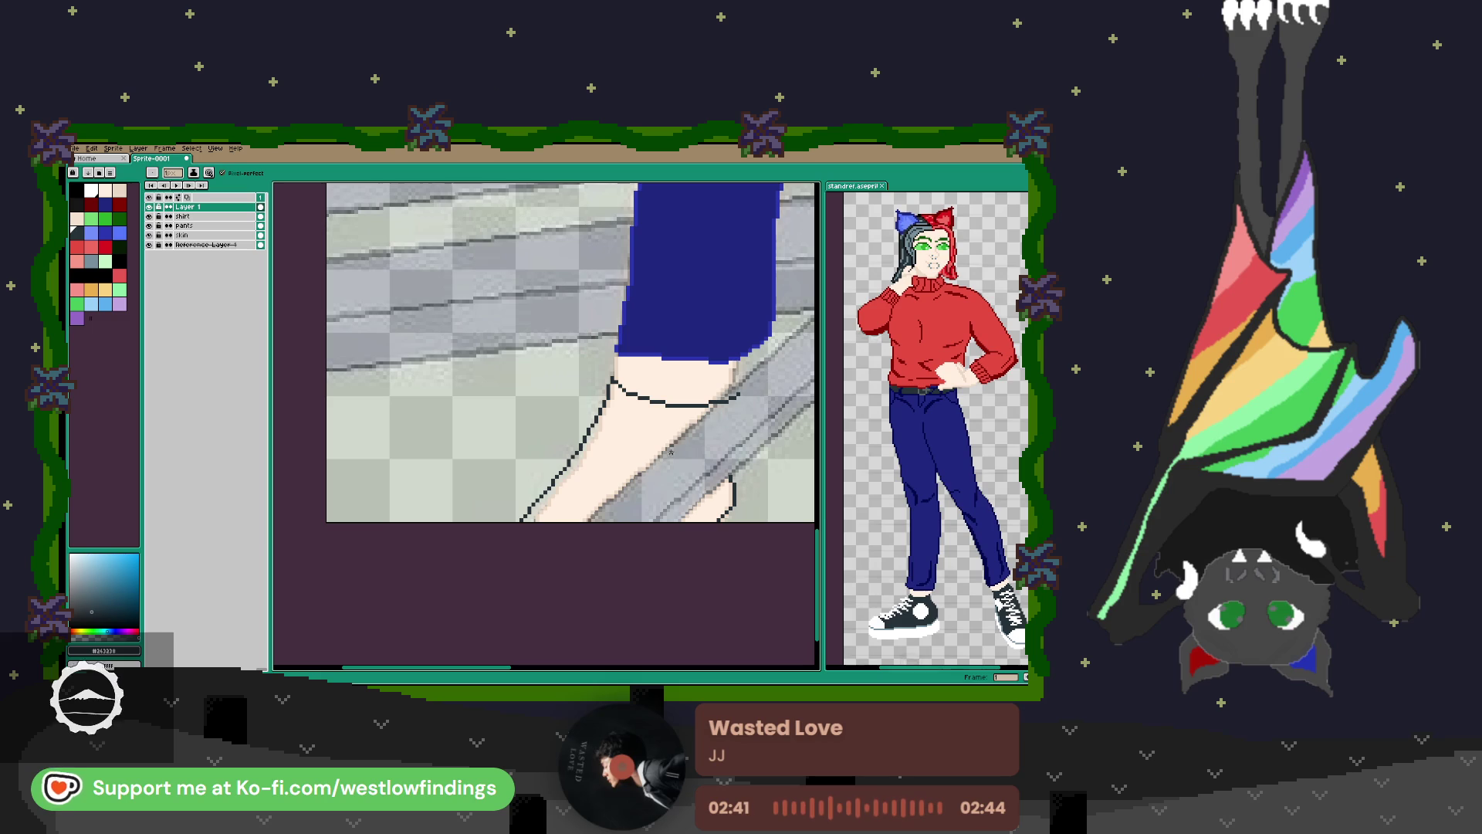
pyautogui.moveTo(704, 407); pyautogui.dragTo(651, 458)
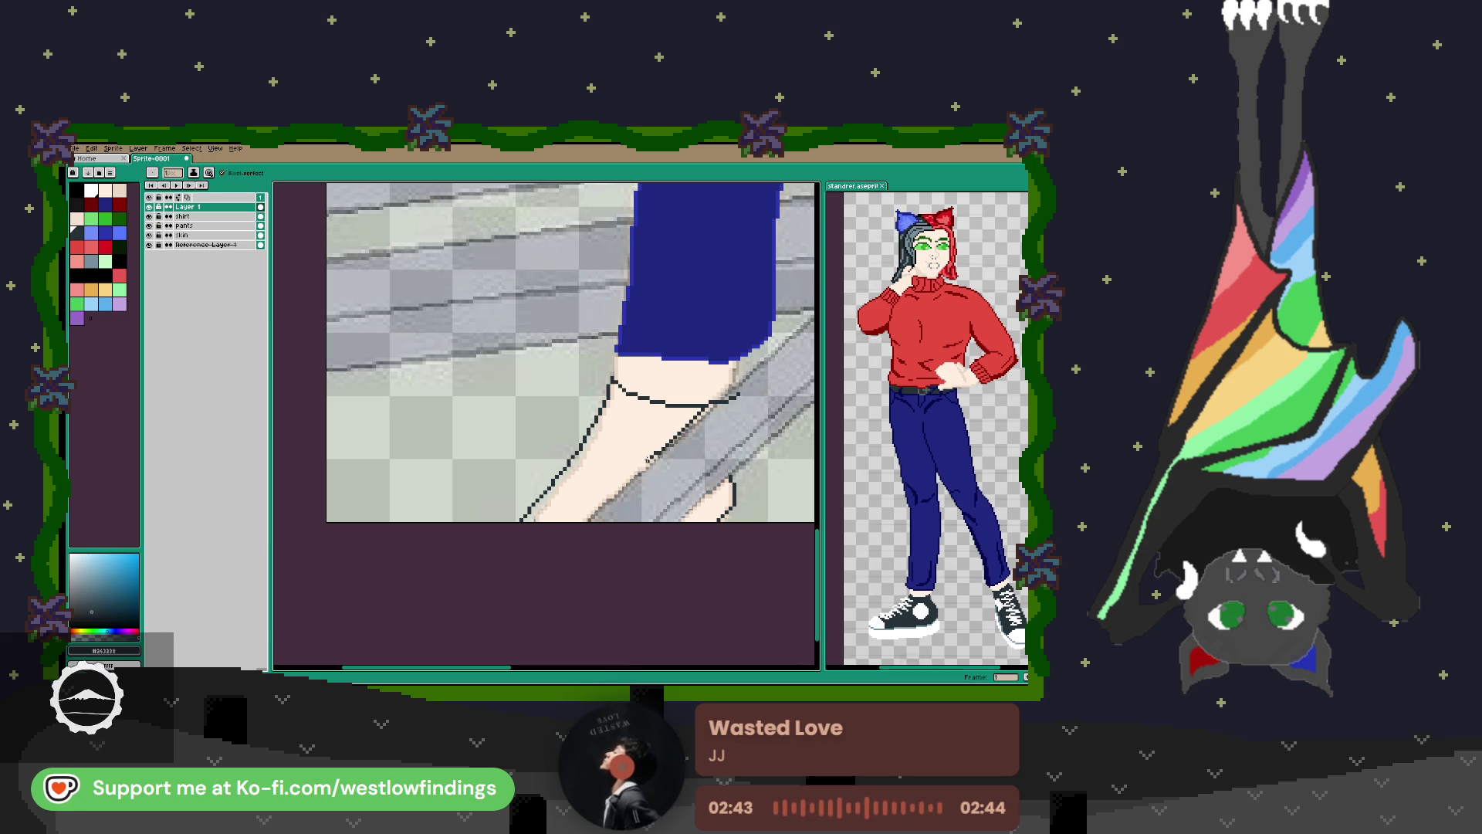
pyautogui.hotkey('ctrl', 'z')
pyautogui.moveTo(714, 406); pyautogui.dragTo(571, 517)
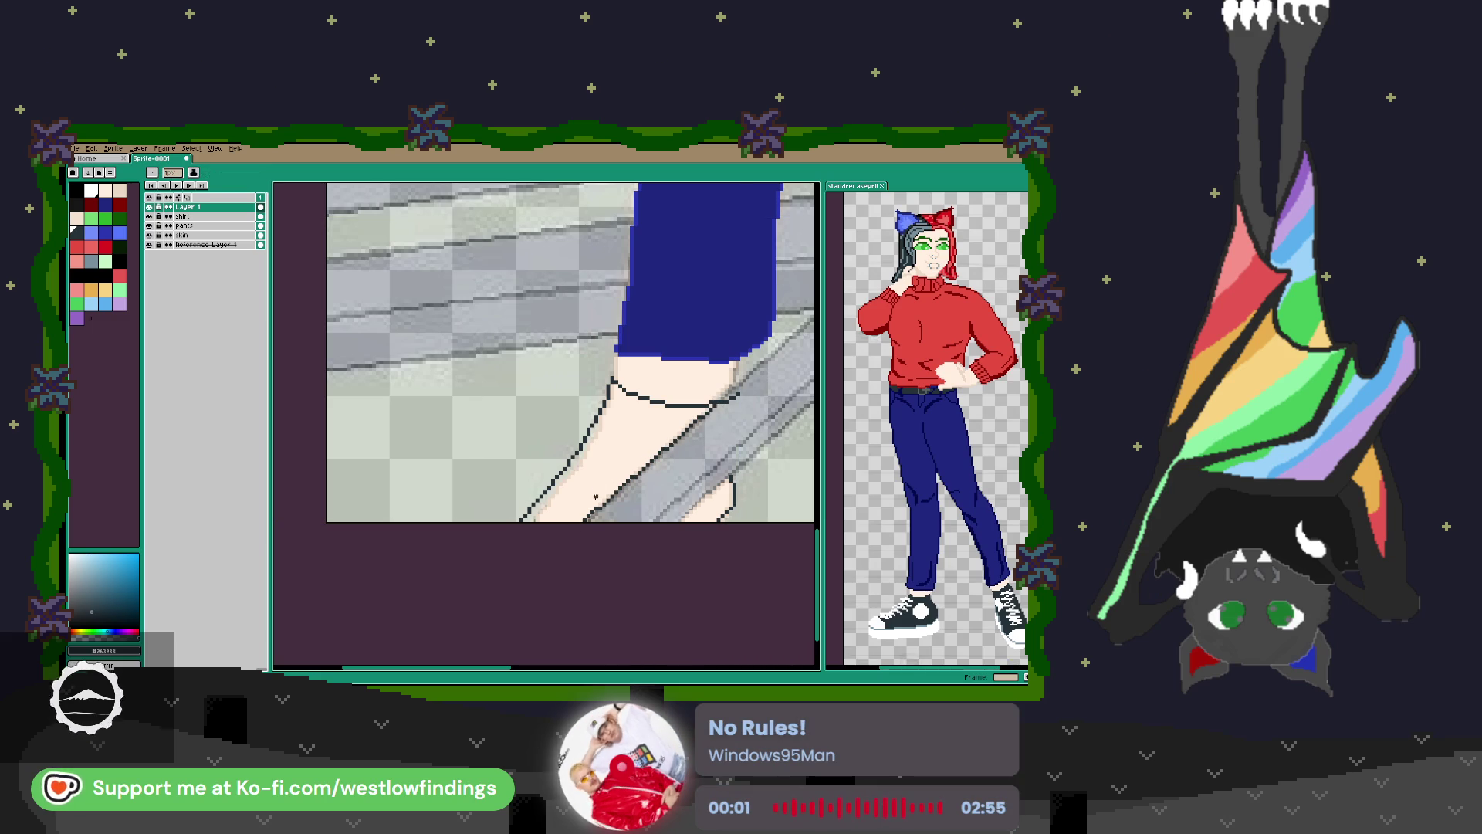
pyautogui.click(604, 468)
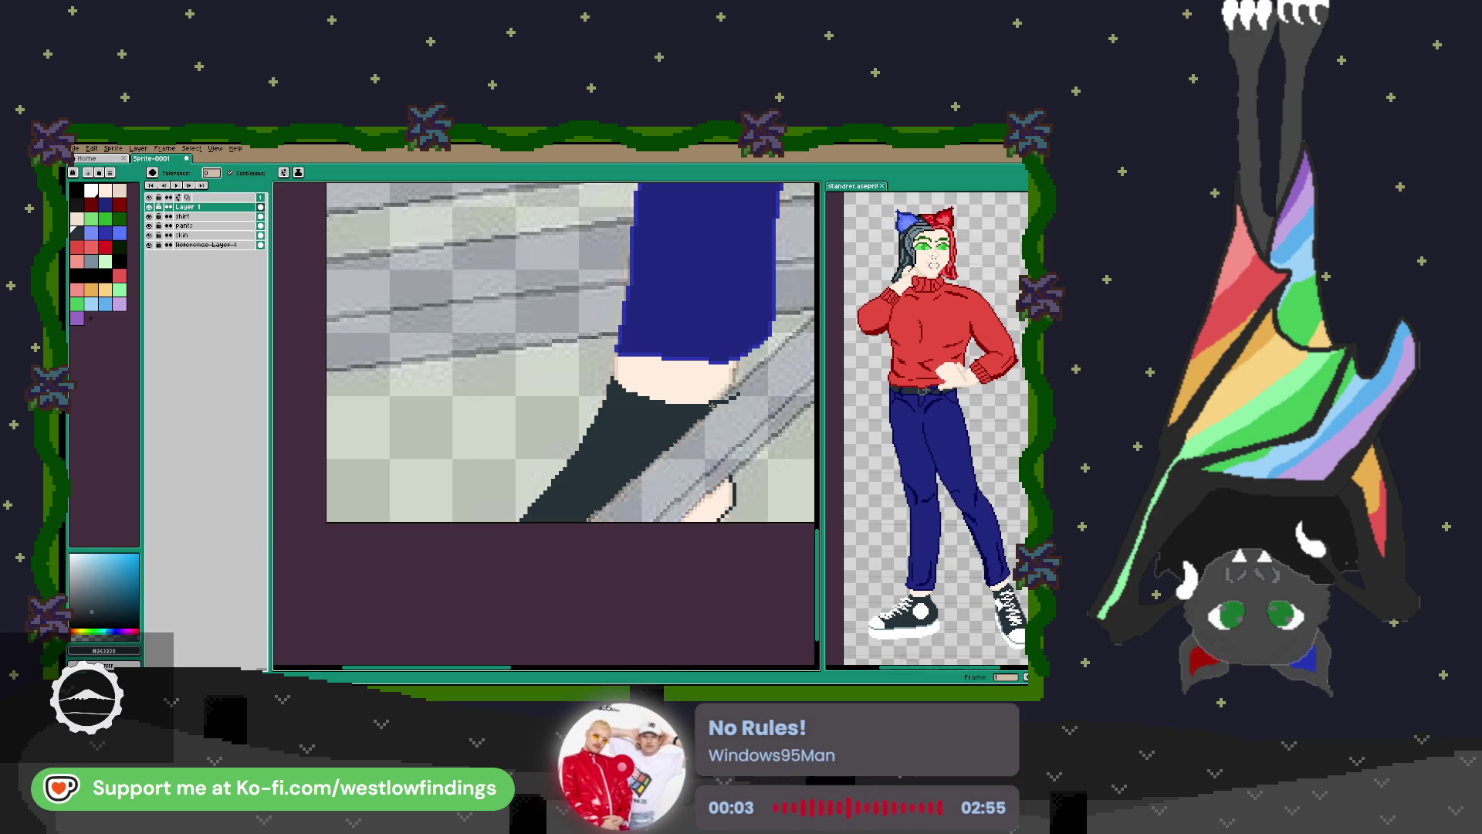
pyautogui.press('b')
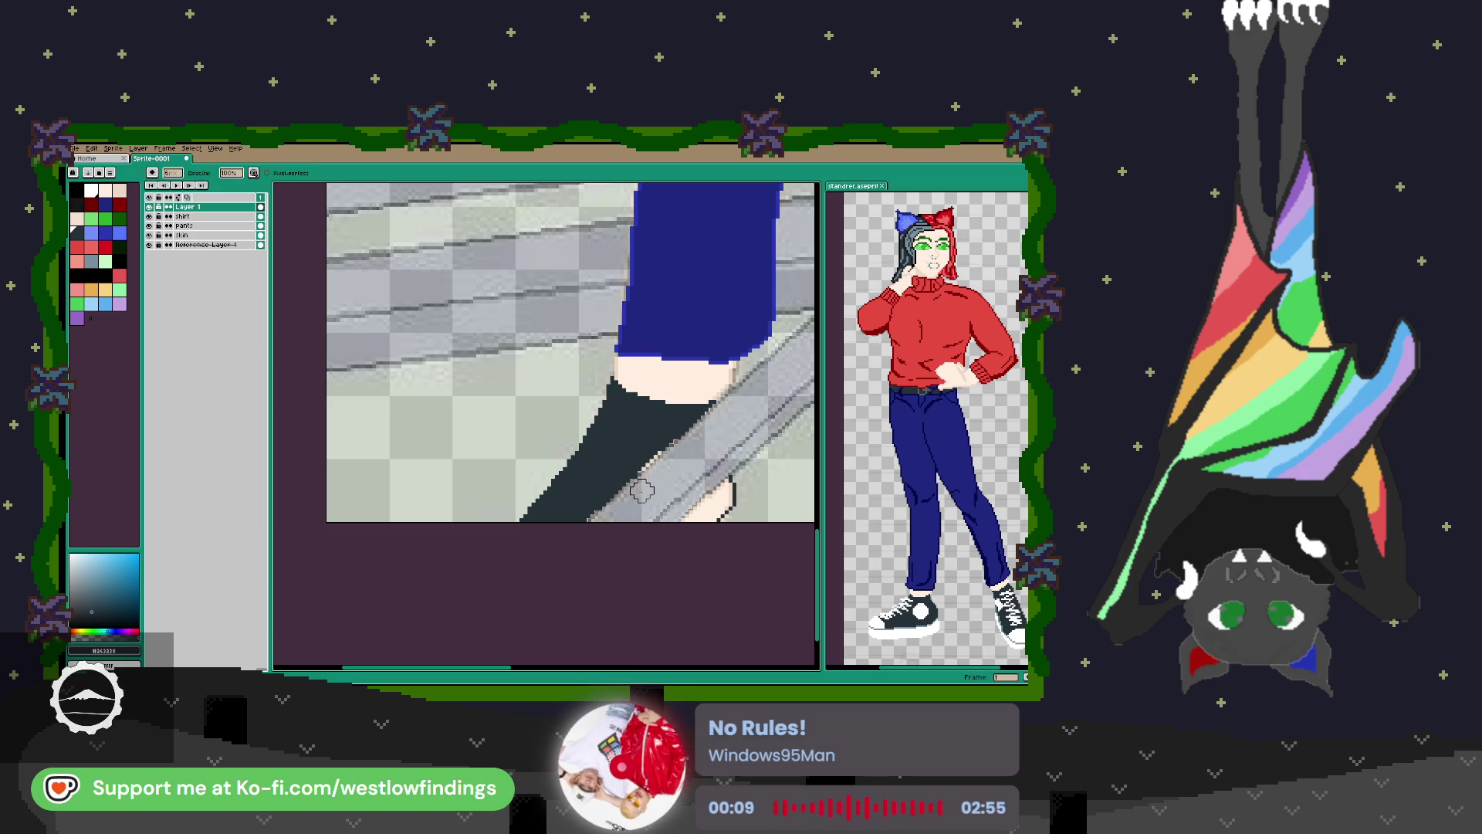
# Clean up the shoe's edge, darkening peach pixels and covering stray dark pixels with skin colour.
pyautogui.scroll(5, 665, 471)
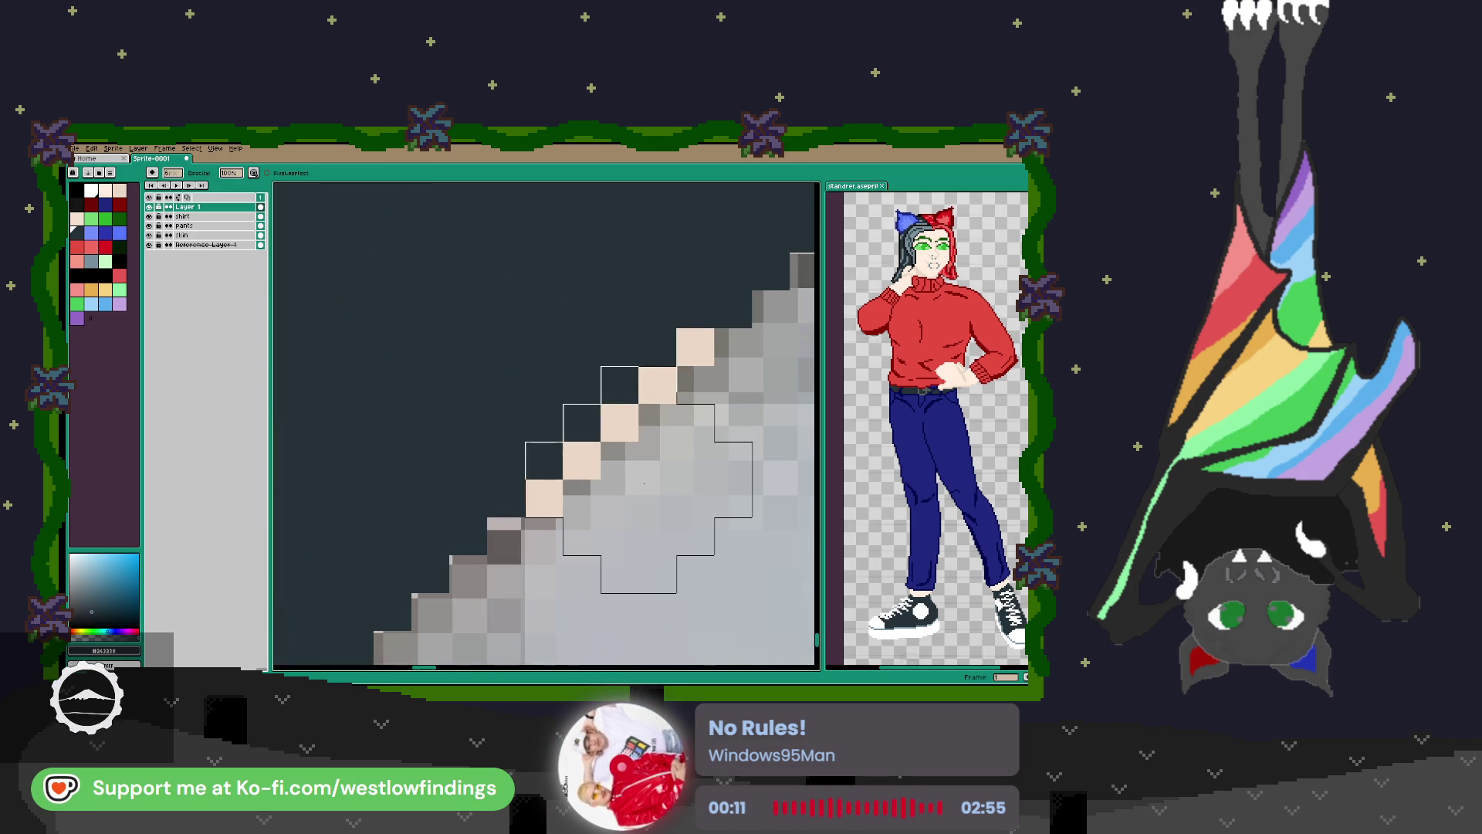
pyautogui.click(657, 384)
pyautogui.click(619, 422)
pyautogui.click(582, 461)
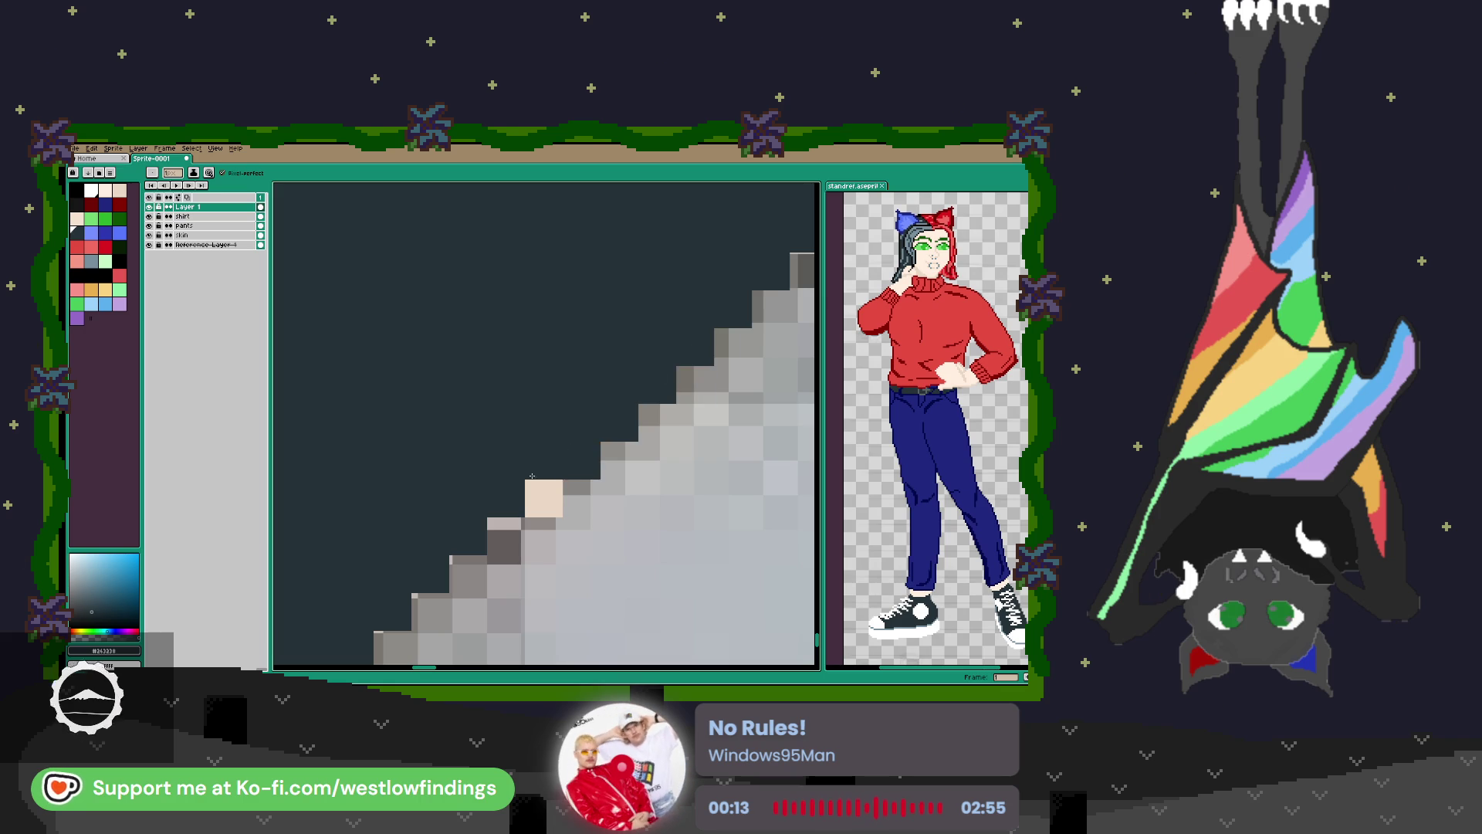
pyautogui.click(545, 499)
pyautogui.click(619, 459)
pyautogui.scroll(-4, 640, 478)
pyautogui.scroll(3, 640, 478)
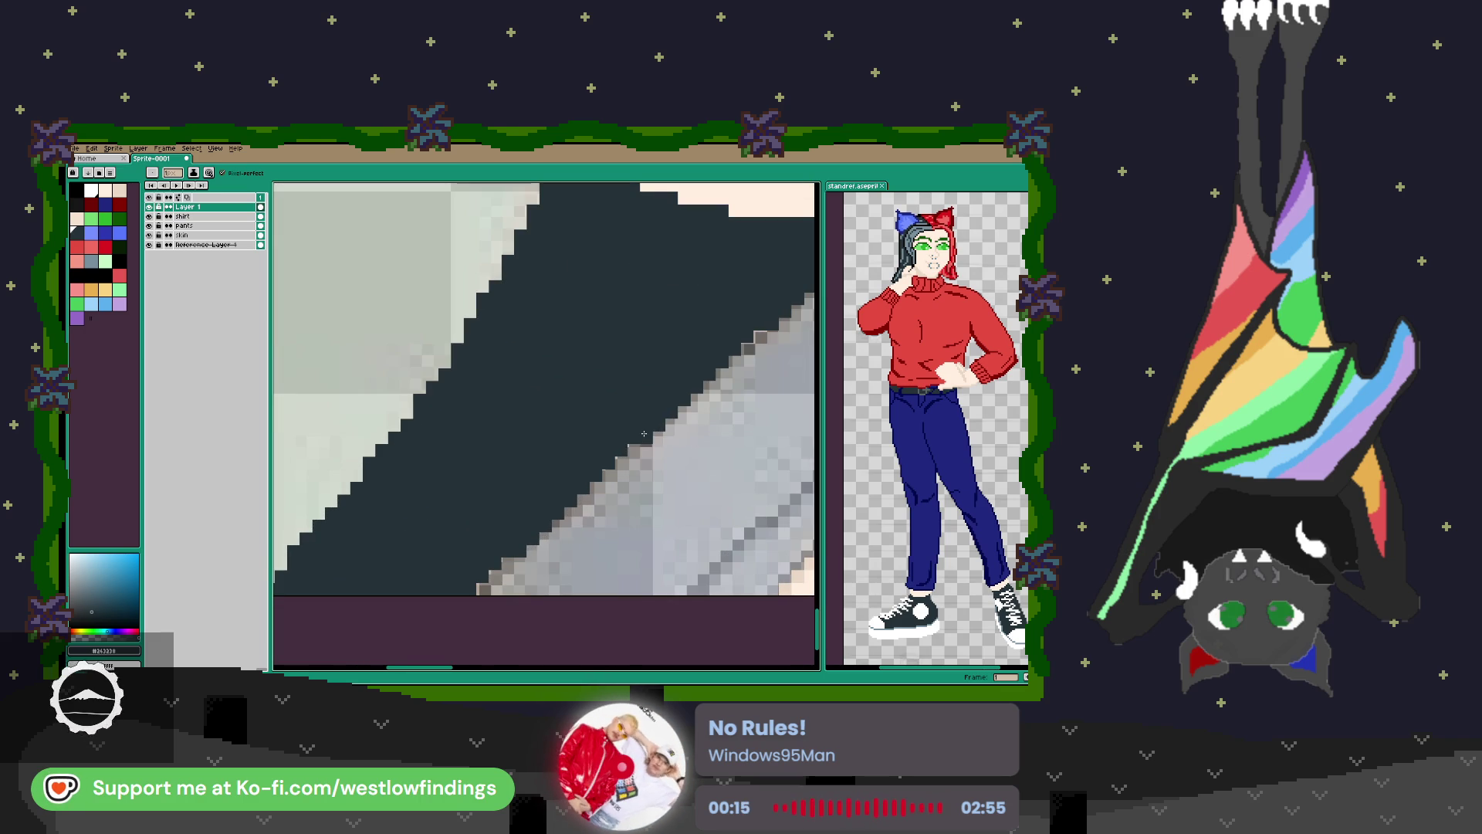
pyautogui.scroll(-3, 630, 456)
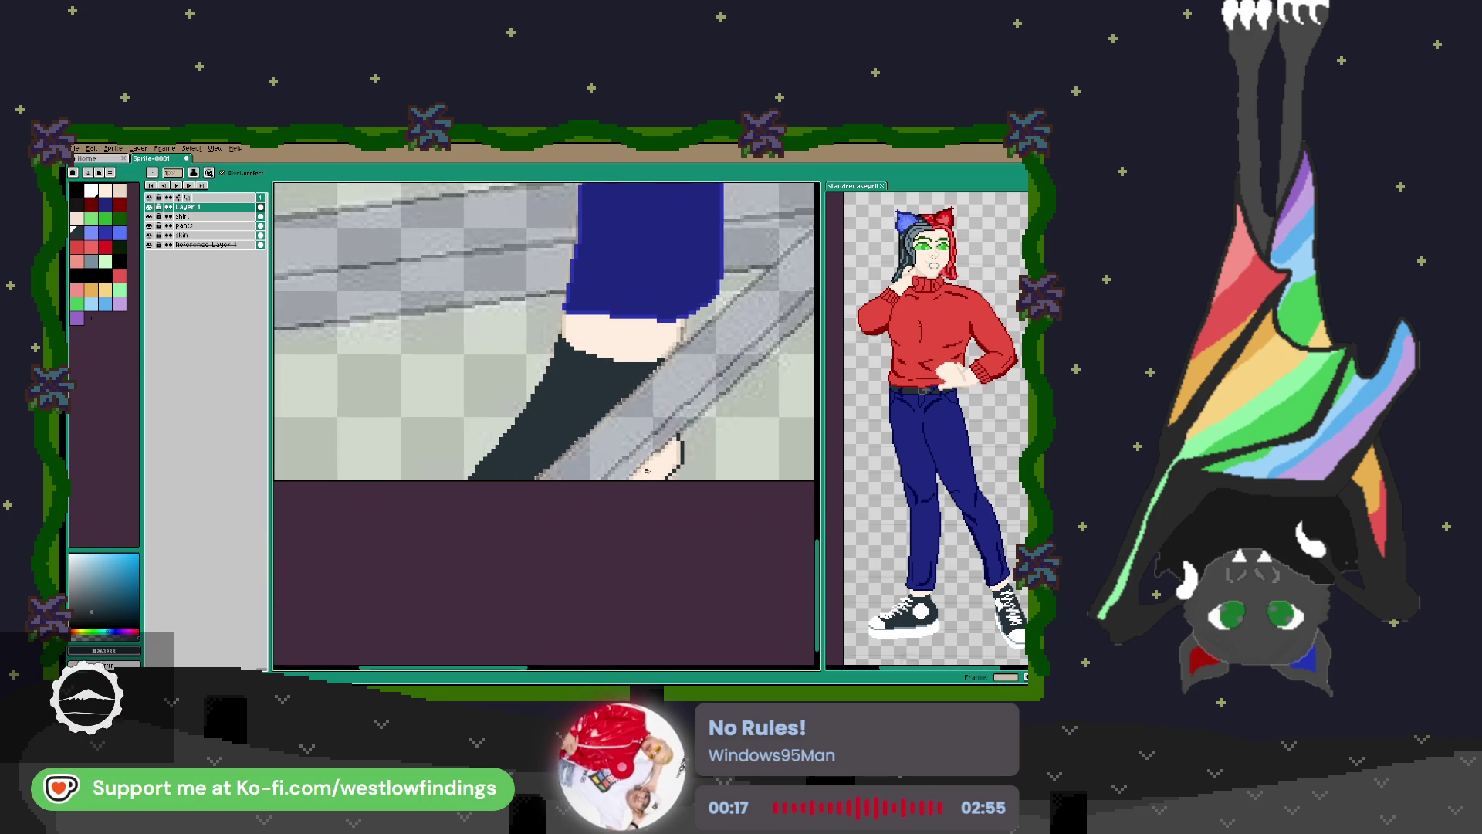
pyautogui.scroll(3, 689, 389)
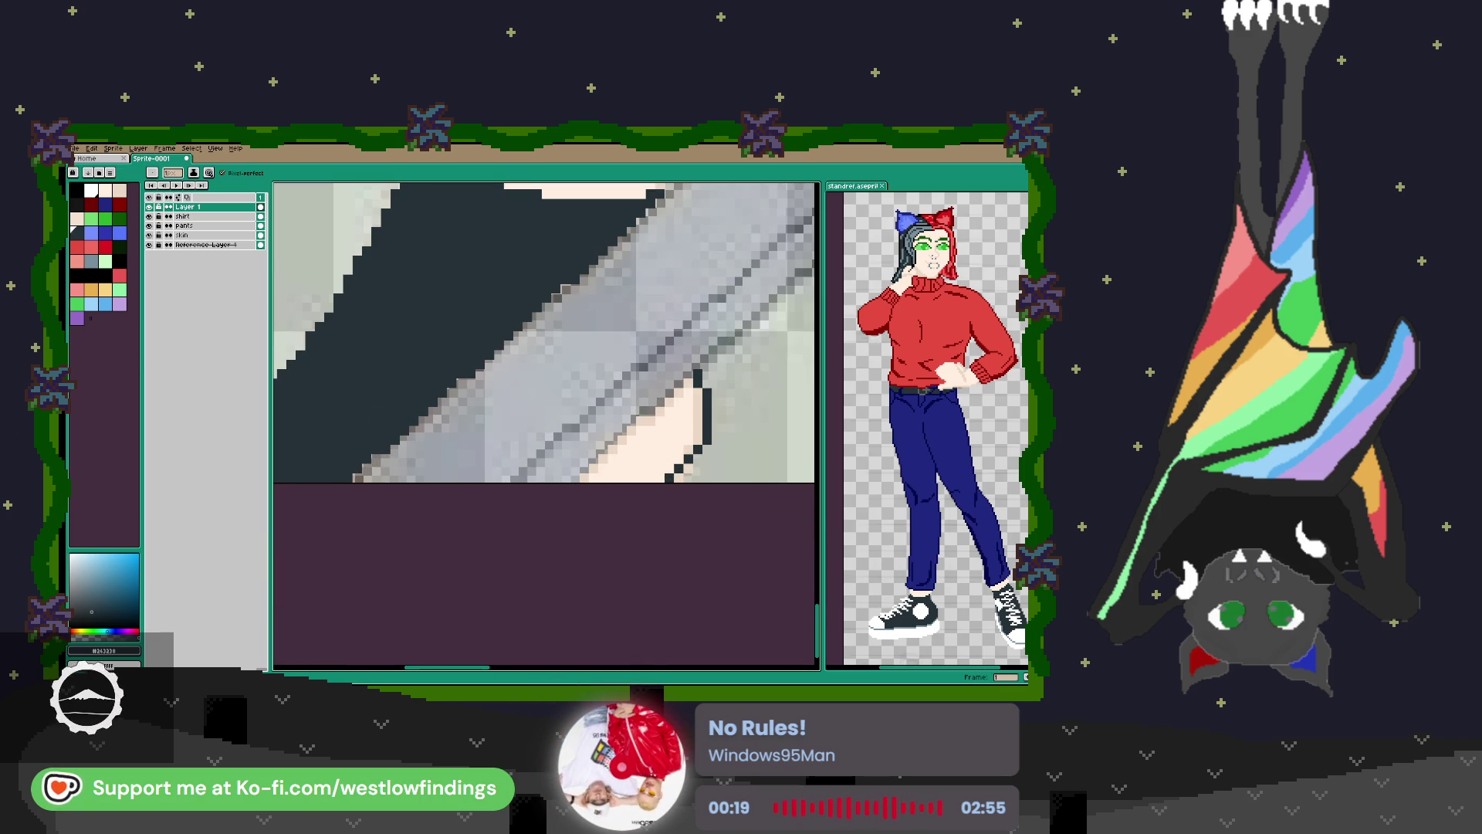
pyautogui.moveTo(698, 370); pyautogui.dragTo(699, 446)
pyautogui.moveTo(672, 397); pyautogui.dragTo(622, 444)
# Bucket-fill the sole white, undoing the extra fill over the grey region.
pyautogui.press('g')
pyautogui.click(648, 463)
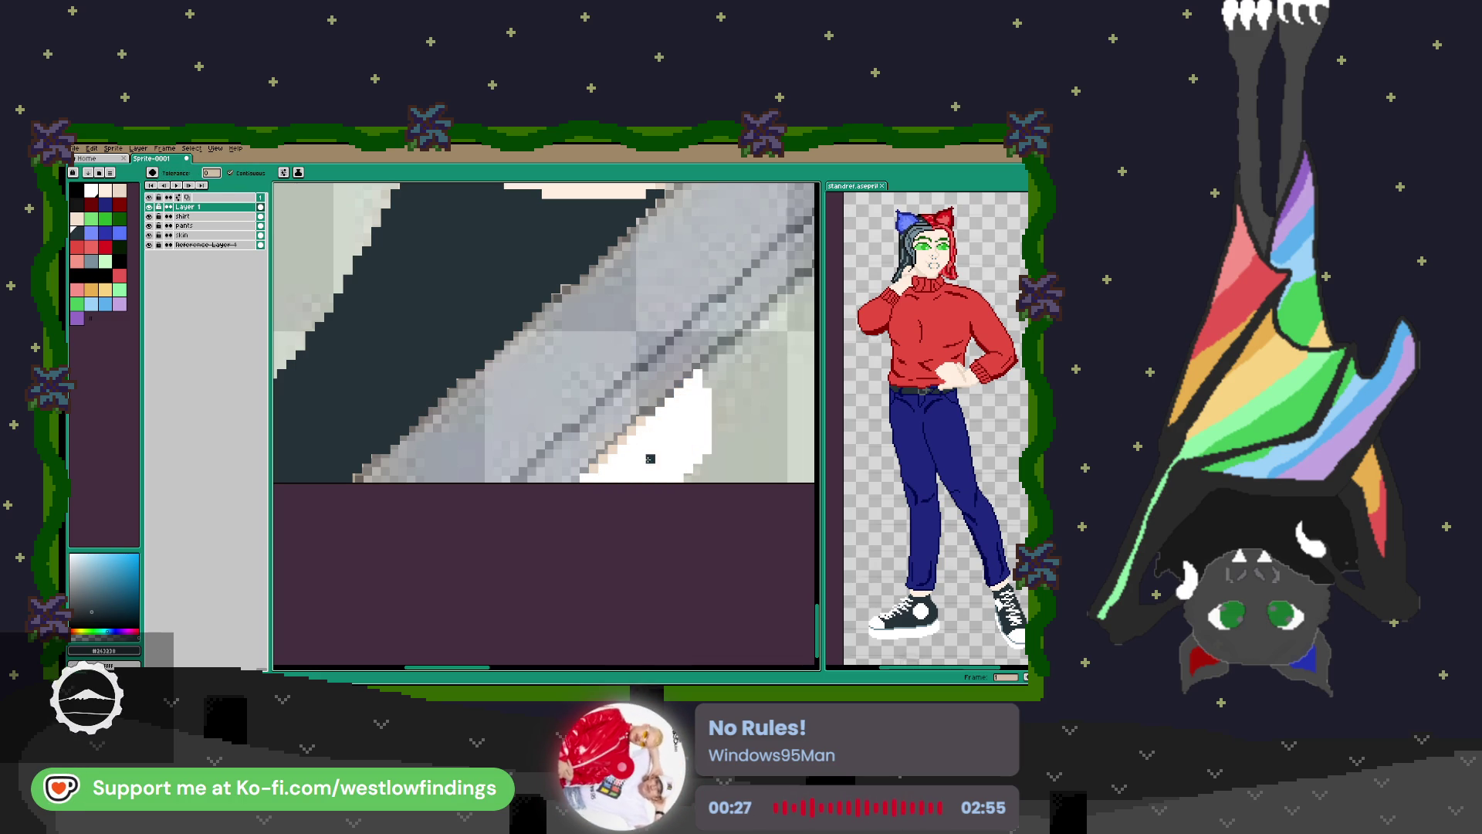
pyautogui.click(618, 446)
pyautogui.hotkey('ctrl', 'z')
pyautogui.press('b')
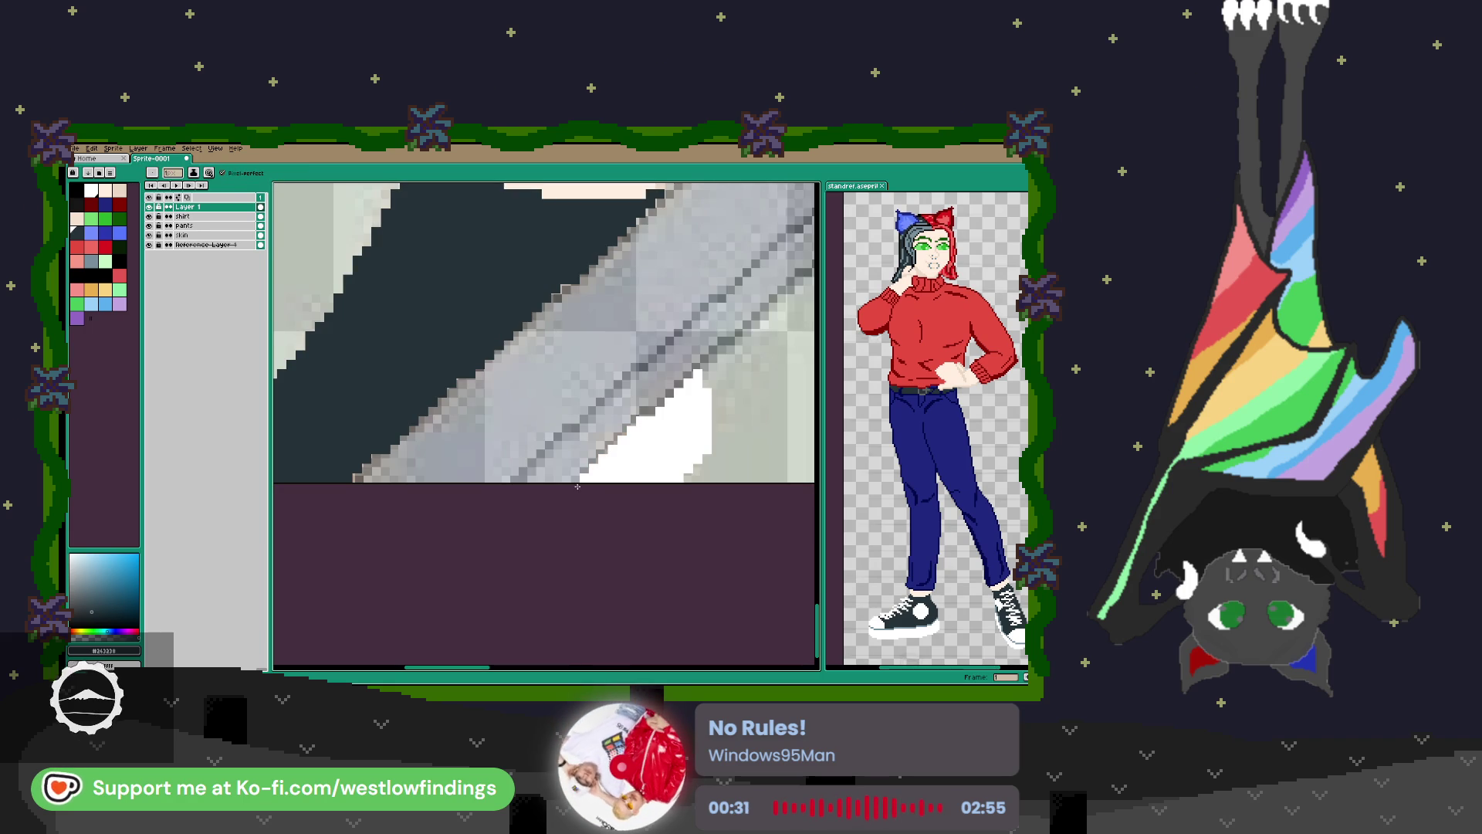
# Draw white zigzag laces across the dark shoe.
pyautogui.scroll(-2, 595, 455)
pyautogui.hscroll(-2, 623, 435)
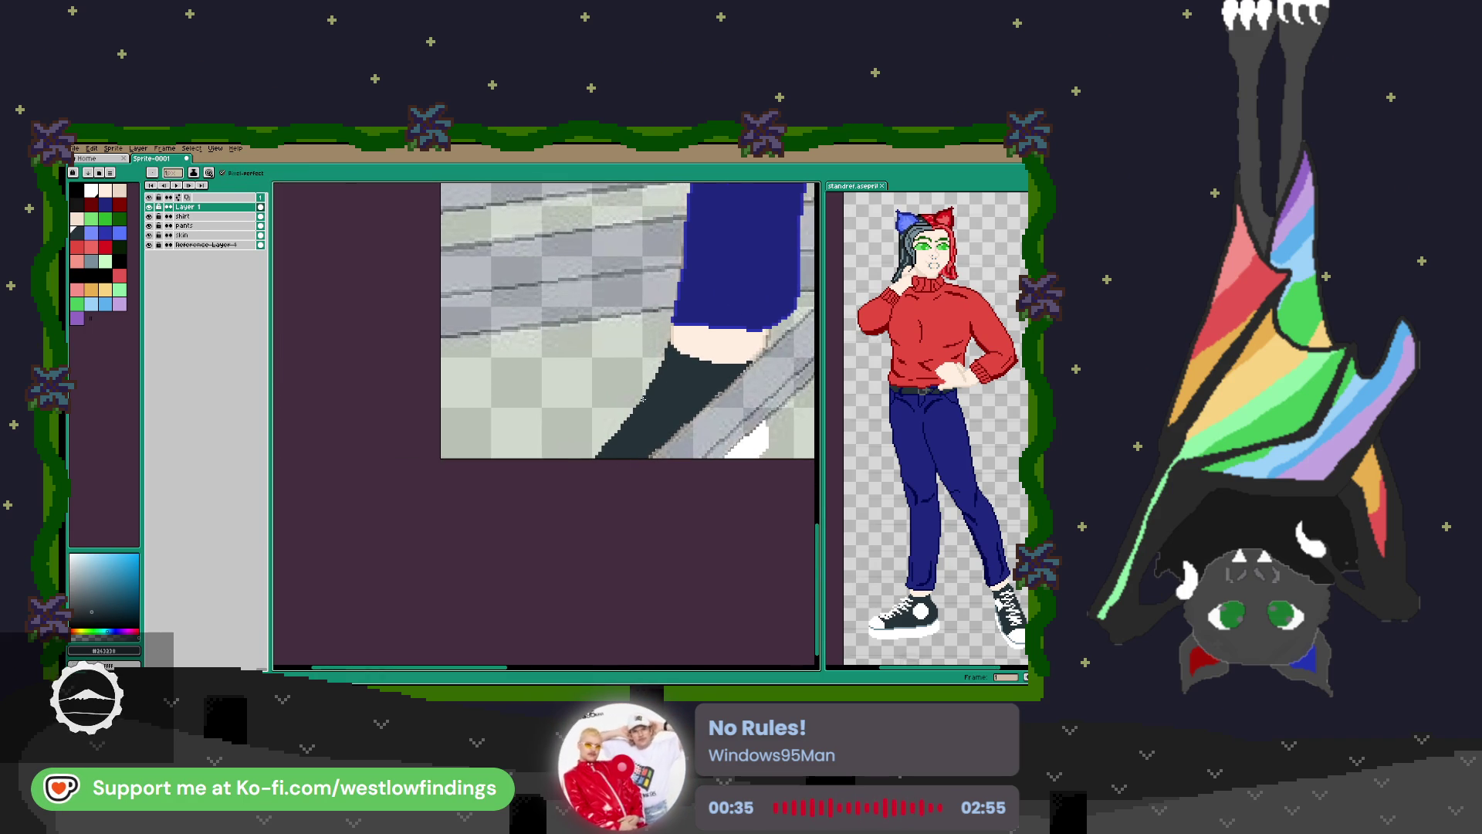
pyautogui.moveTo(662, 370); pyautogui.dragTo(698, 390)
pyautogui.moveTo(687, 386)
pyautogui.mouseDown()
pyautogui.moveTo(650, 381)
pyautogui.moveTo(670, 410)
pyautogui.moveTo(594, 455)
pyautogui.mouseUp()
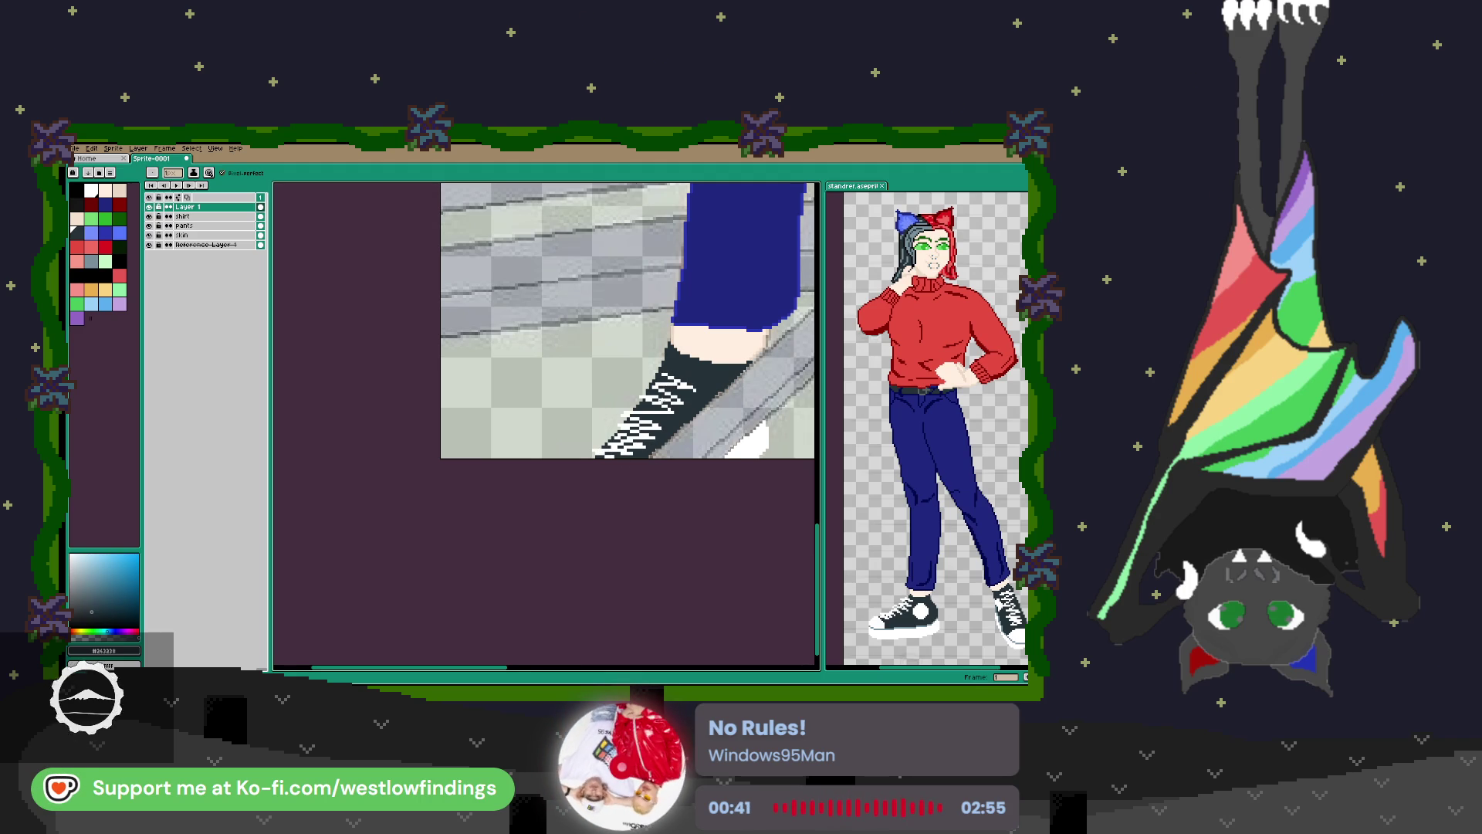
pyautogui.scroll(-1, 589, 386)
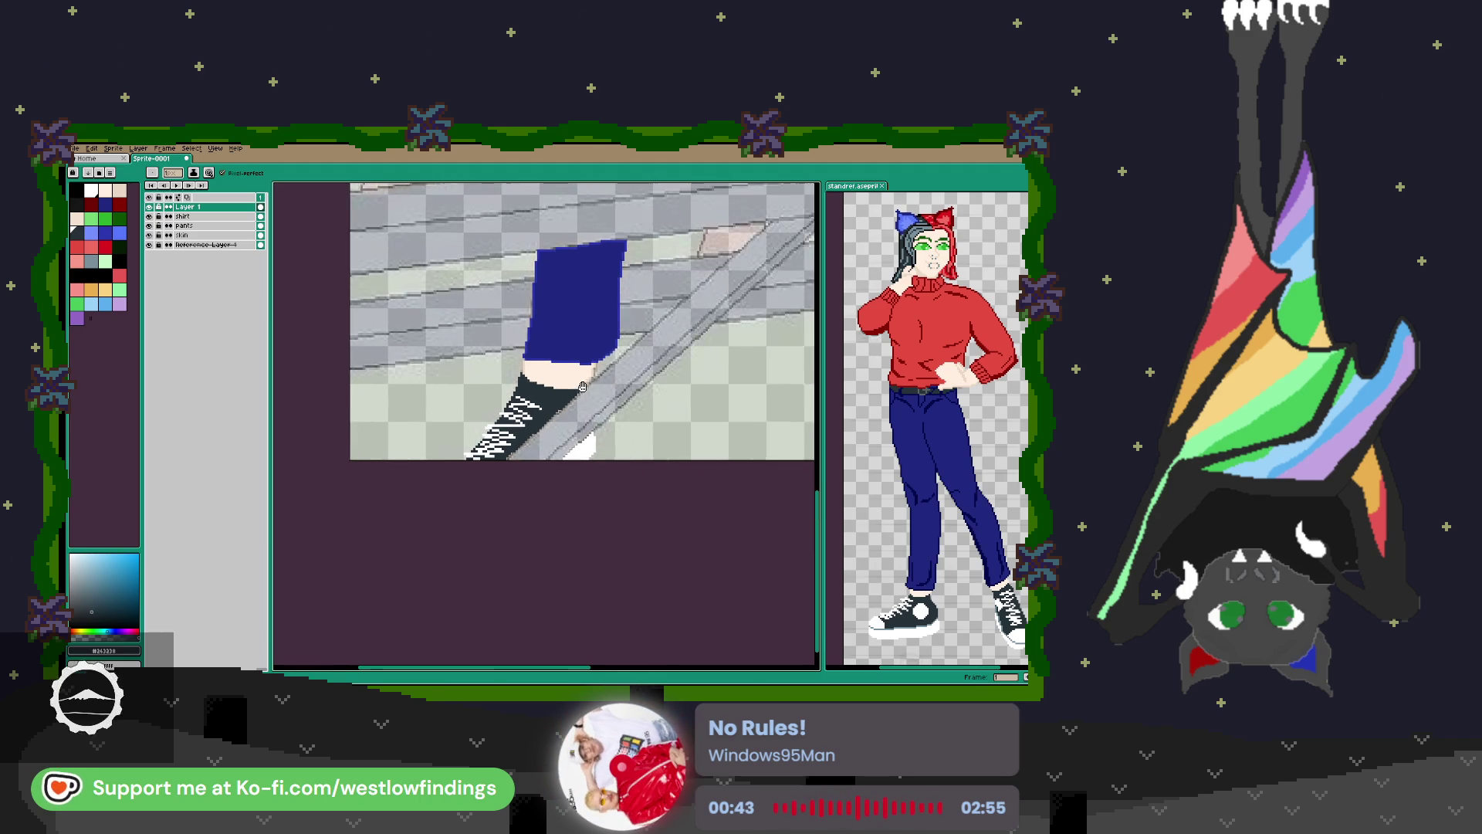
pyautogui.scroll(-2, 589, 386)
pyautogui.scroll(-1, 655, 326)
pyautogui.scroll(2, 604, 361)
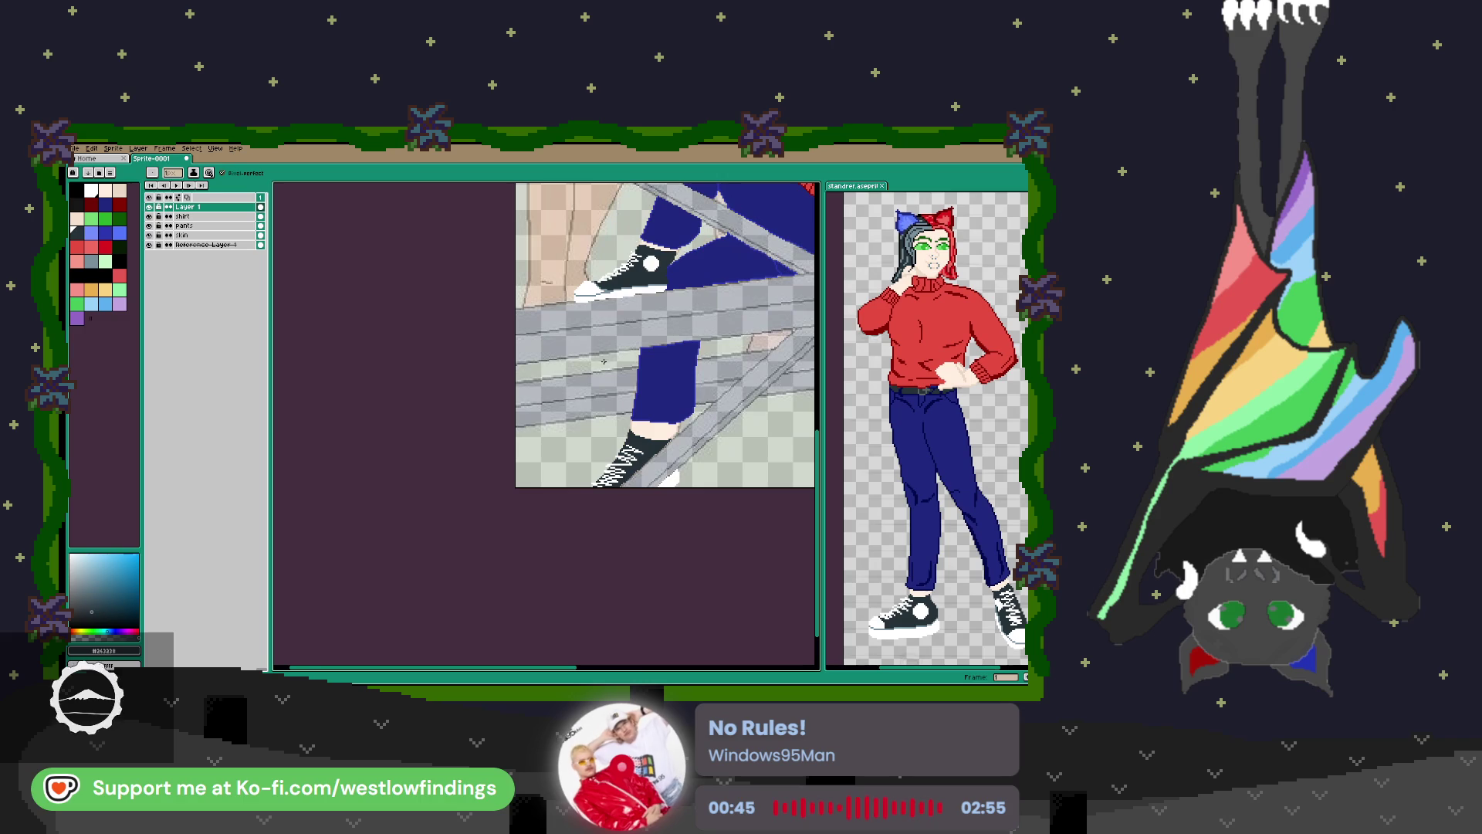
# On the skin layer, fill the ankle strip's left-edge gap with sampled skin tone, then resample the dark shoe colour.
pyautogui.scroll(4, 671, 462)
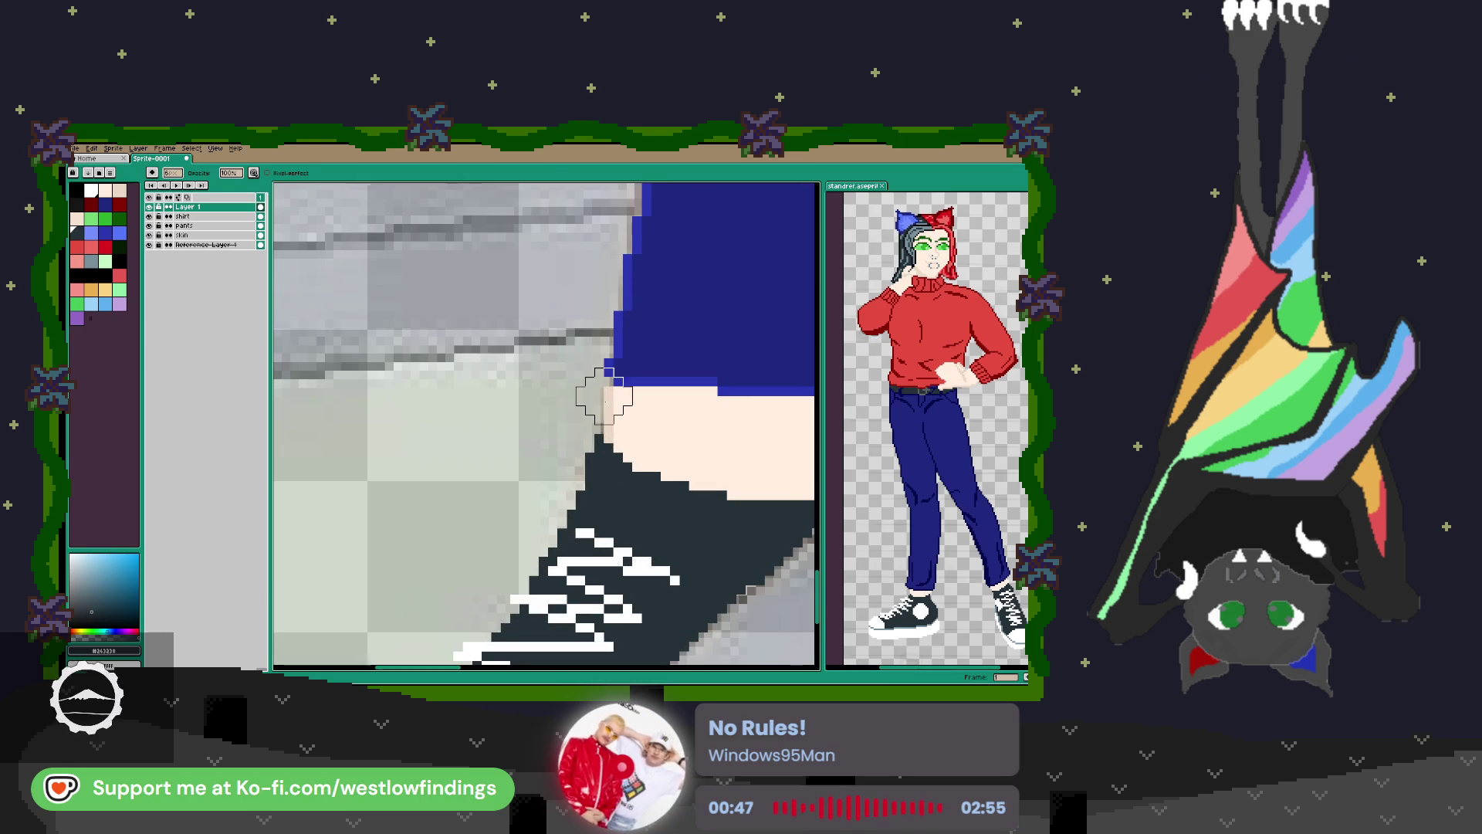
pyautogui.click(182, 235)
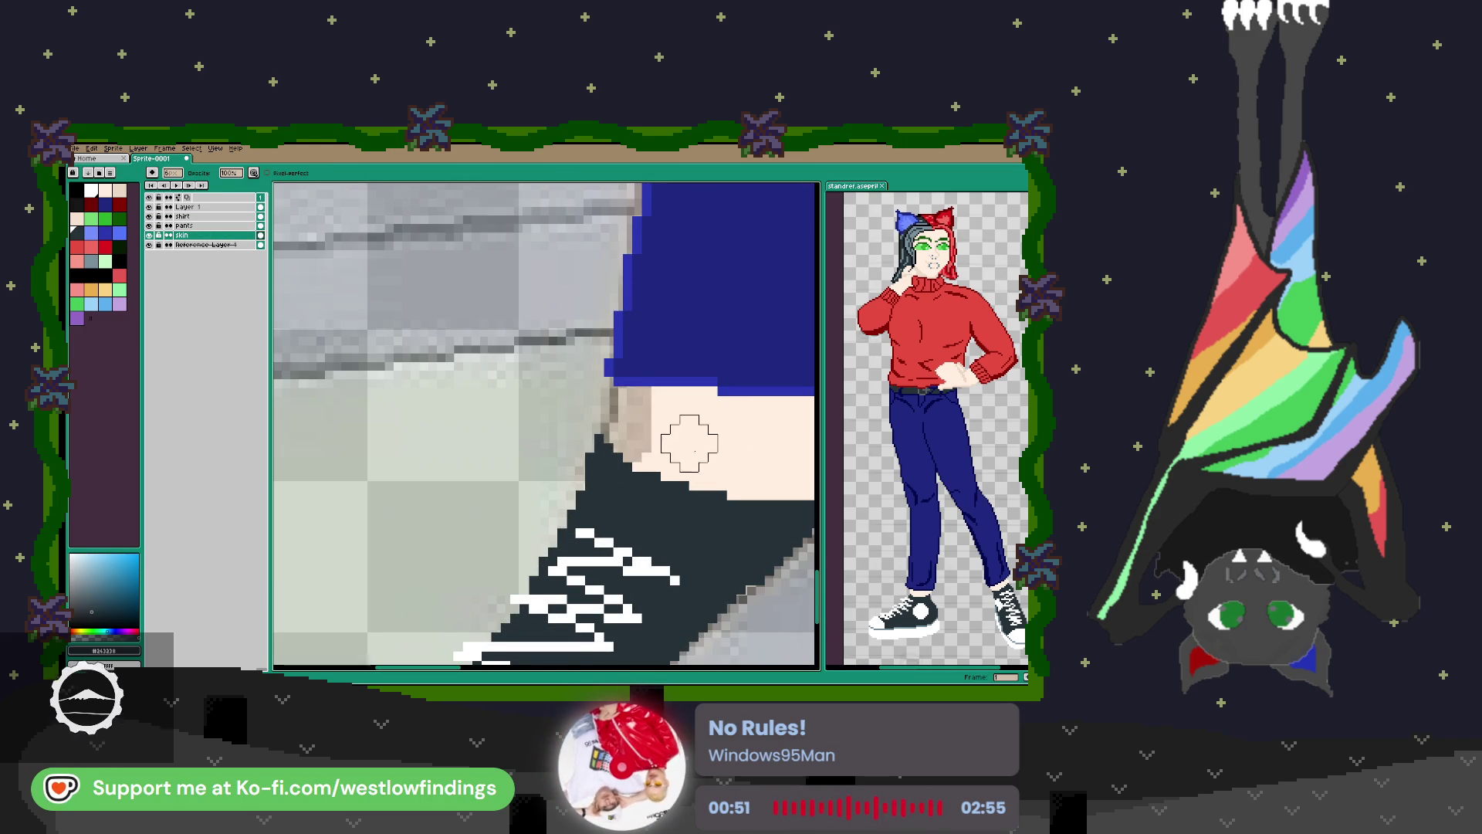
pyautogui.moveTo(685, 437); pyautogui.dragTo(534, 378)
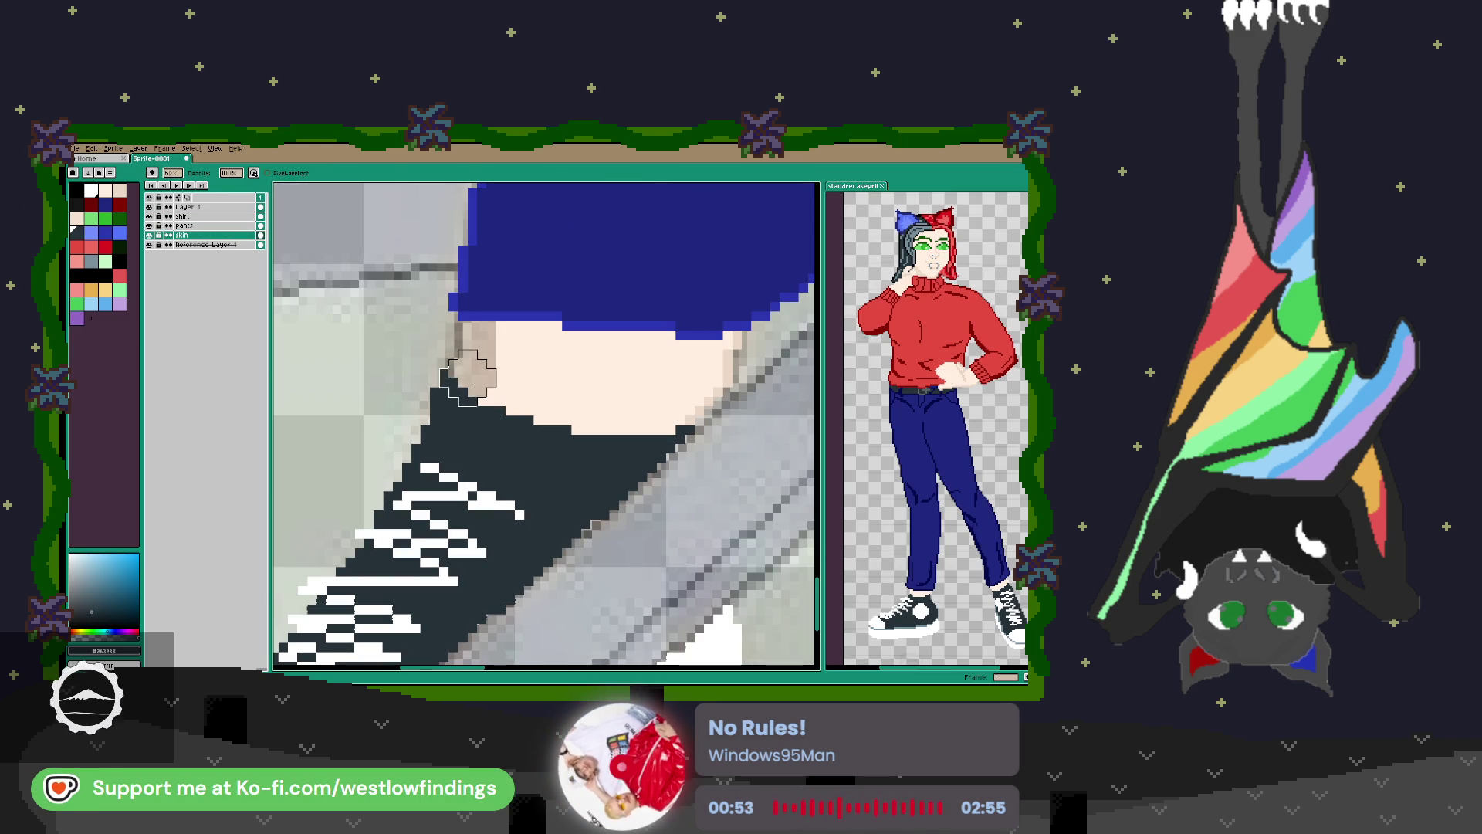
pyautogui.press('i')
pyautogui.click(526, 355)
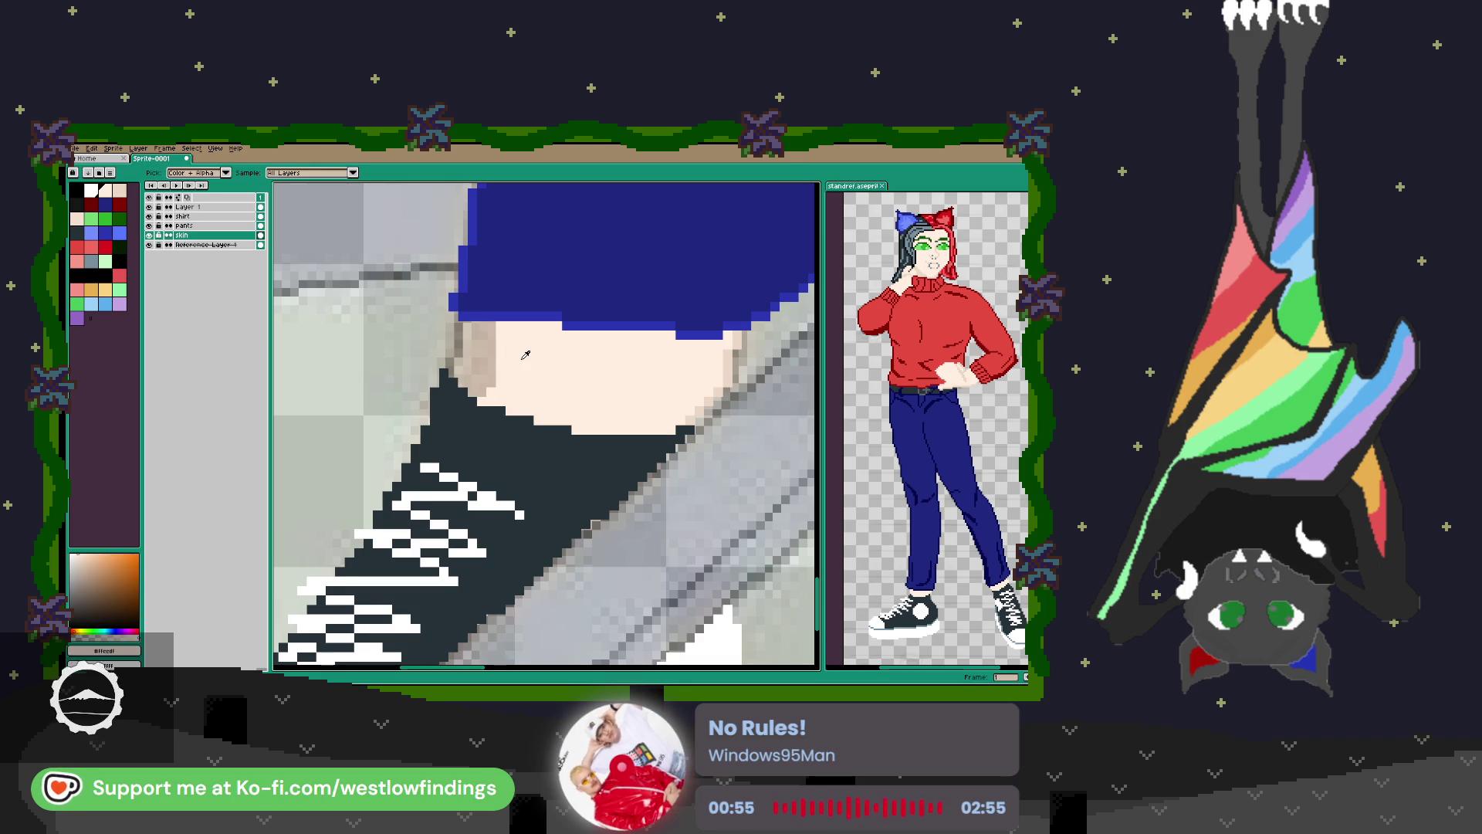
pyautogui.press('b')
pyautogui.moveTo(491, 335)
pyautogui.mouseDown()
pyautogui.moveTo(491, 386)
pyautogui.moveTo(474, 362)
pyautogui.mouseUp()
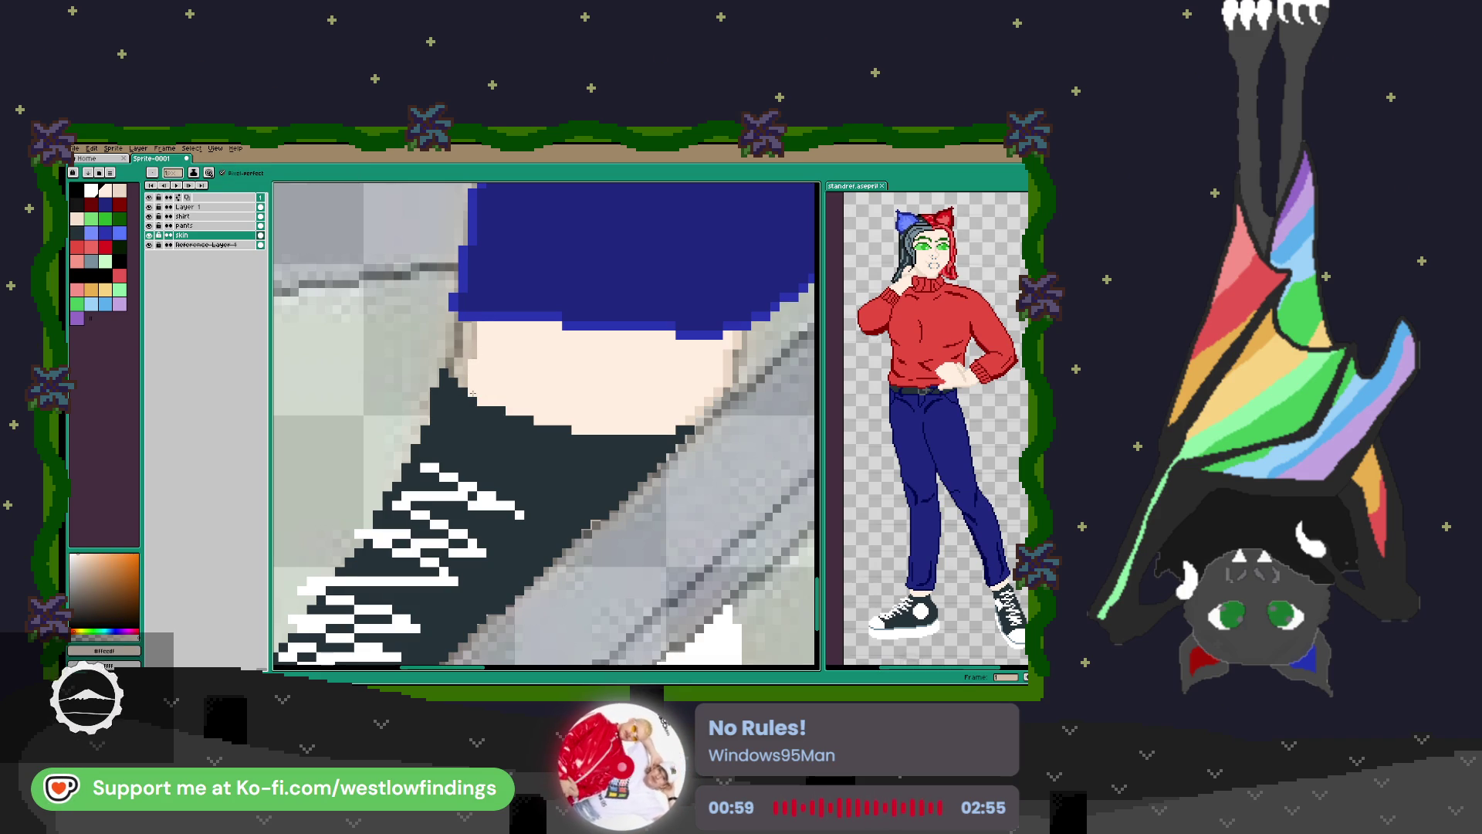
pyautogui.press('i')
pyautogui.click(449, 402)
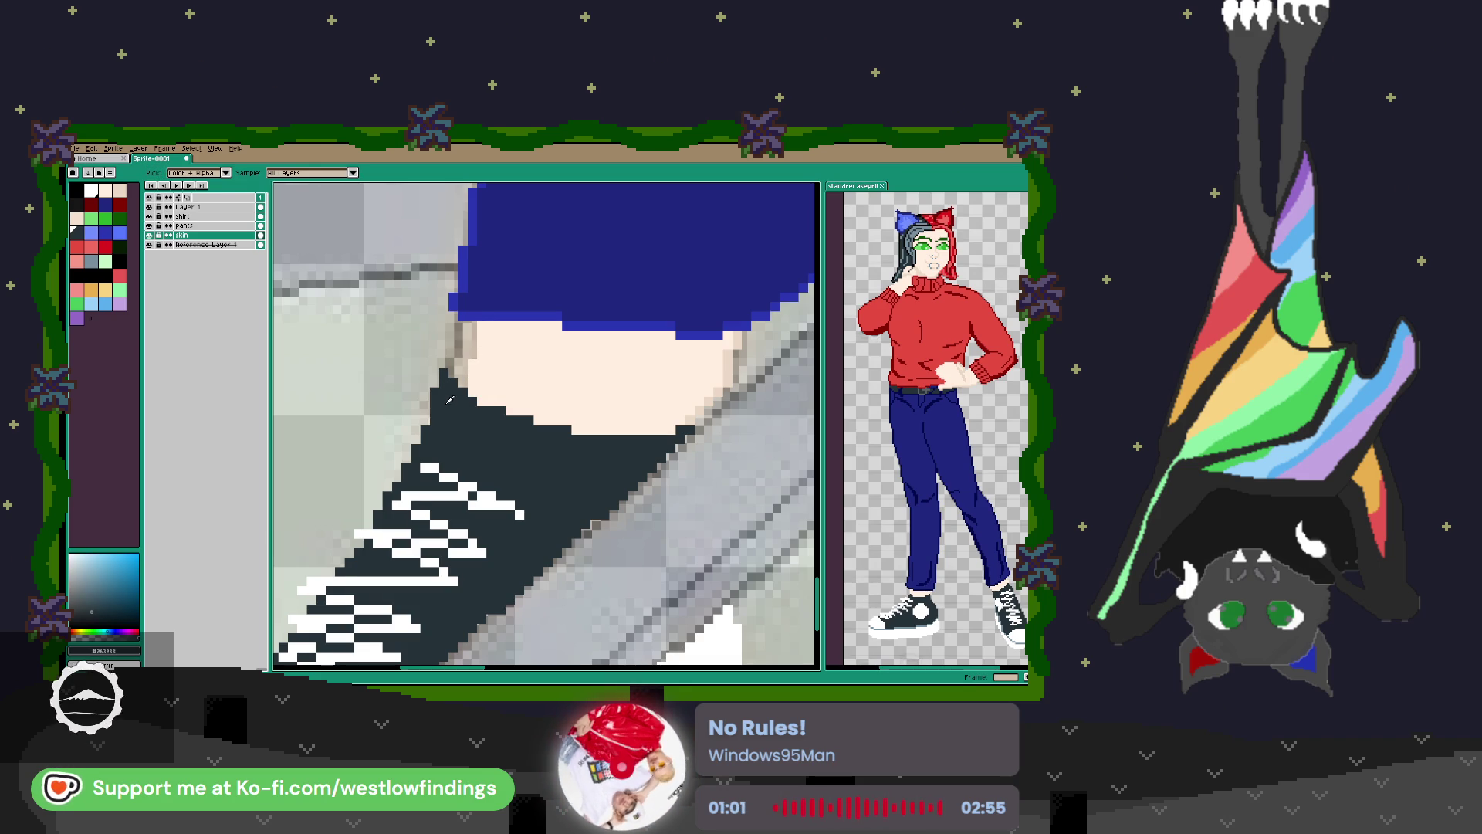
pyautogui.press('b')
pyautogui.scroll(-1, 513, 404)
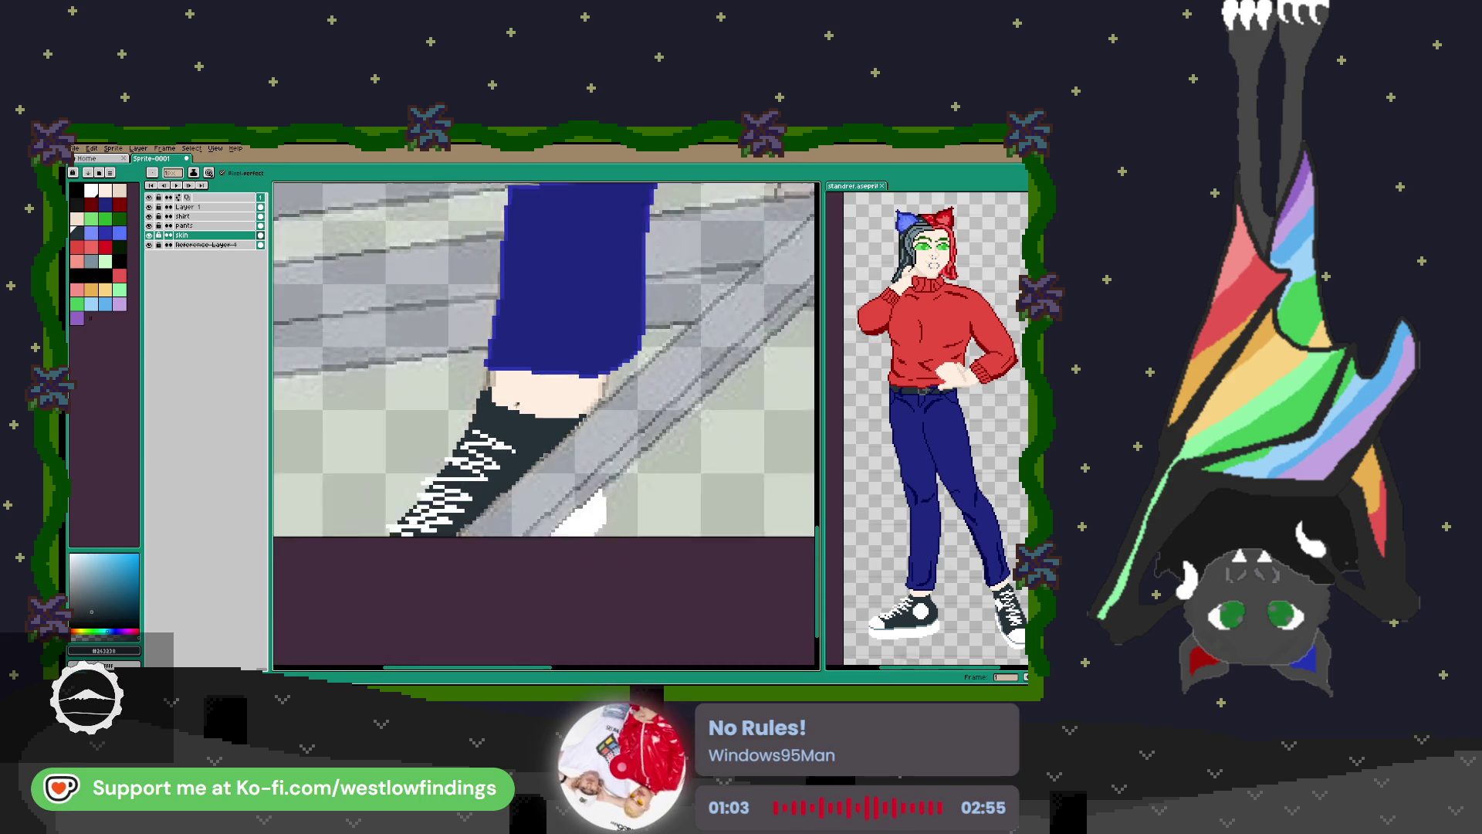
pyautogui.scroll(-4, 513, 404)
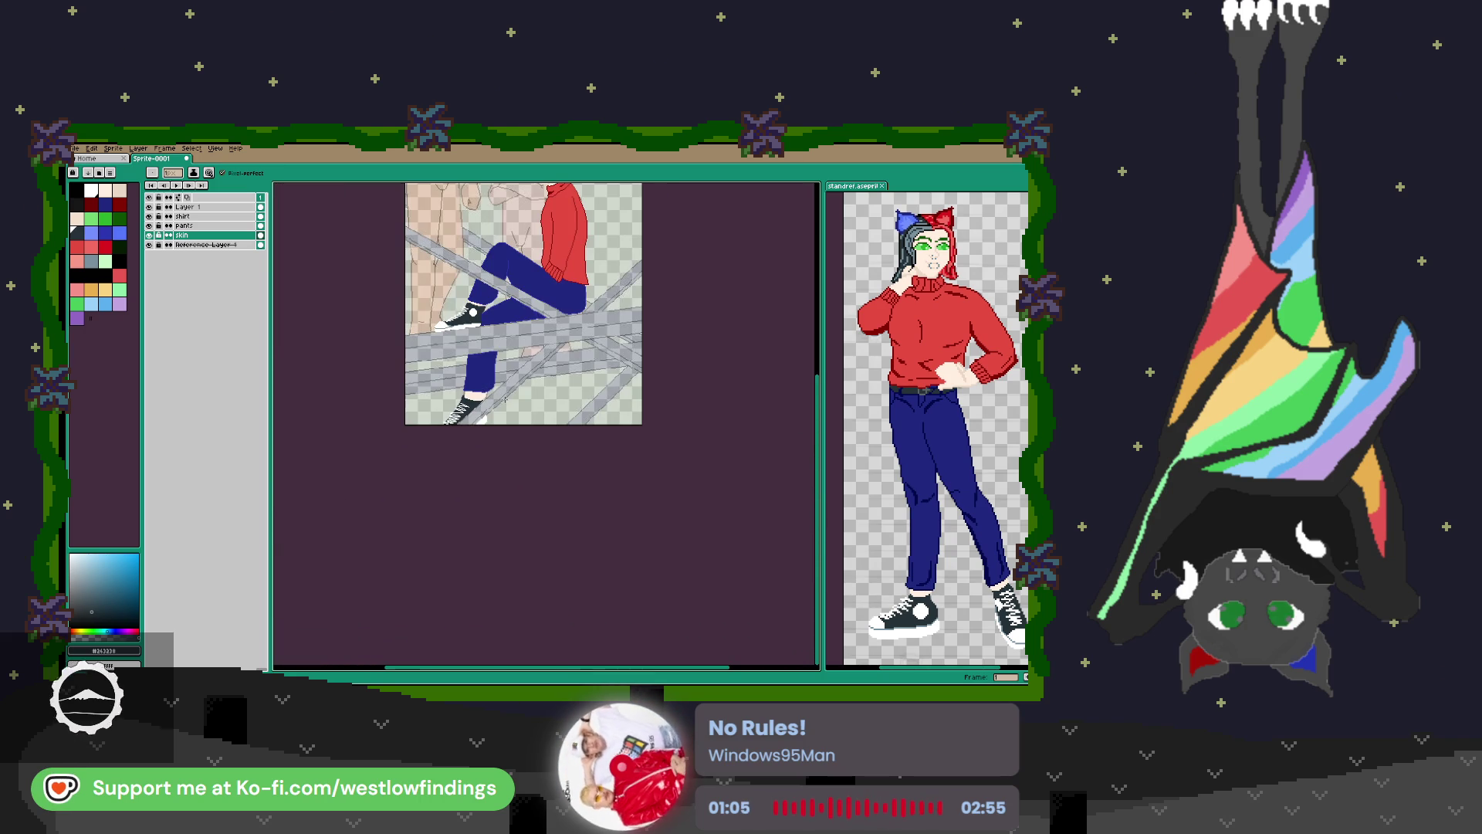
# Fit the sprite in view, hide the painted layers briefly, then show skin, pants, shirt and shoe layers again.
pyautogui.moveTo(525, 355); pyautogui.dragTo(526, 368)
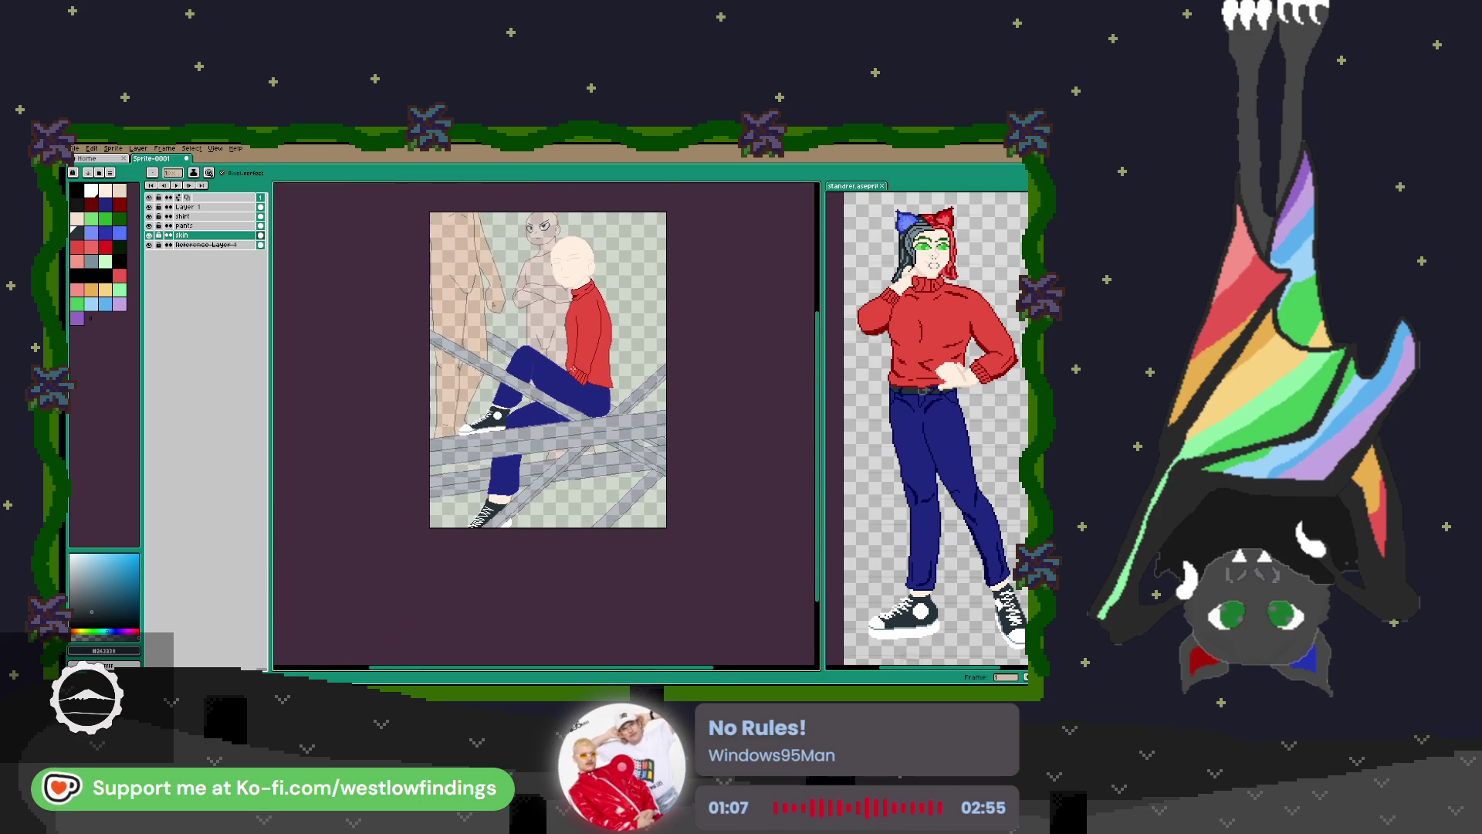
pyautogui.press('-')
pyautogui.moveTo(149, 235); pyautogui.dragTo(149, 207)
pyautogui.scroll(1, 557, 436)
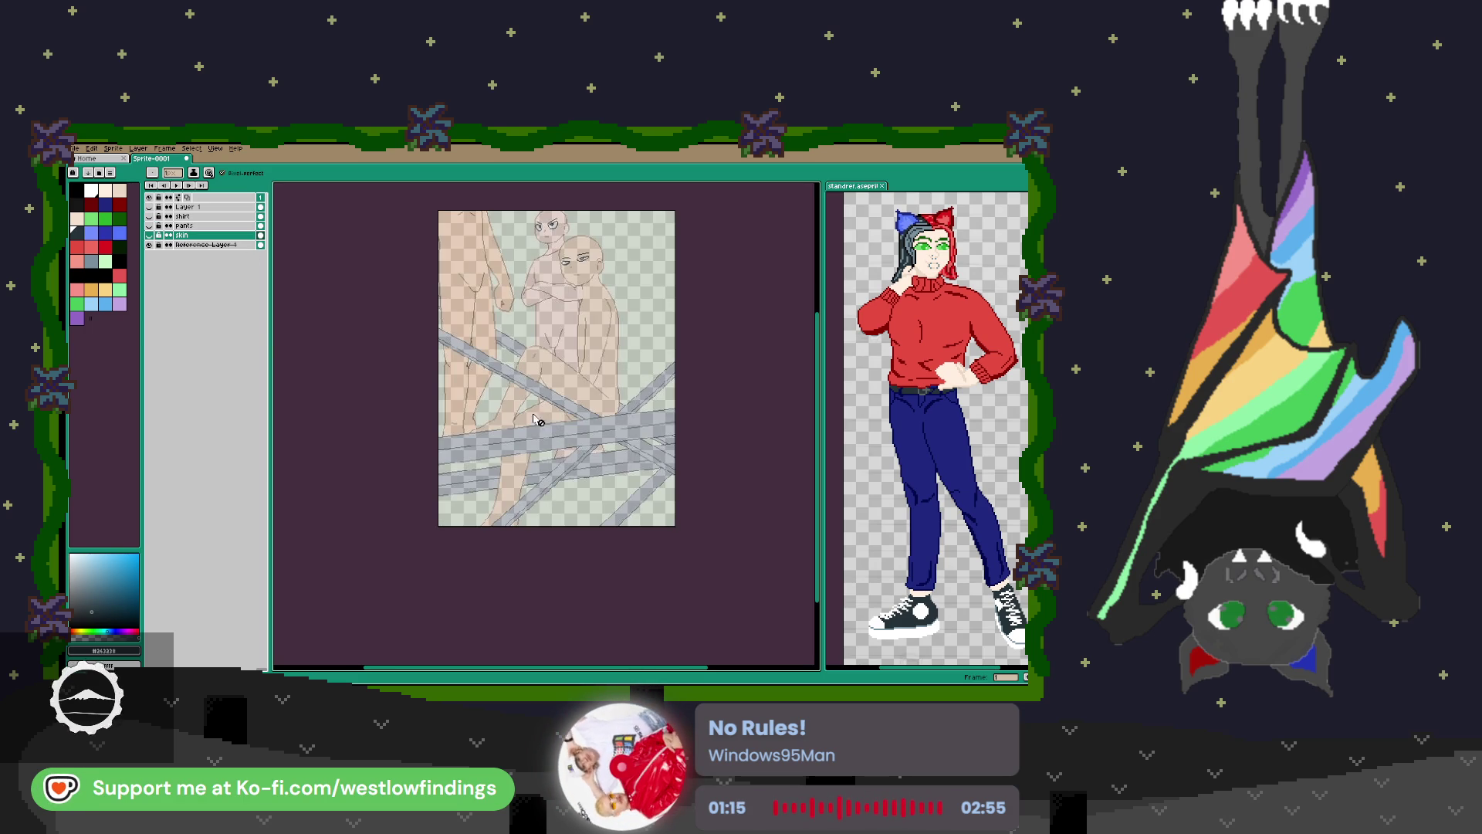
pyautogui.moveTo(149, 234); pyautogui.dragTo(150, 213)
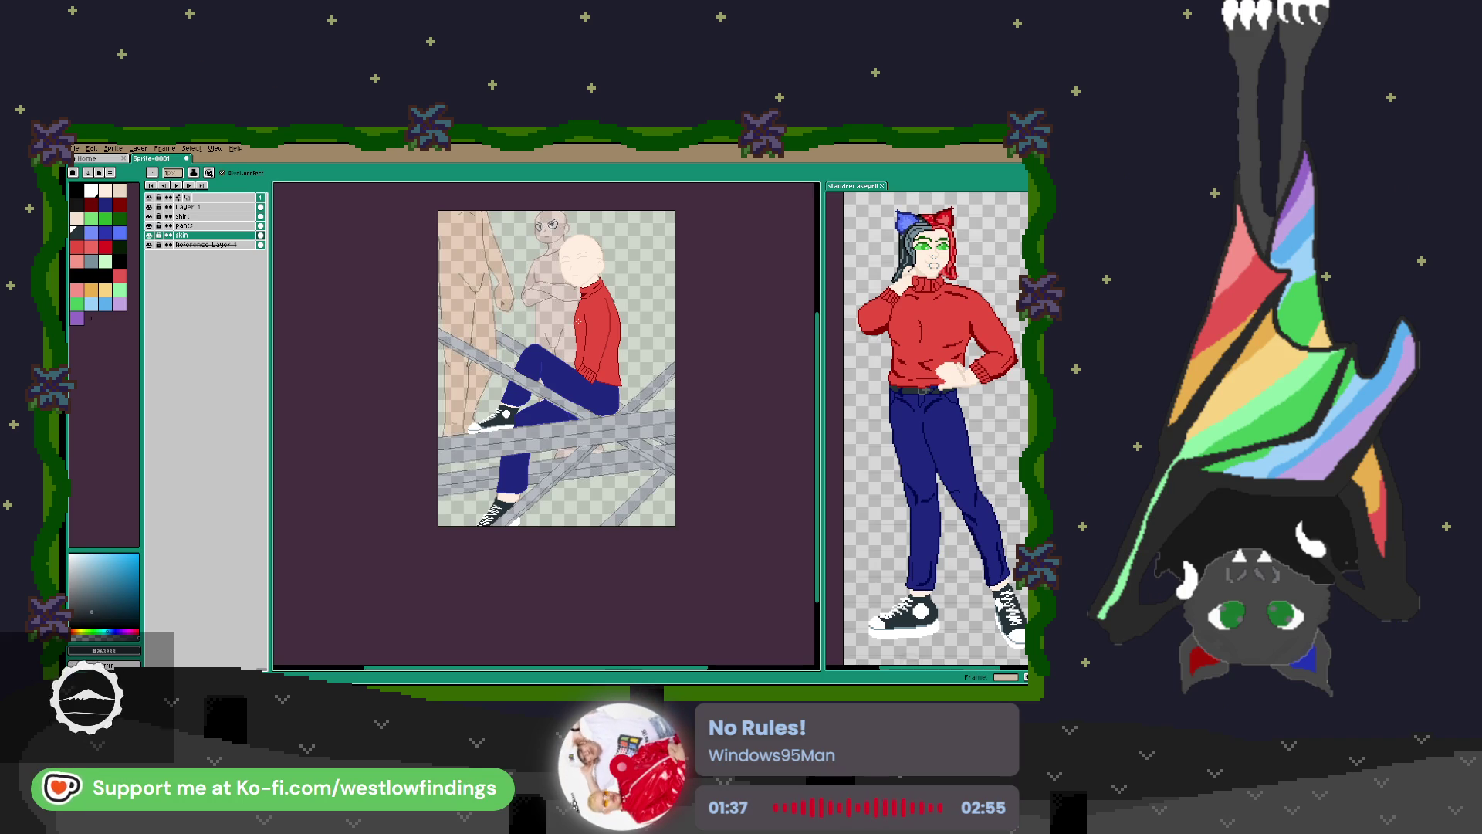
pyautogui.scroll(3, 576, 320)
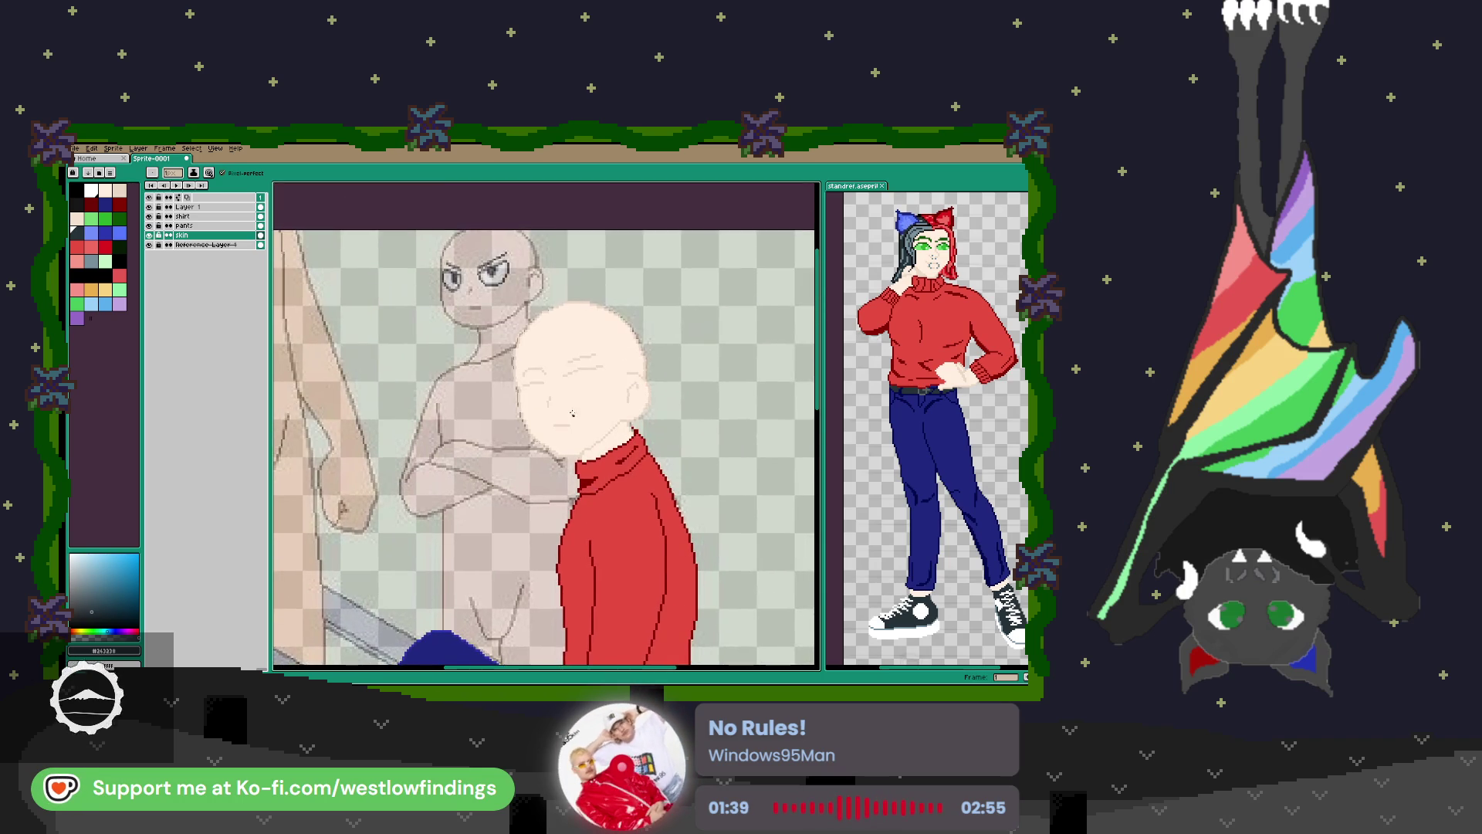
# Rename Layer 1 to 'shoes'.
pyautogui.scroll(3, 588, 454)
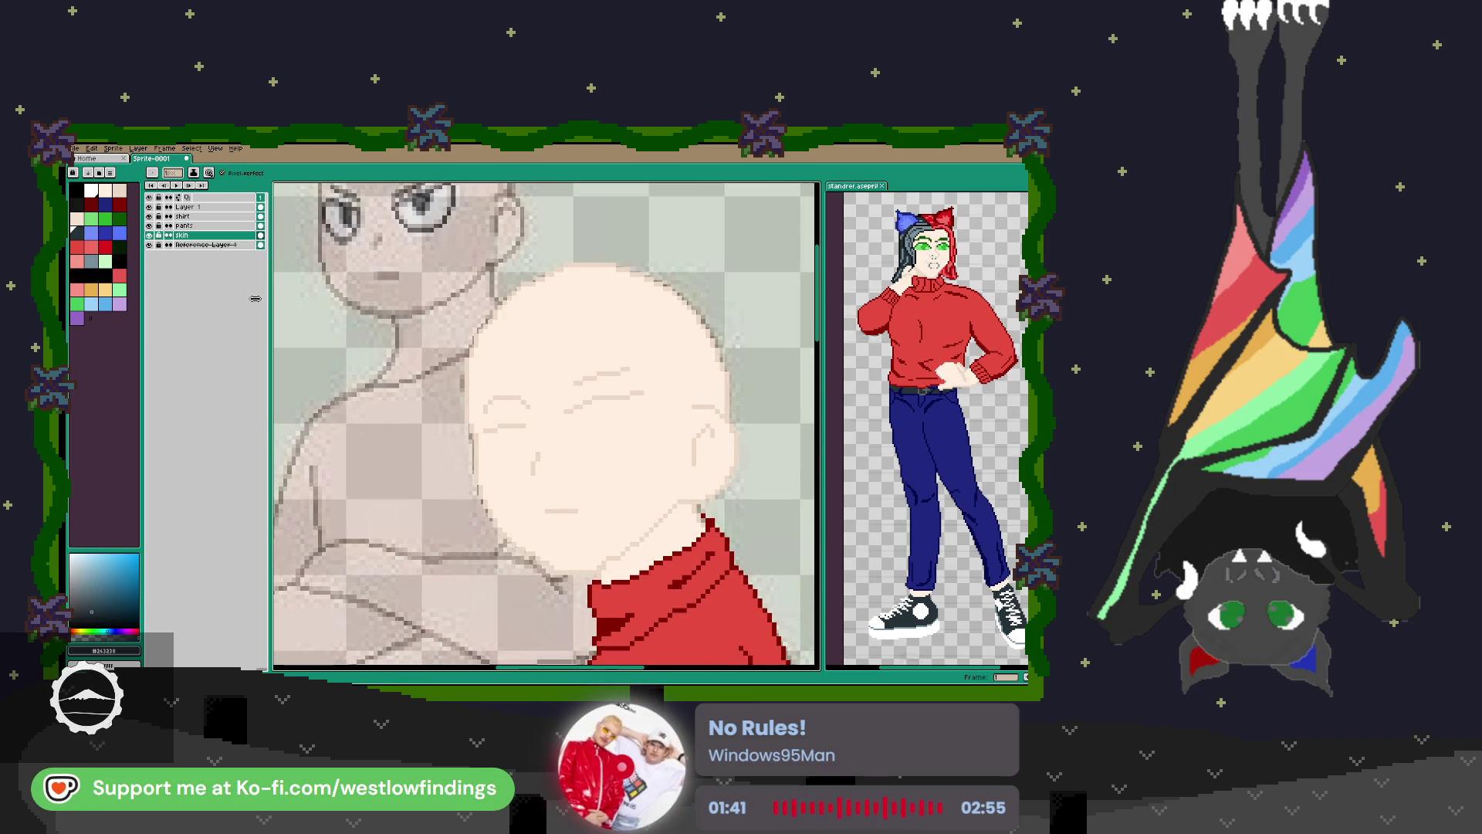
pyautogui.doubleClick(212, 208)
pyautogui.write('hoes')
pyautogui.press('Return')
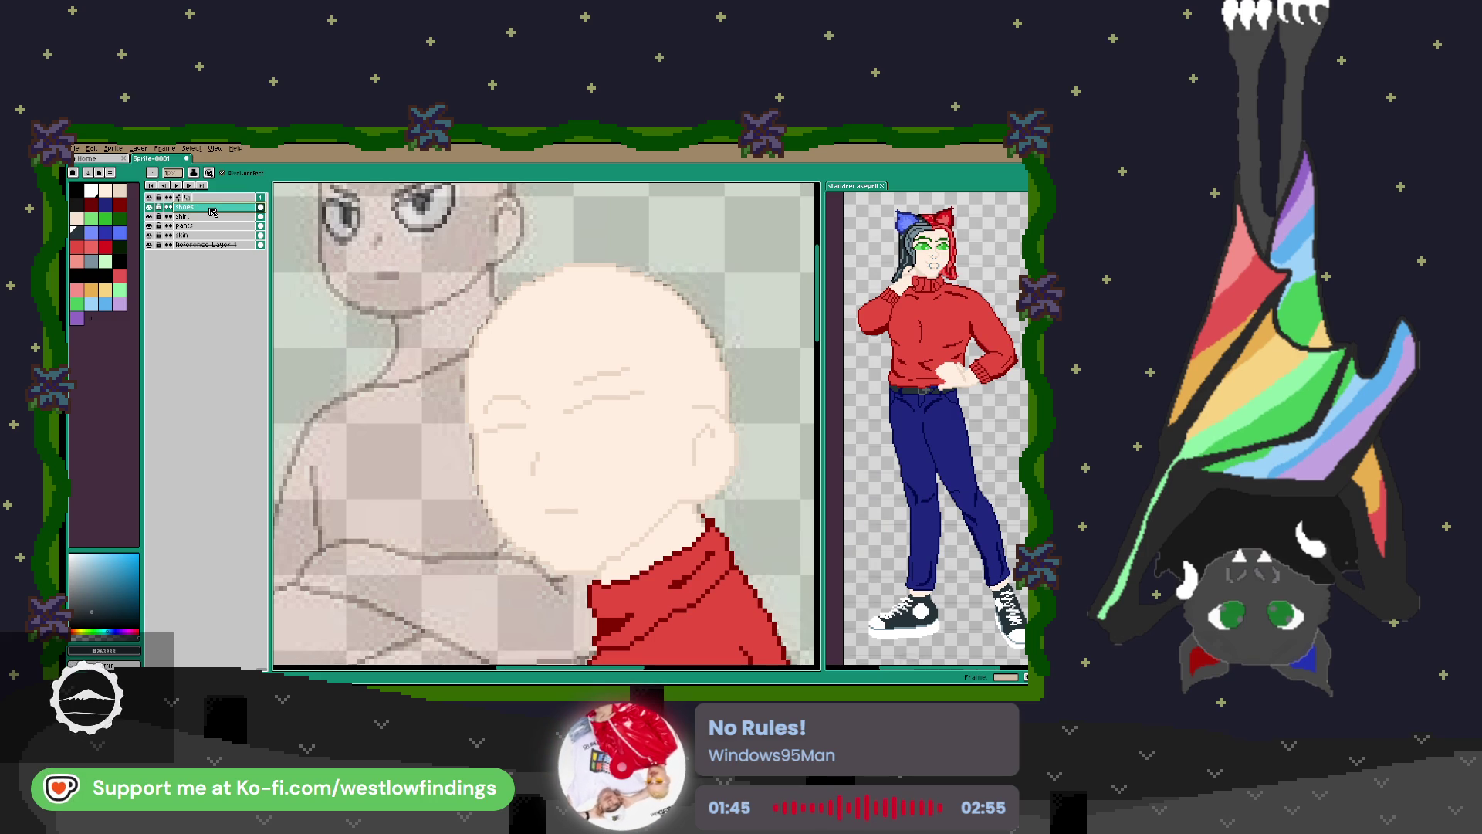
# On a new layer, draw dark green eye outlines and eyebrows.
pyautogui.hotkey('shift', 'n')
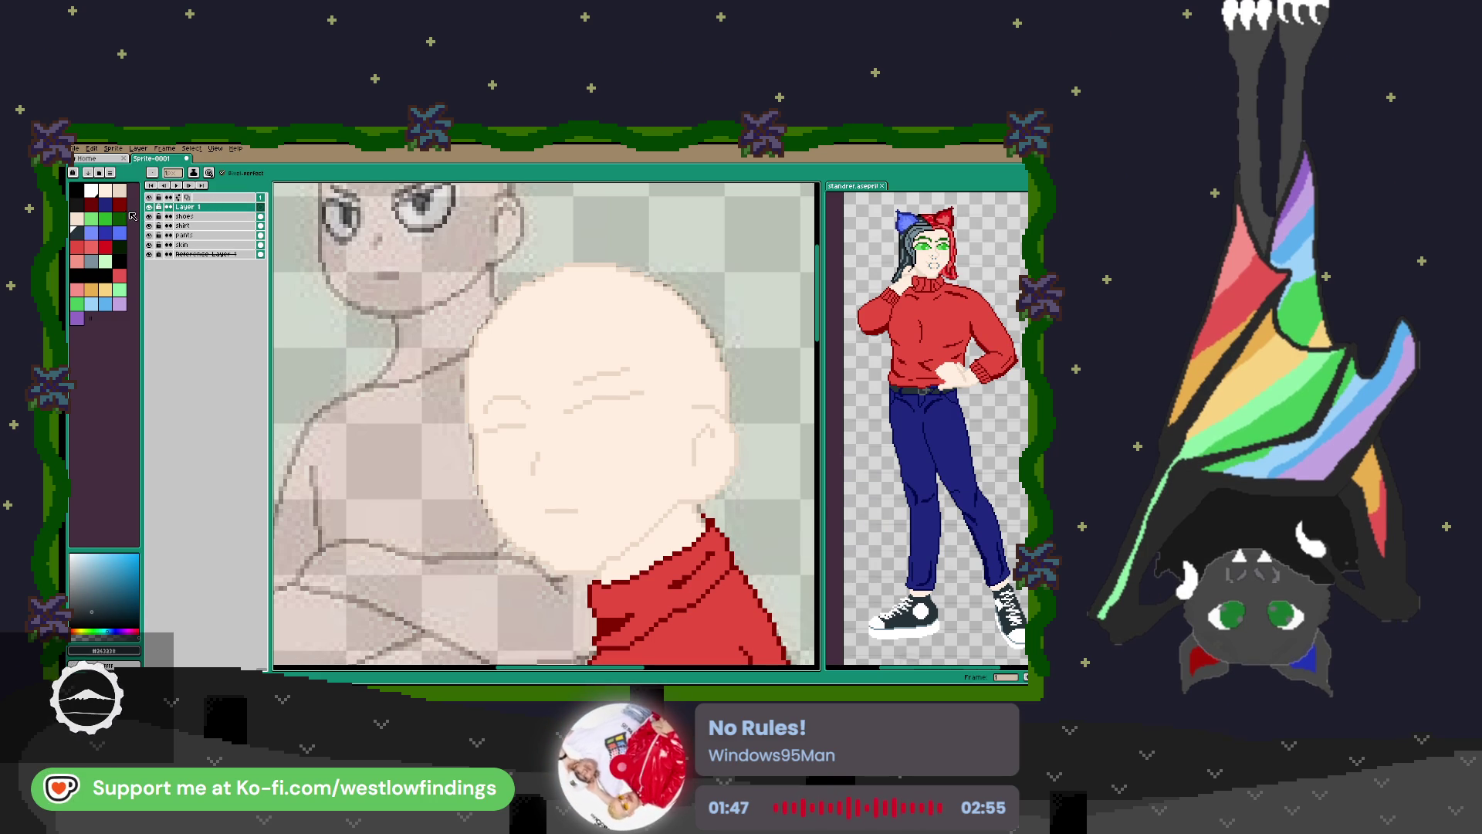
pyautogui.click(119, 218)
pyautogui.scroll(2, 579, 407)
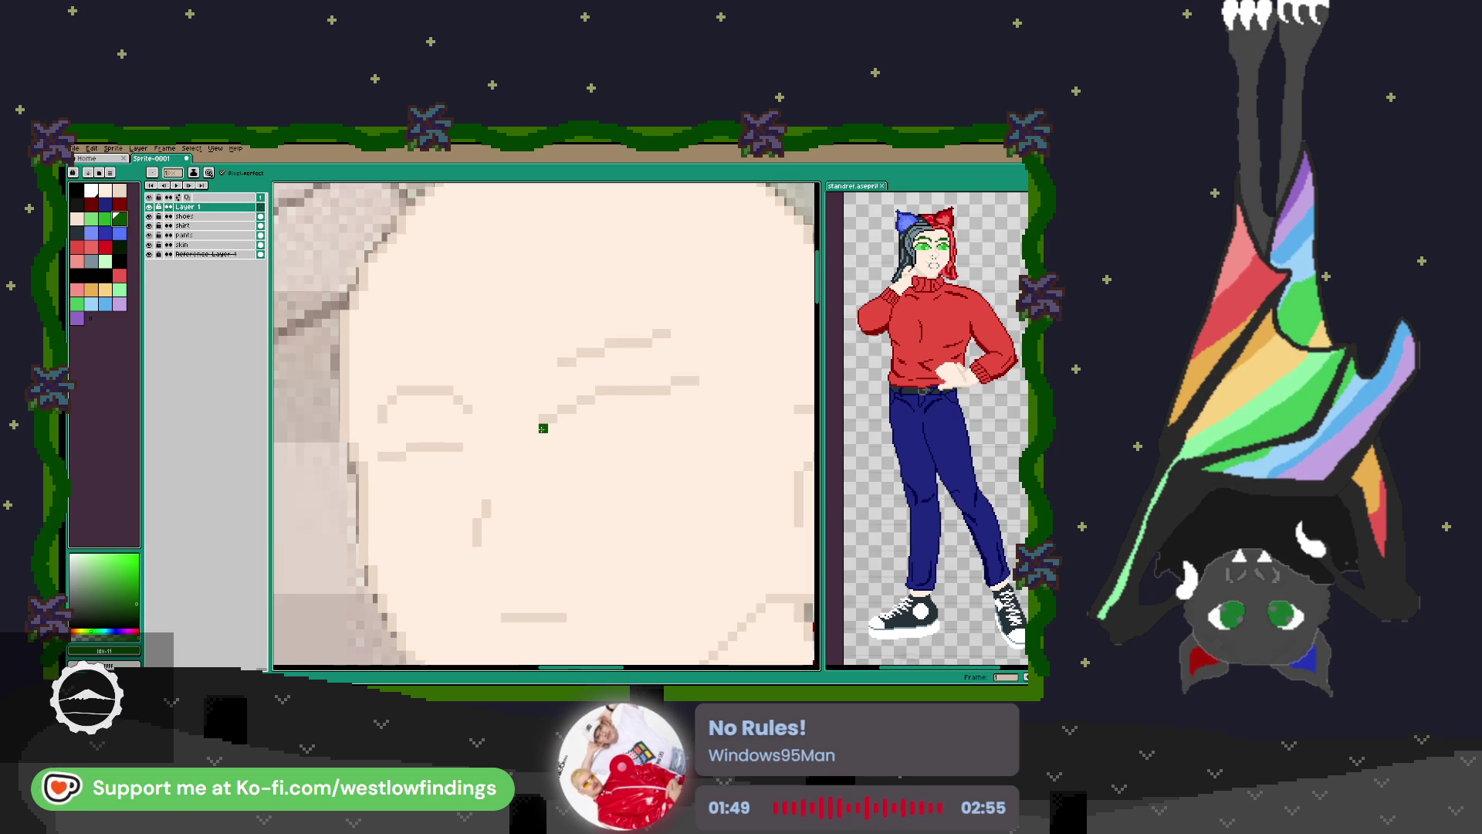
pyautogui.moveTo(543, 438)
pyautogui.mouseDown()
pyautogui.moveTo(612, 380)
pyautogui.moveTo(698, 379)
pyautogui.mouseUp()
pyautogui.moveTo(542, 438)
pyautogui.mouseDown()
pyautogui.moveTo(542, 456)
pyautogui.moveTo(409, 447)
pyautogui.moveTo(373, 465)
pyautogui.mouseUp()
pyautogui.click(477, 512)
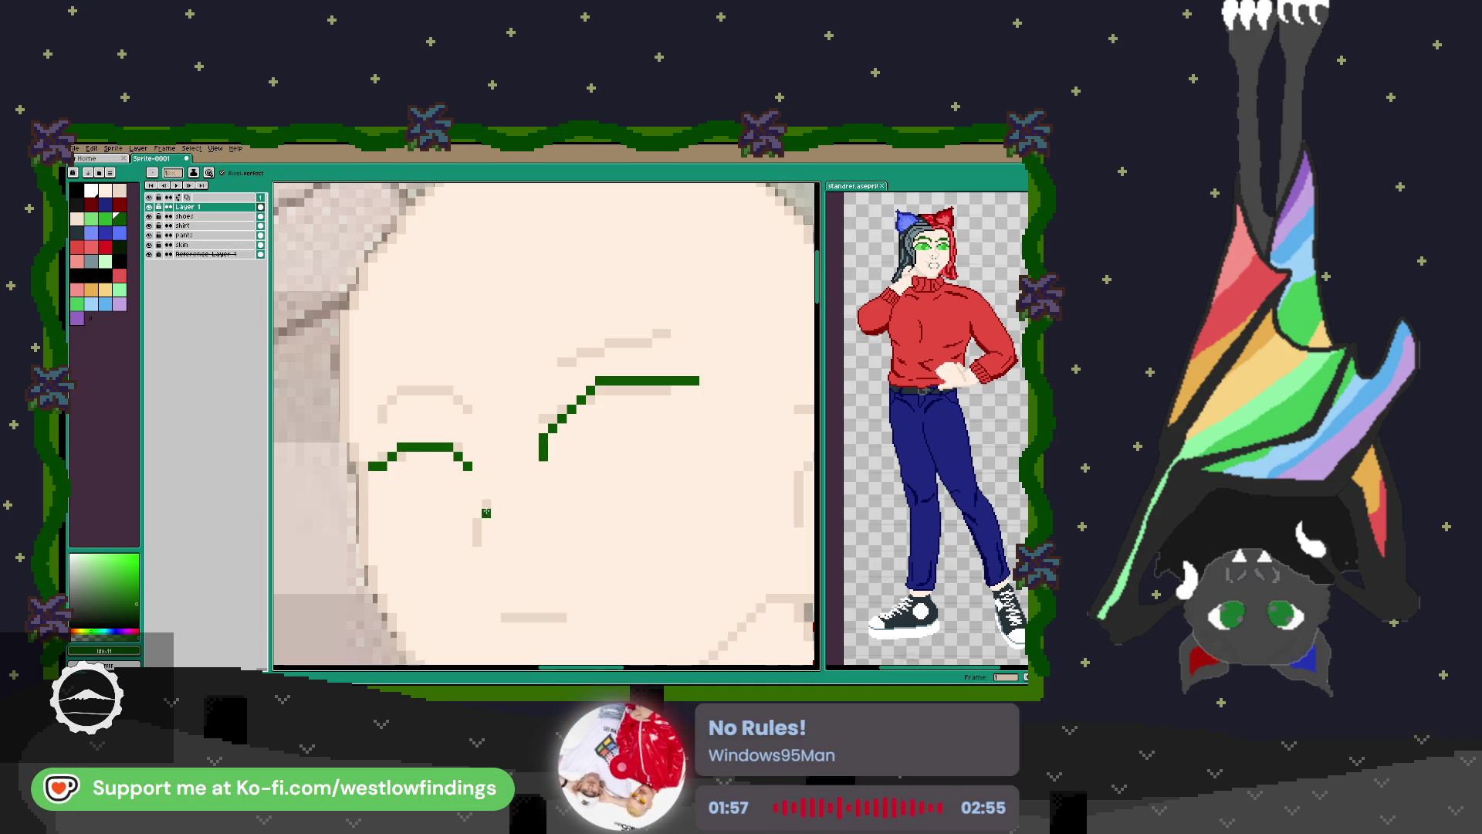
pyautogui.scroll(-2, 587, 471)
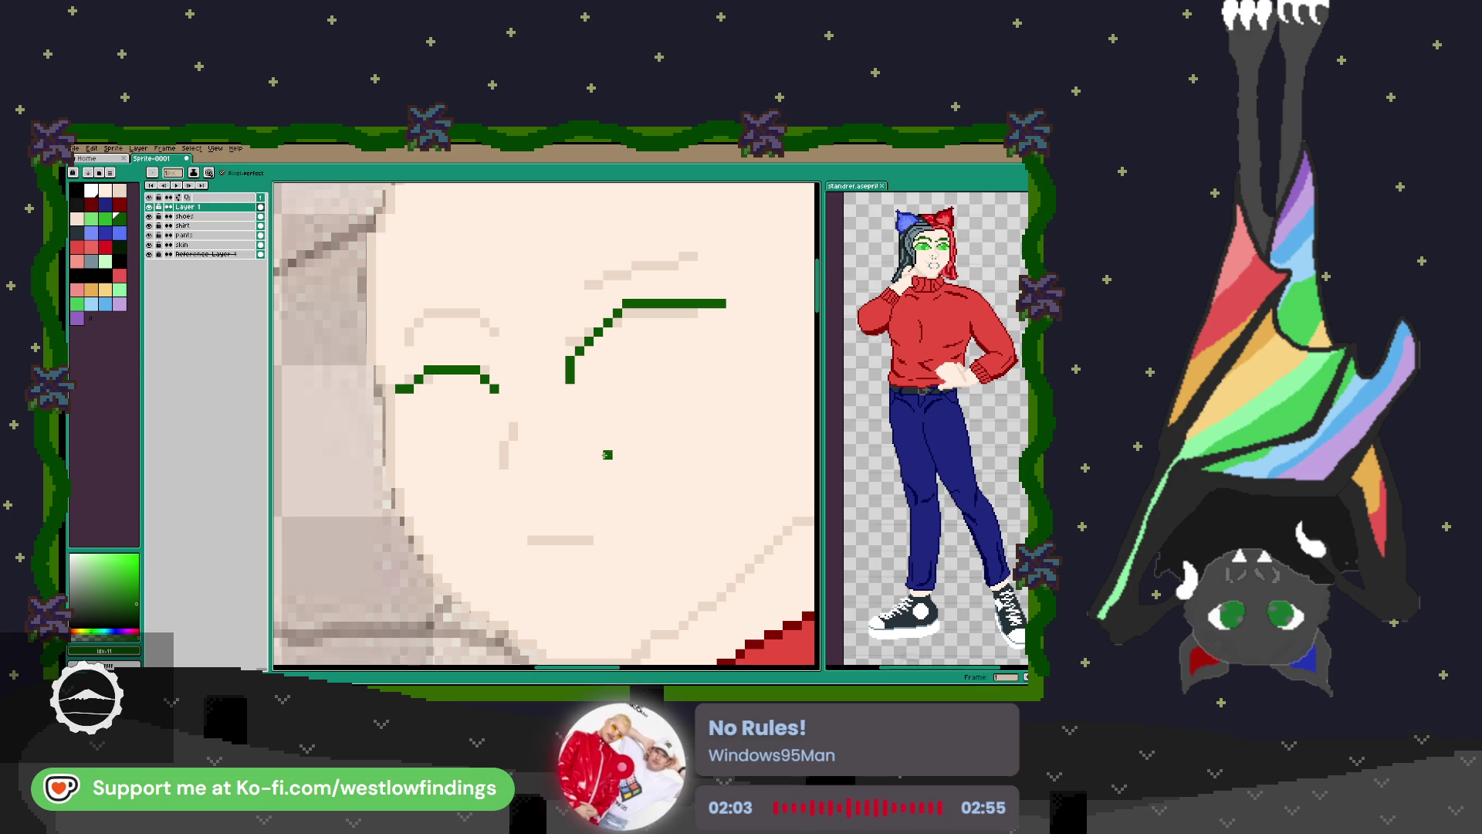
pyautogui.moveTo(599, 241)
pyautogui.mouseDown()
pyautogui.moveTo(585, 387)
pyautogui.moveTo(598, 347)
pyautogui.moveTo(693, 349)
pyautogui.moveTo(649, 340)
pyautogui.moveTo(558, 386)
pyautogui.moveTo(539, 416)
pyautogui.moveTo(647, 349)
pyautogui.mouseUp()
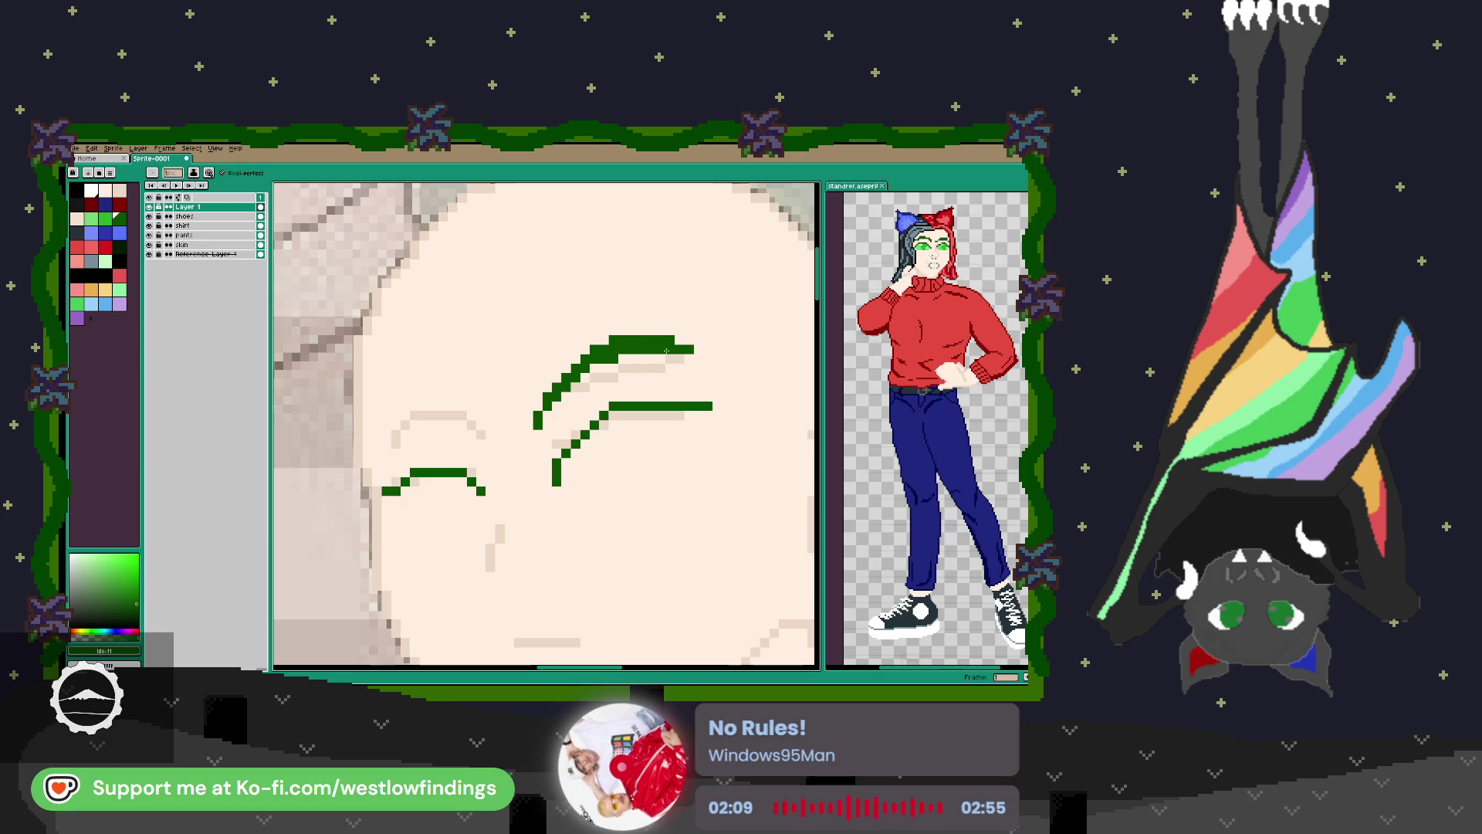
pyautogui.click(488, 435)
pyautogui.moveTo(489, 435)
pyautogui.mouseDown()
pyautogui.moveTo(403, 413)
pyautogui.moveTo(367, 454)
pyautogui.mouseUp()
pyautogui.moveTo(464, 414)
pyautogui.mouseDown()
pyautogui.moveTo(375, 444)
pyautogui.moveTo(390, 428)
pyautogui.mouseUp()
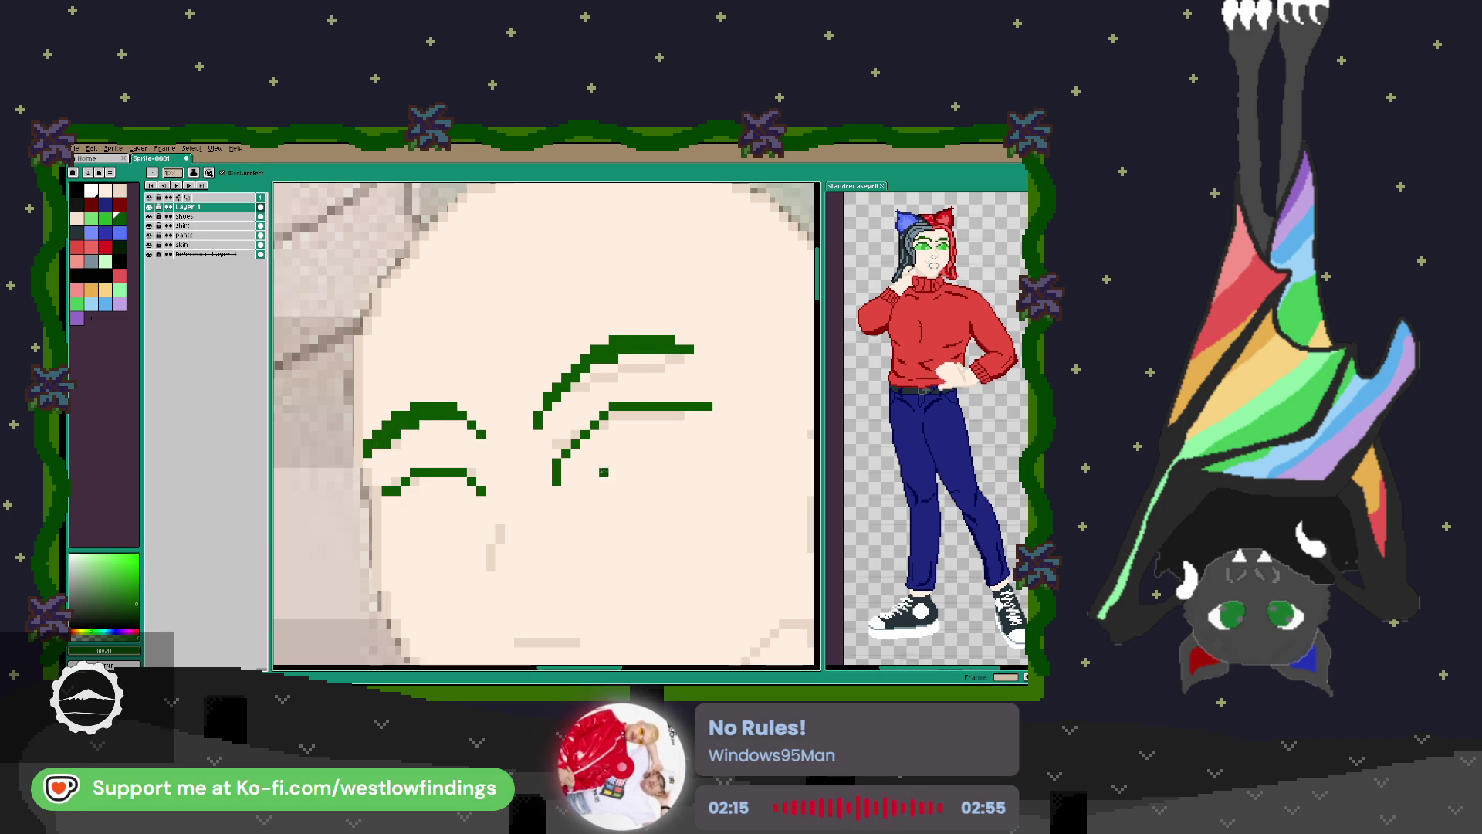
pyautogui.scroll(-2, 585, 463)
# Draw a faint skin-tone nose line, undoing its last extra pixel.
pyautogui.click(120, 190)
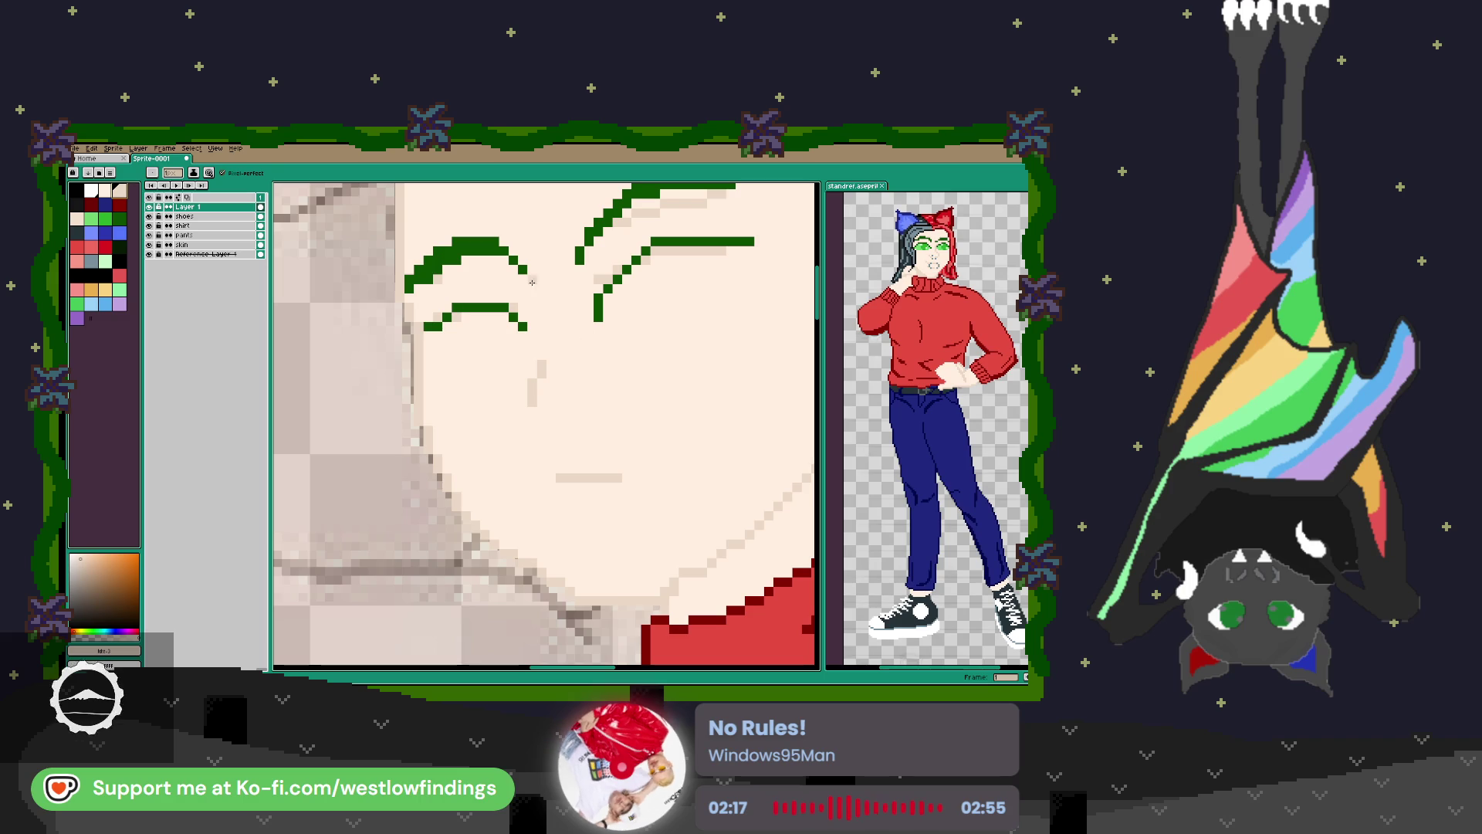
pyautogui.moveTo(545, 259); pyautogui.dragTo(543, 355)
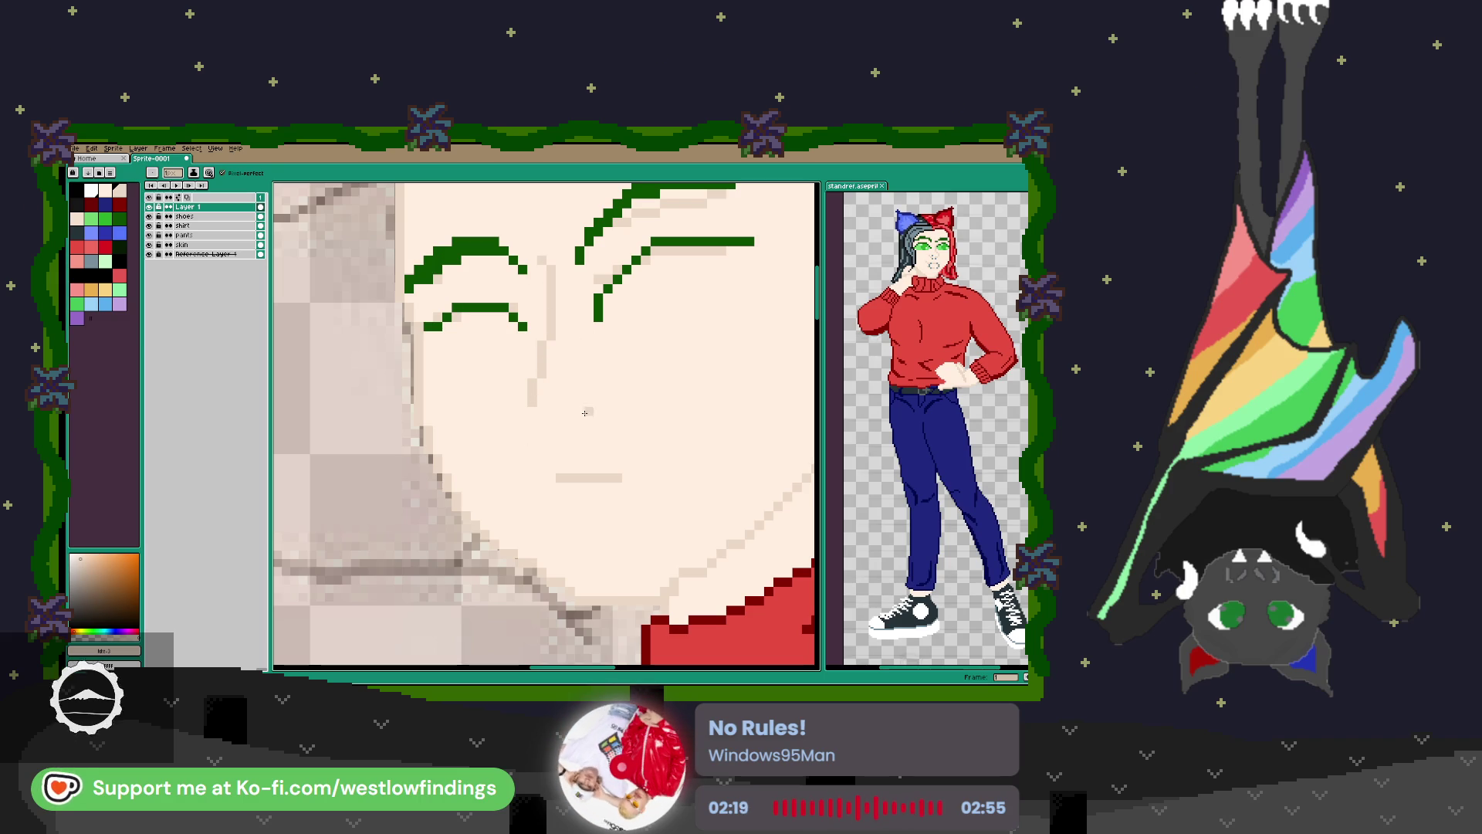
pyautogui.click(542, 421)
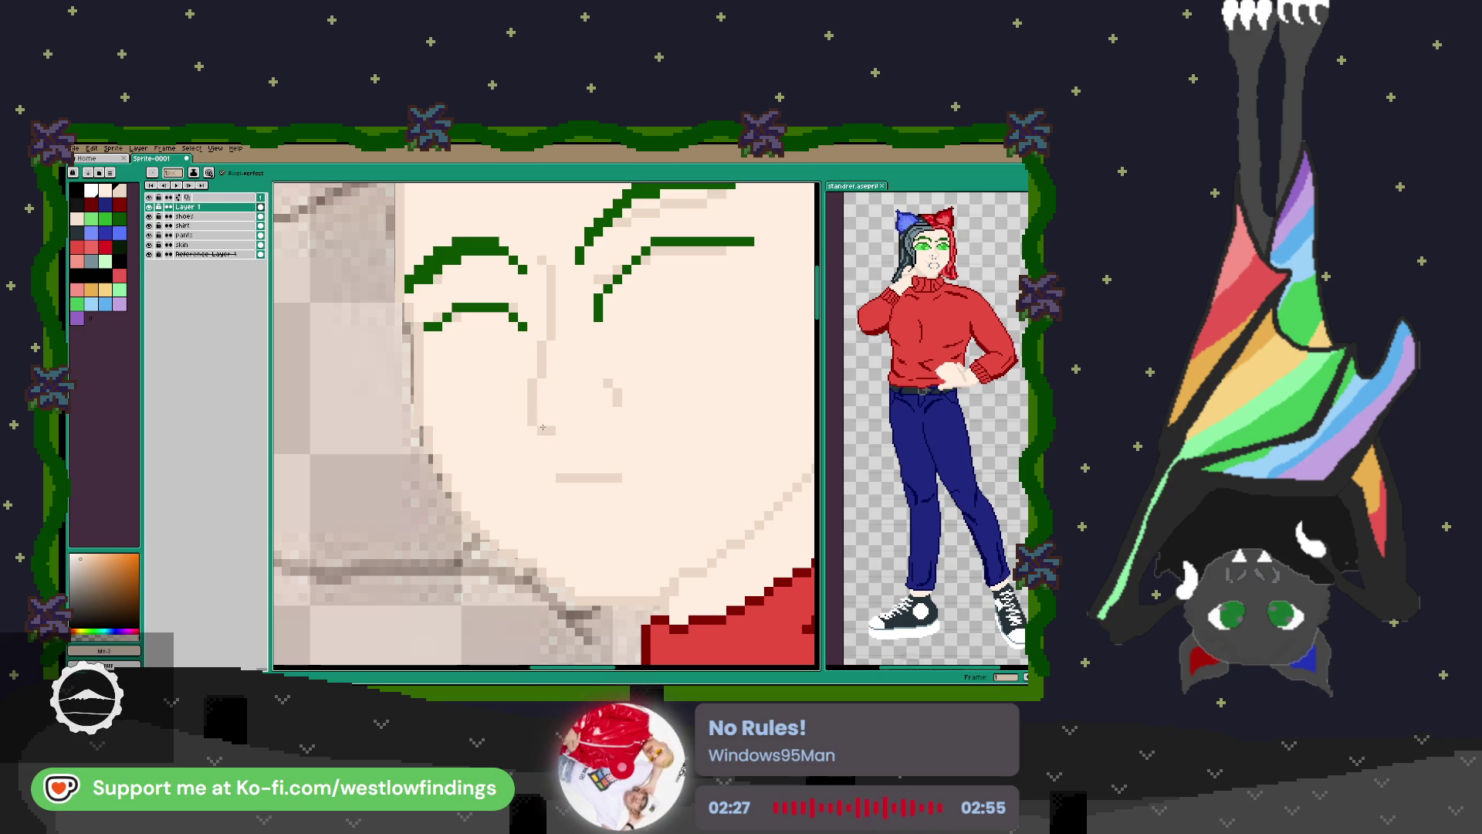
pyautogui.hotkey('ctrl', 'z')
pyautogui.hotkey('ctrl', 'z')
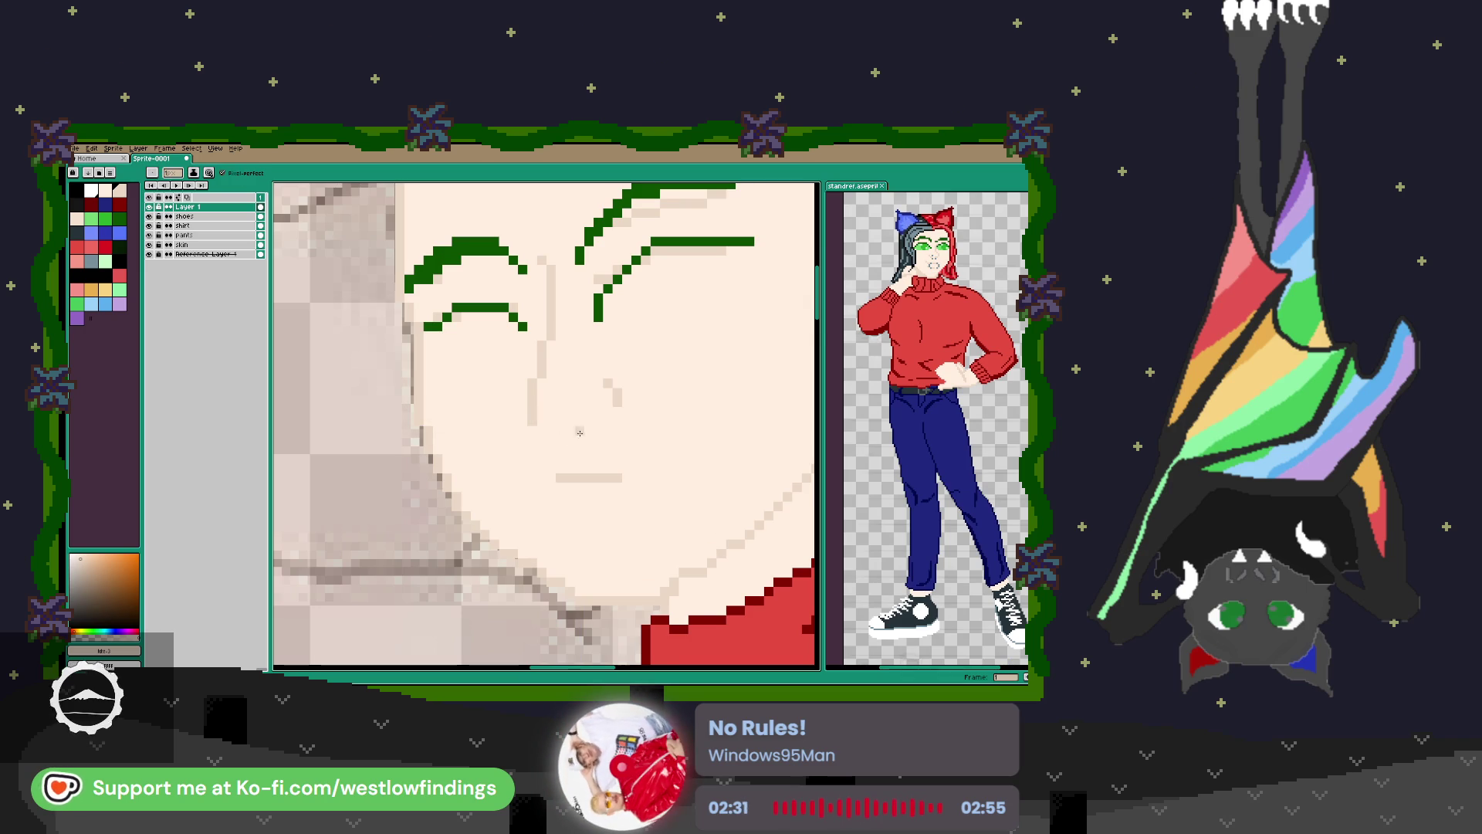
pyautogui.scroll(-2, 545, 424)
# Close both eye outlines and bucket-fill the eyes light green.
pyautogui.click(90, 220)
pyautogui.scroll(2, 664, 375)
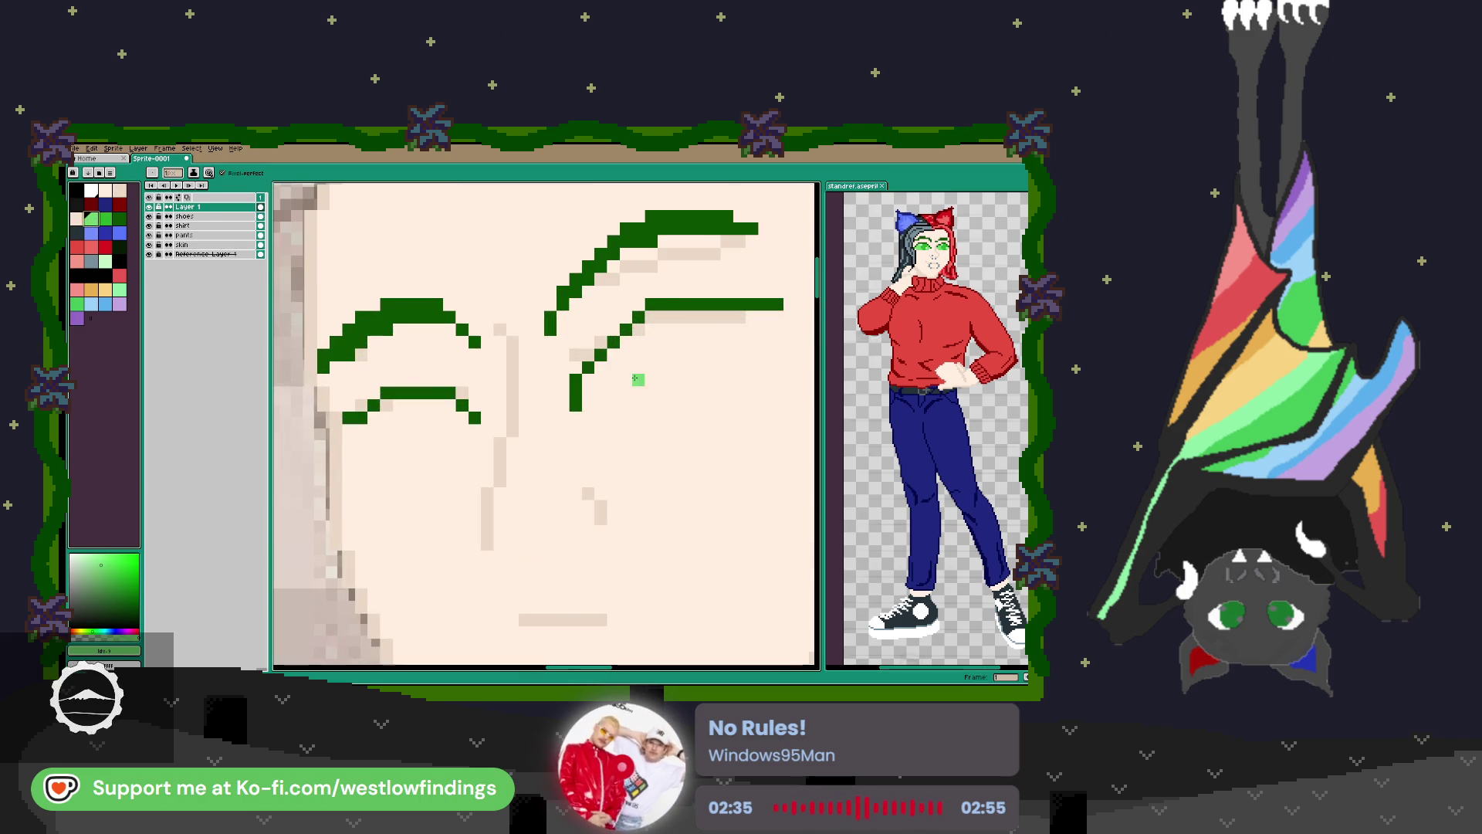
pyautogui.moveTo(587, 407)
pyautogui.mouseDown()
pyautogui.moveTo(733, 360)
pyautogui.moveTo(757, 319)
pyautogui.mouseUp()
pyautogui.press('g')
pyautogui.click(696, 338)
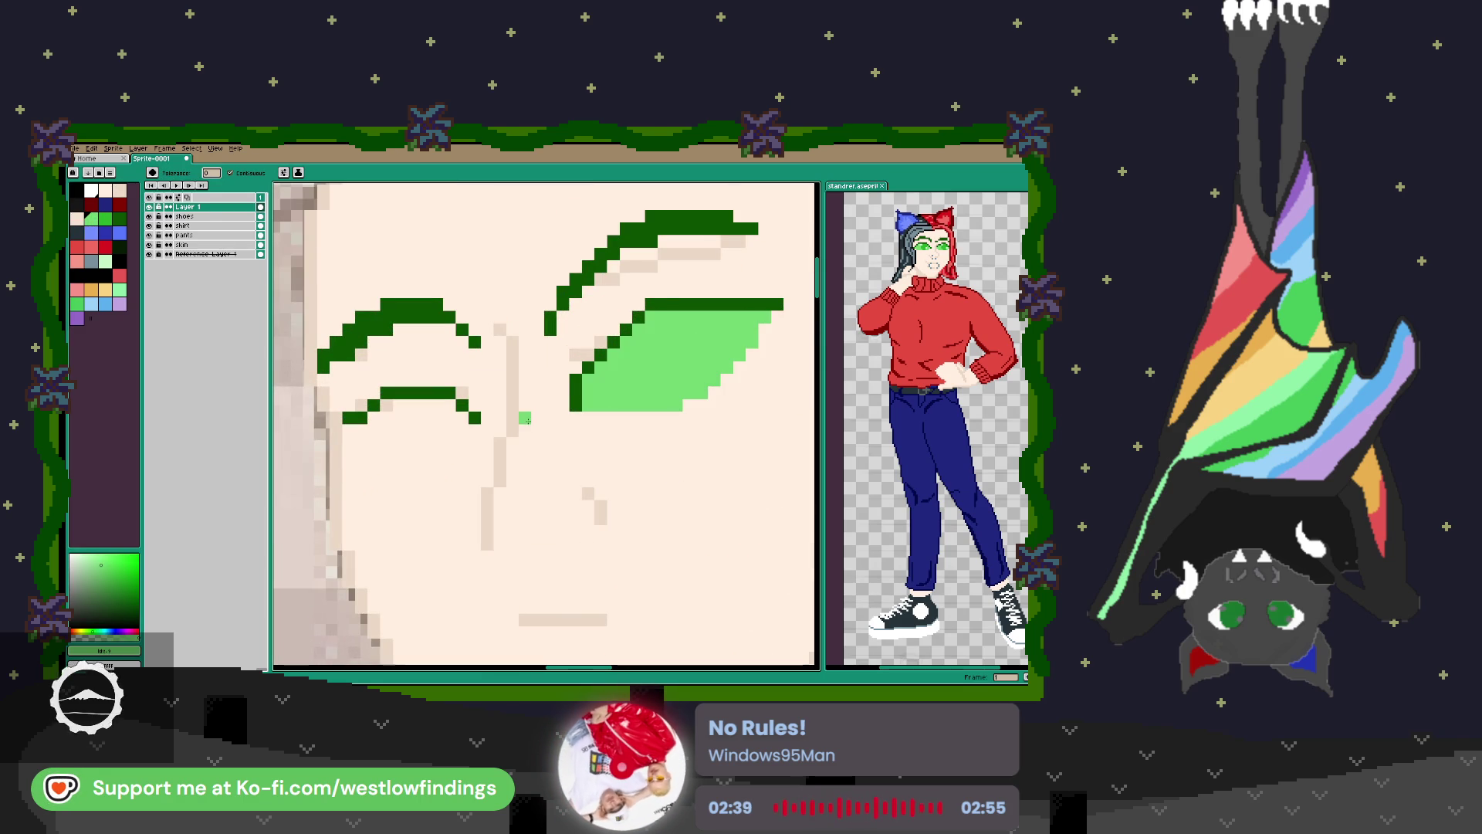
pyautogui.press('b')
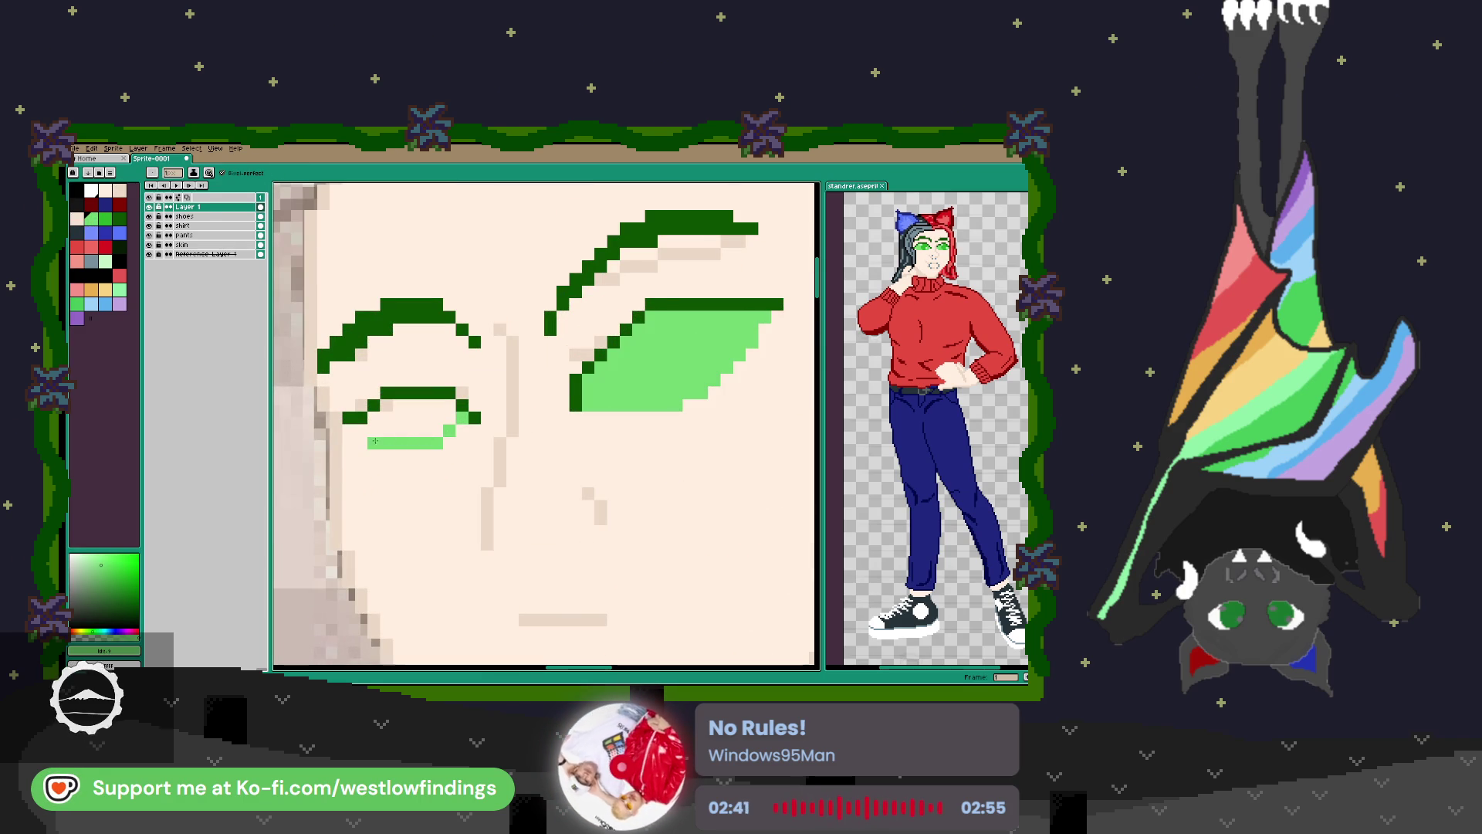
pyautogui.moveTo(377, 441); pyautogui.dragTo(357, 431)
pyautogui.press('g')
pyautogui.click(413, 420)
# Choose grey-blue for the piercings, undoing an accidental fill near the mouth.
pyautogui.scroll(-4, 543, 430)
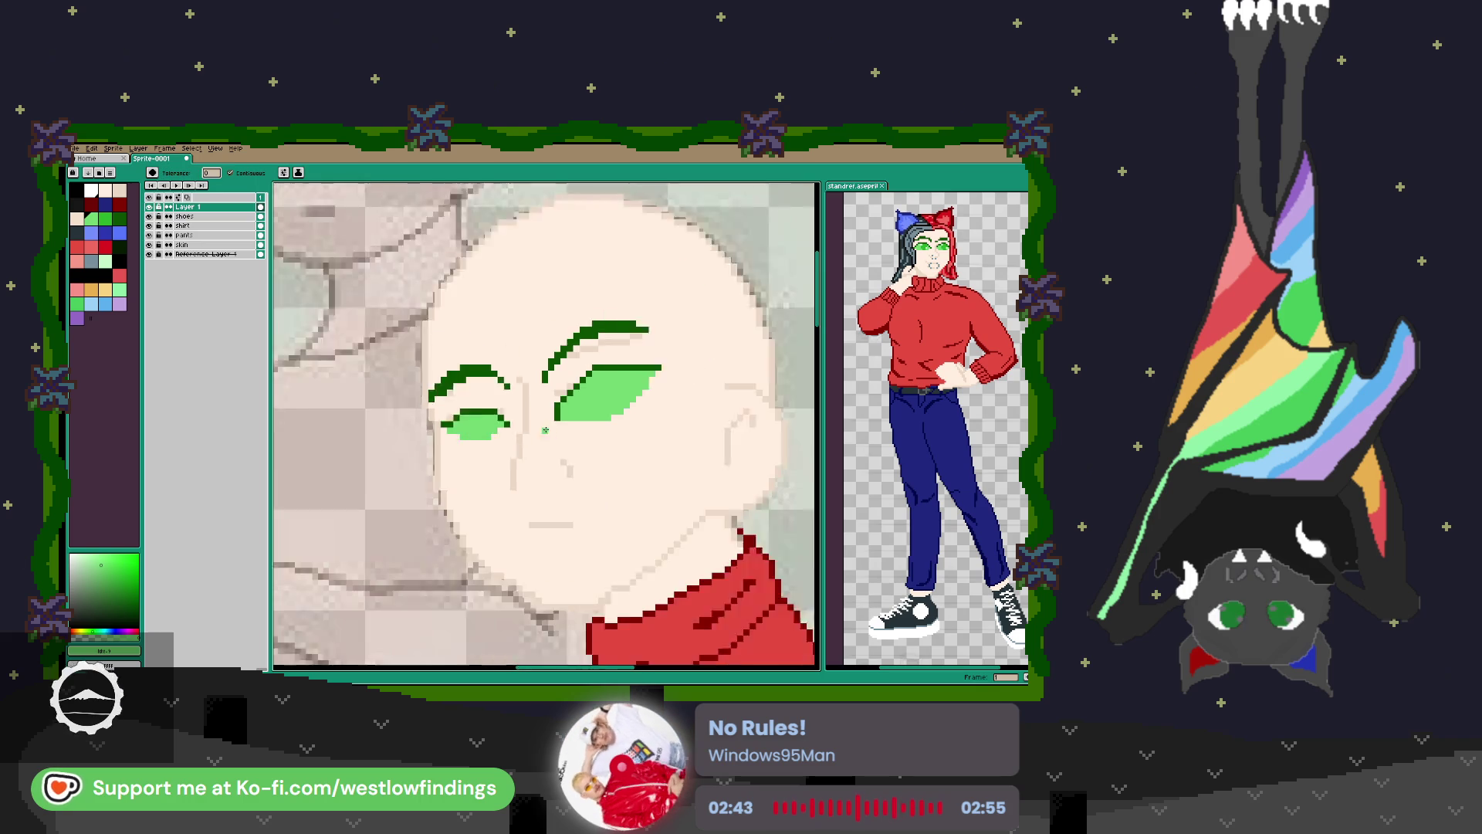
pyautogui.scroll(-1, 543, 430)
pyautogui.scroll(2, 559, 511)
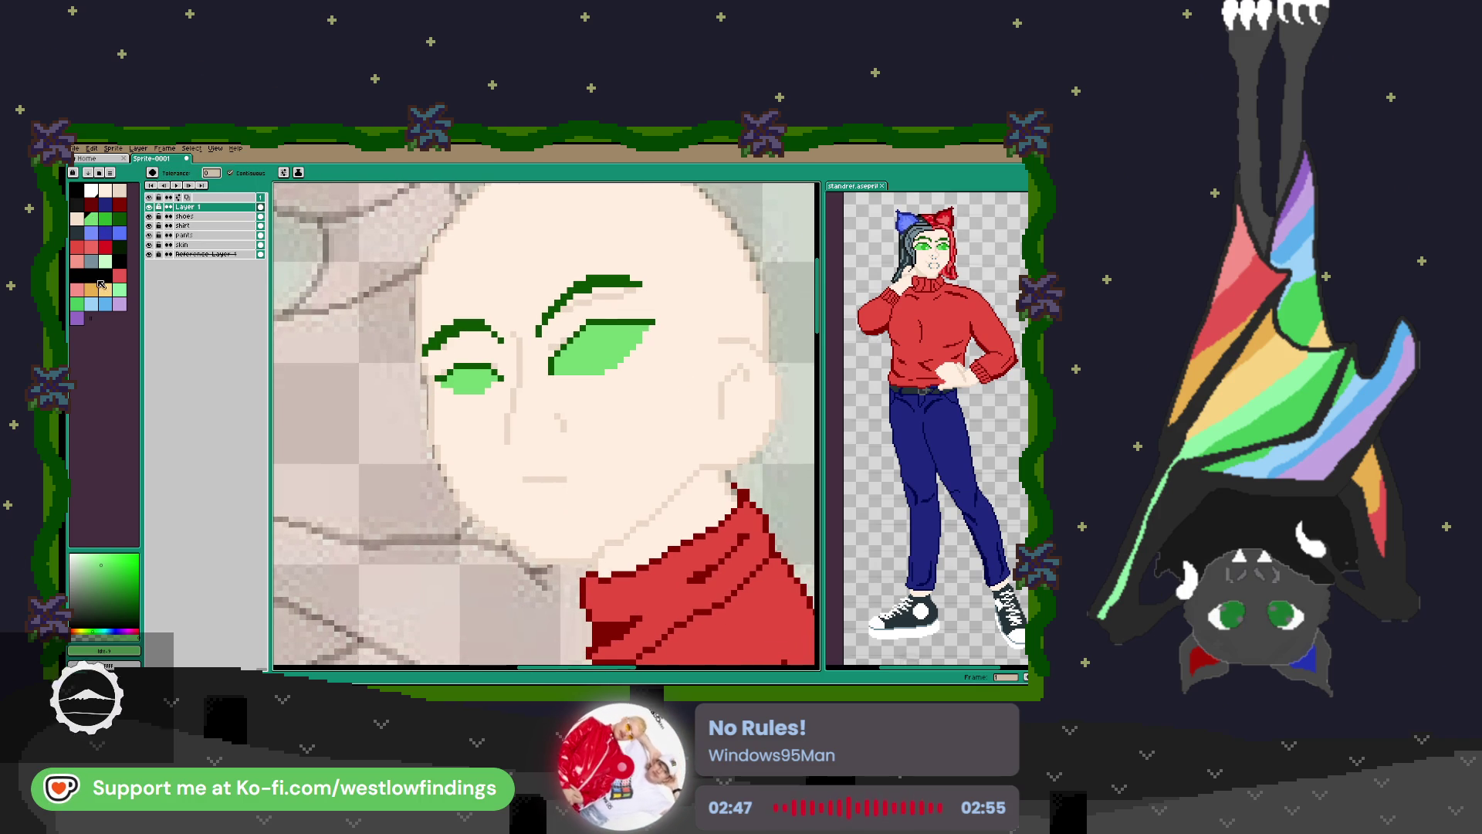
pyautogui.click(93, 262)
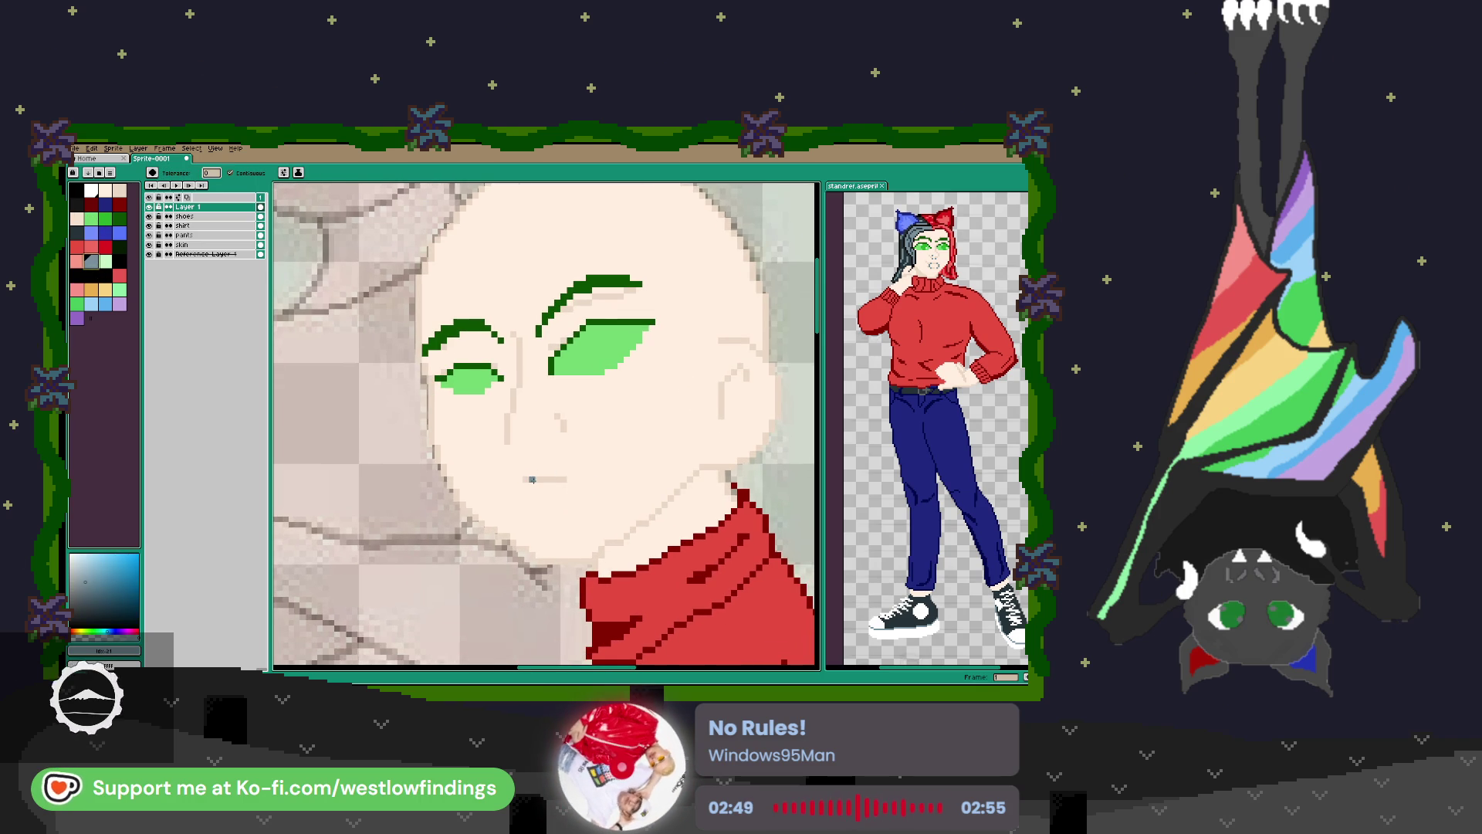
pyautogui.click(532, 479)
pyautogui.hotkey('ctrl', 'z')
# Draw grey-blue lip rings at the mouth corners, then sample the peach skin tone.
pyautogui.press('b')
pyautogui.moveTo(531, 479)
pyautogui.mouseDown()
pyautogui.moveTo(532, 498)
pyautogui.moveTo(572, 481)
pyautogui.moveTo(575, 494)
pyautogui.mouseUp()
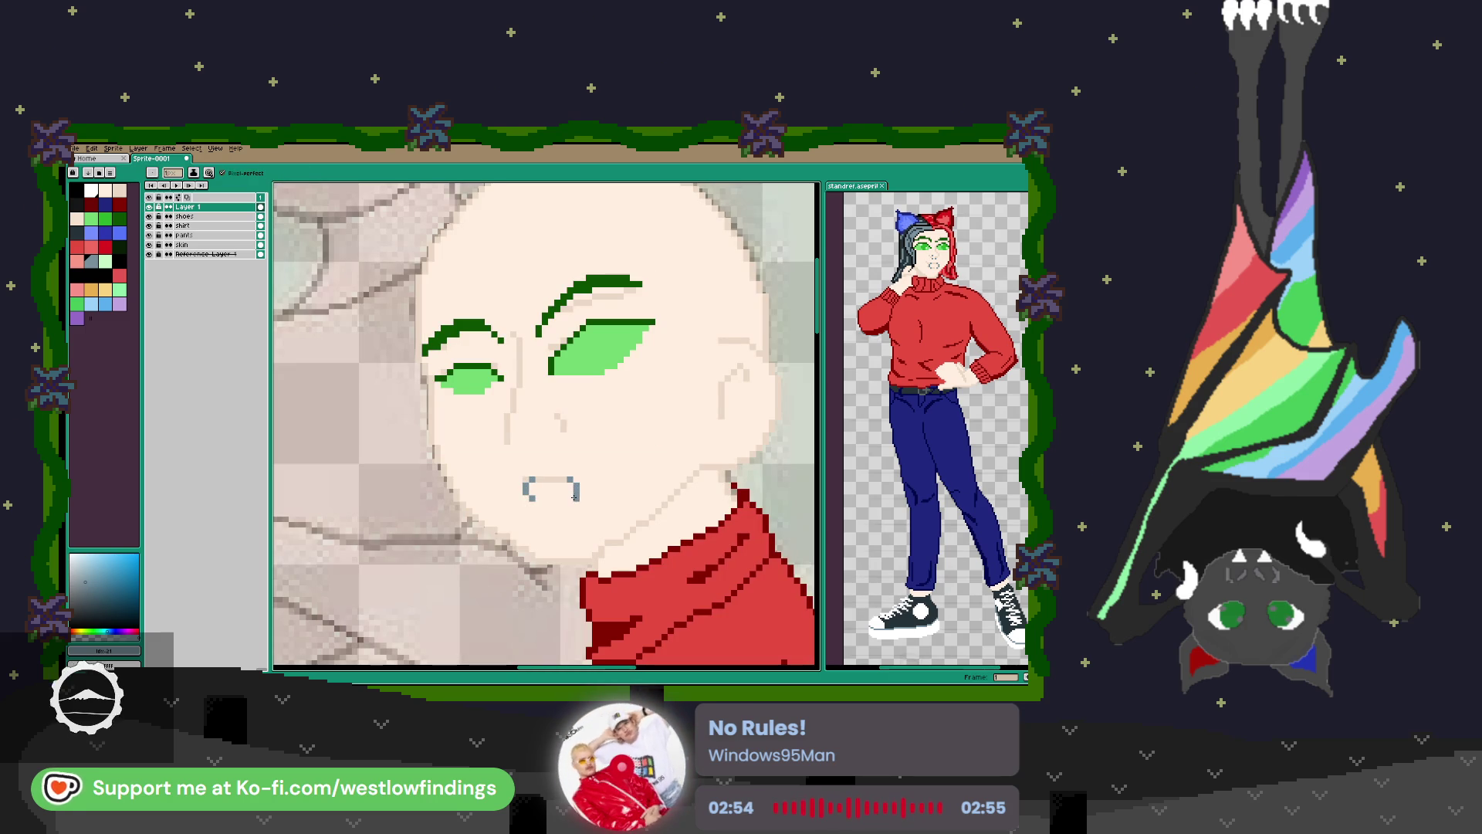
pyautogui.press('i')
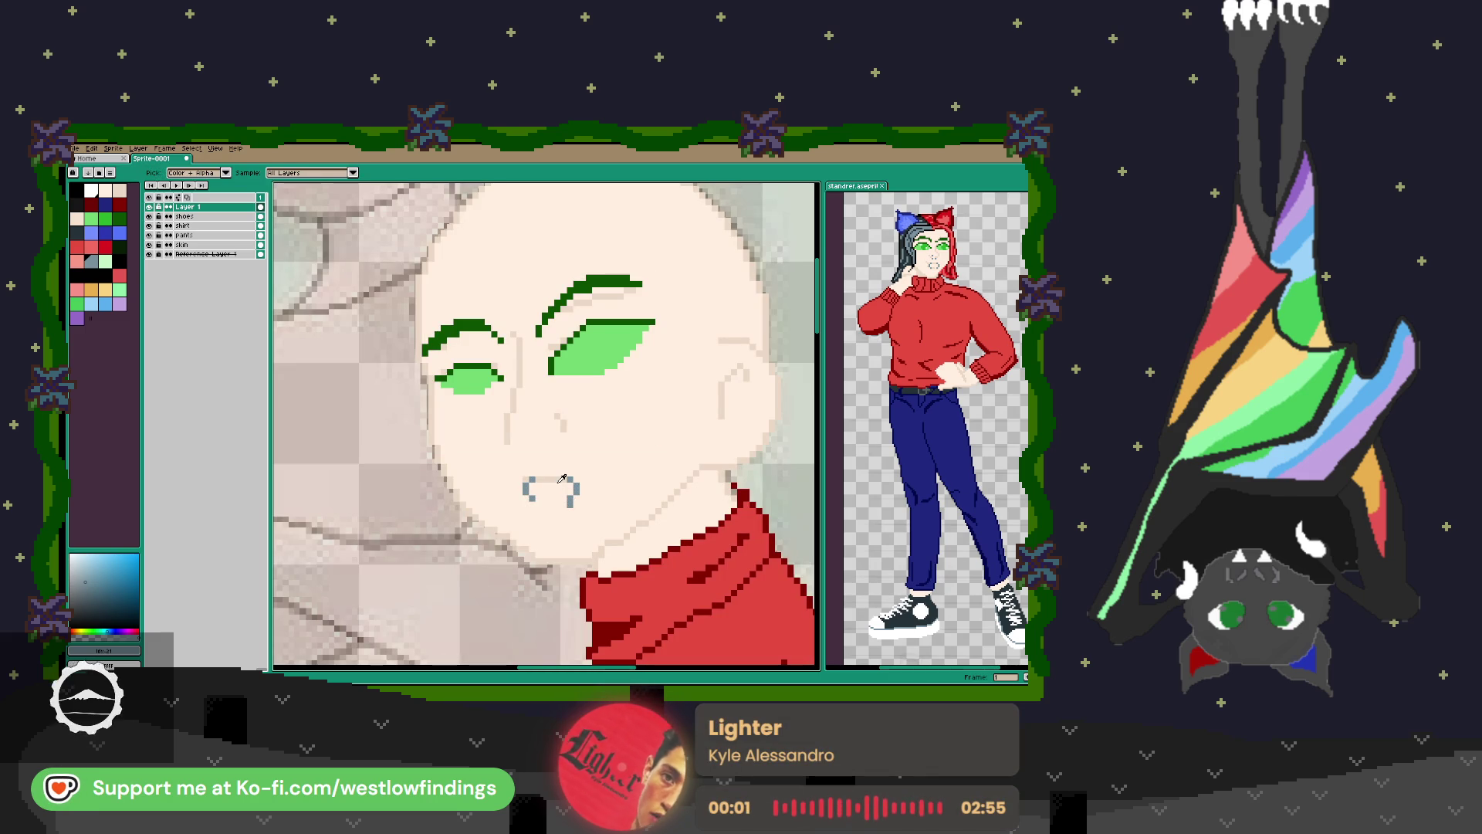
pyautogui.click(568, 479)
pyautogui.press('b')
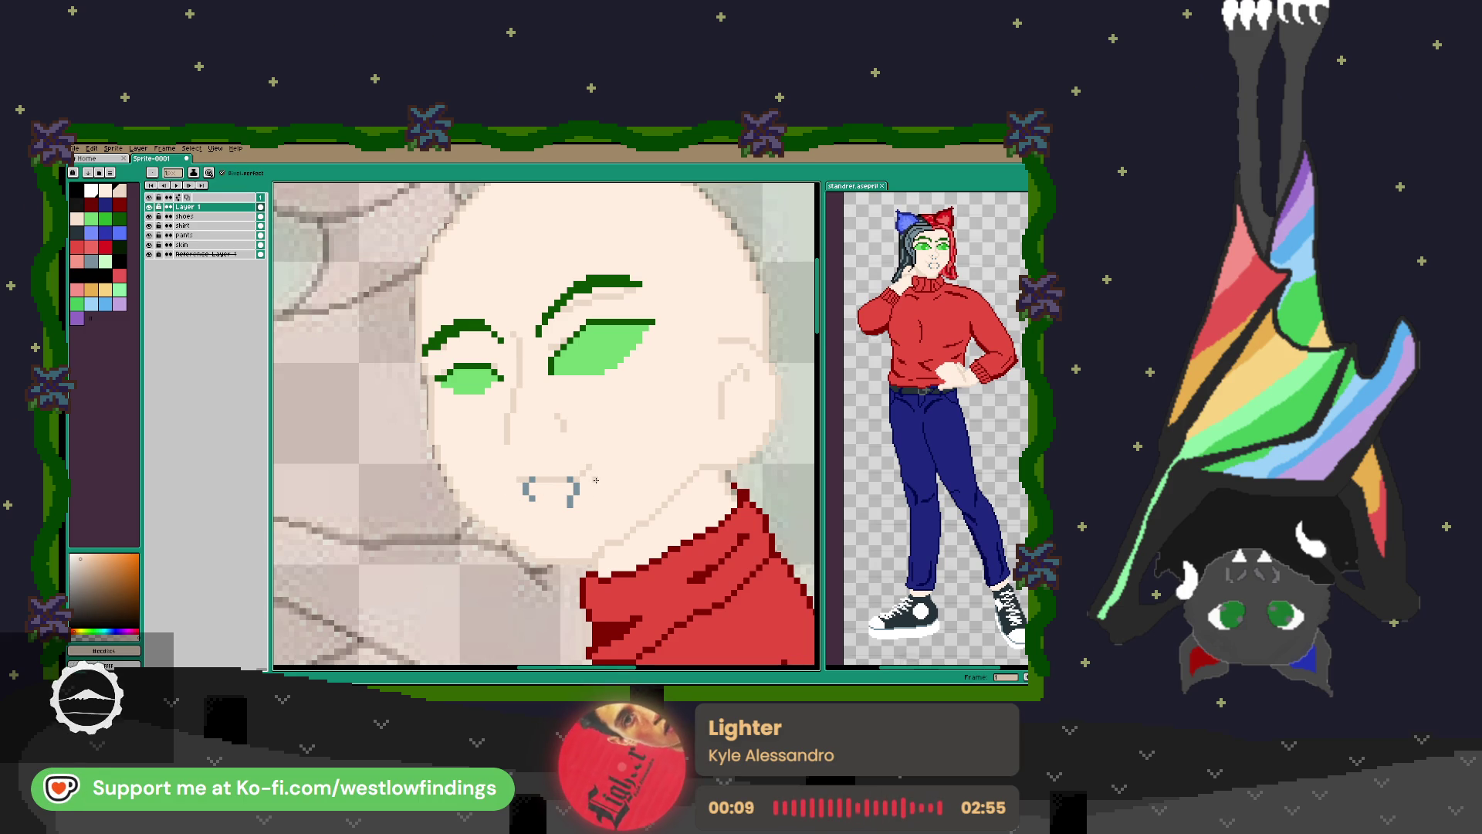
# Resample the blue-grey and draw a nose ring under the nostrils.
pyautogui.press('i')
pyautogui.click(533, 479)
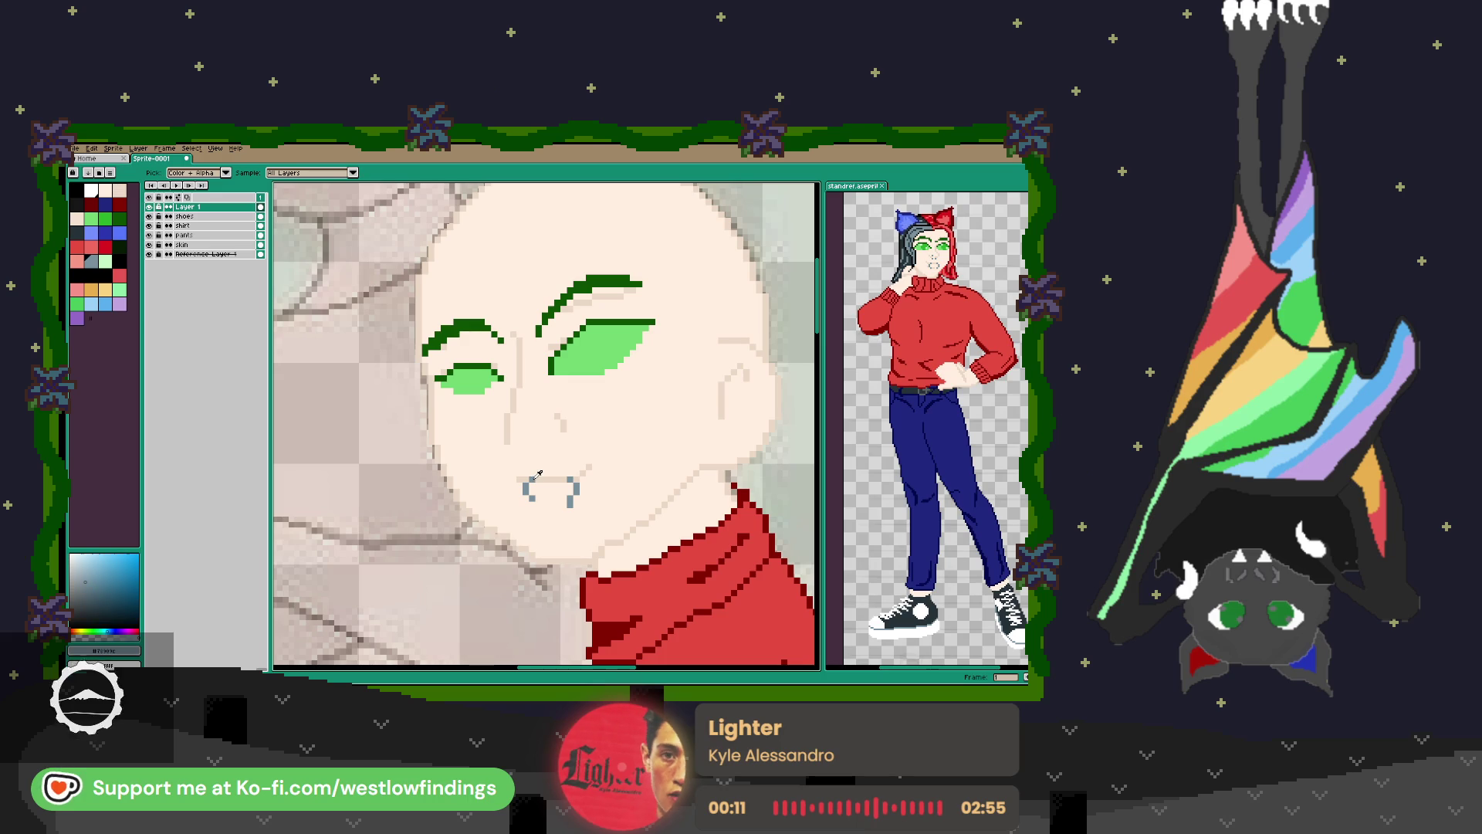
pyautogui.press('b')
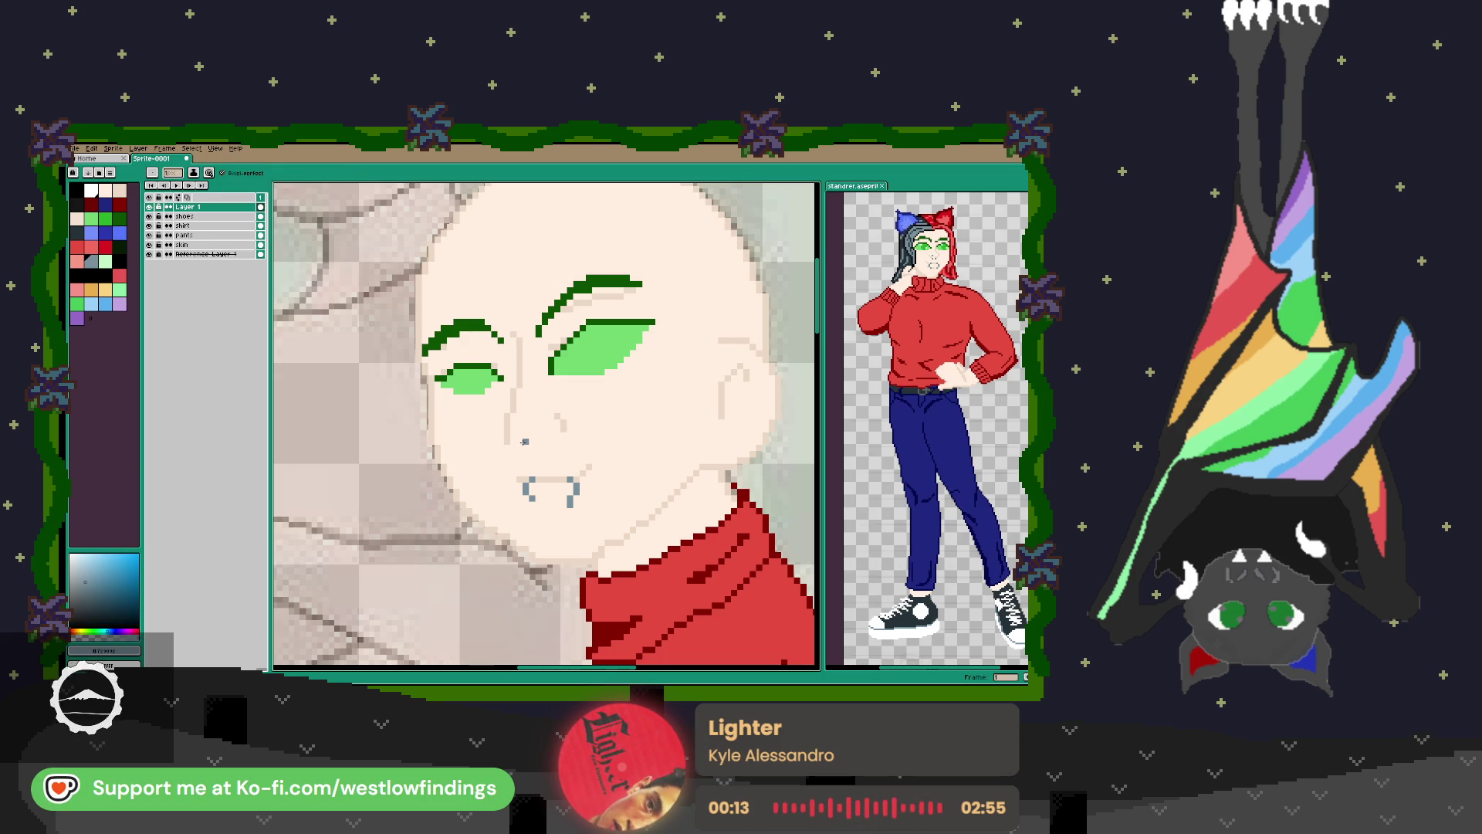
pyautogui.click(519, 450)
pyautogui.moveTo(545, 447); pyautogui.dragTo(540, 457)
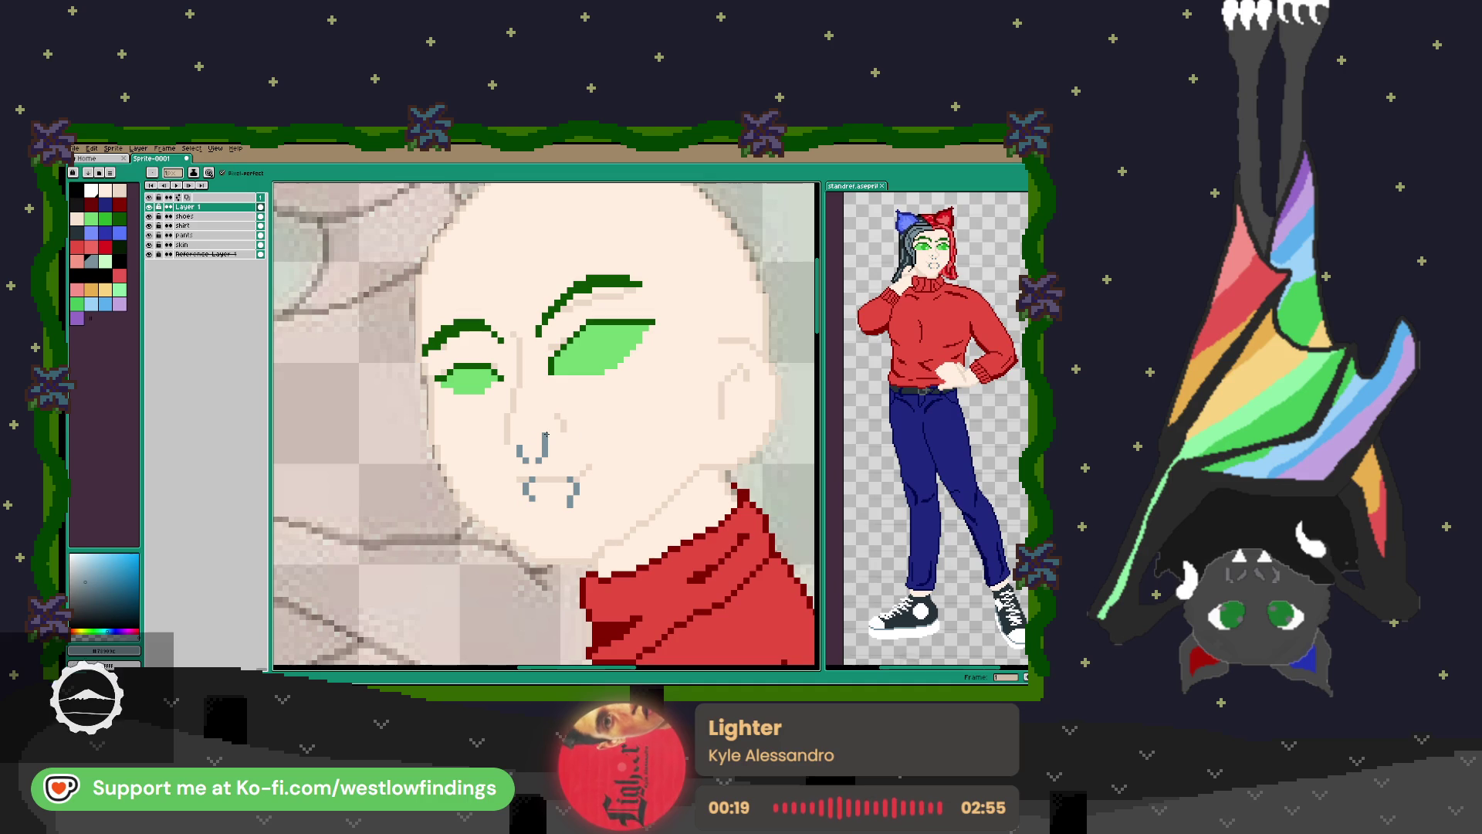
pyautogui.press('i')
pyautogui.click(566, 428)
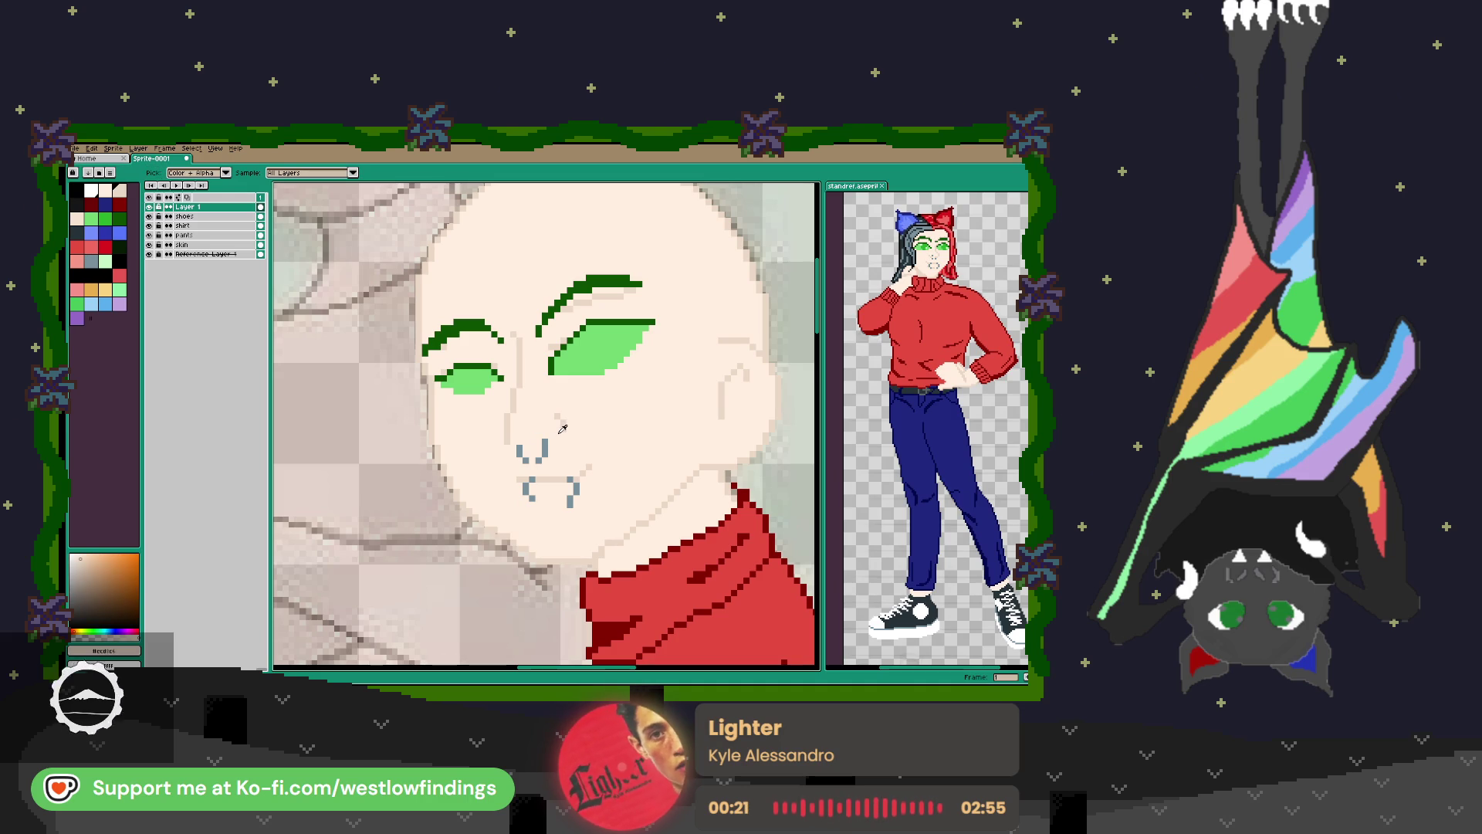
pyautogui.press('b')
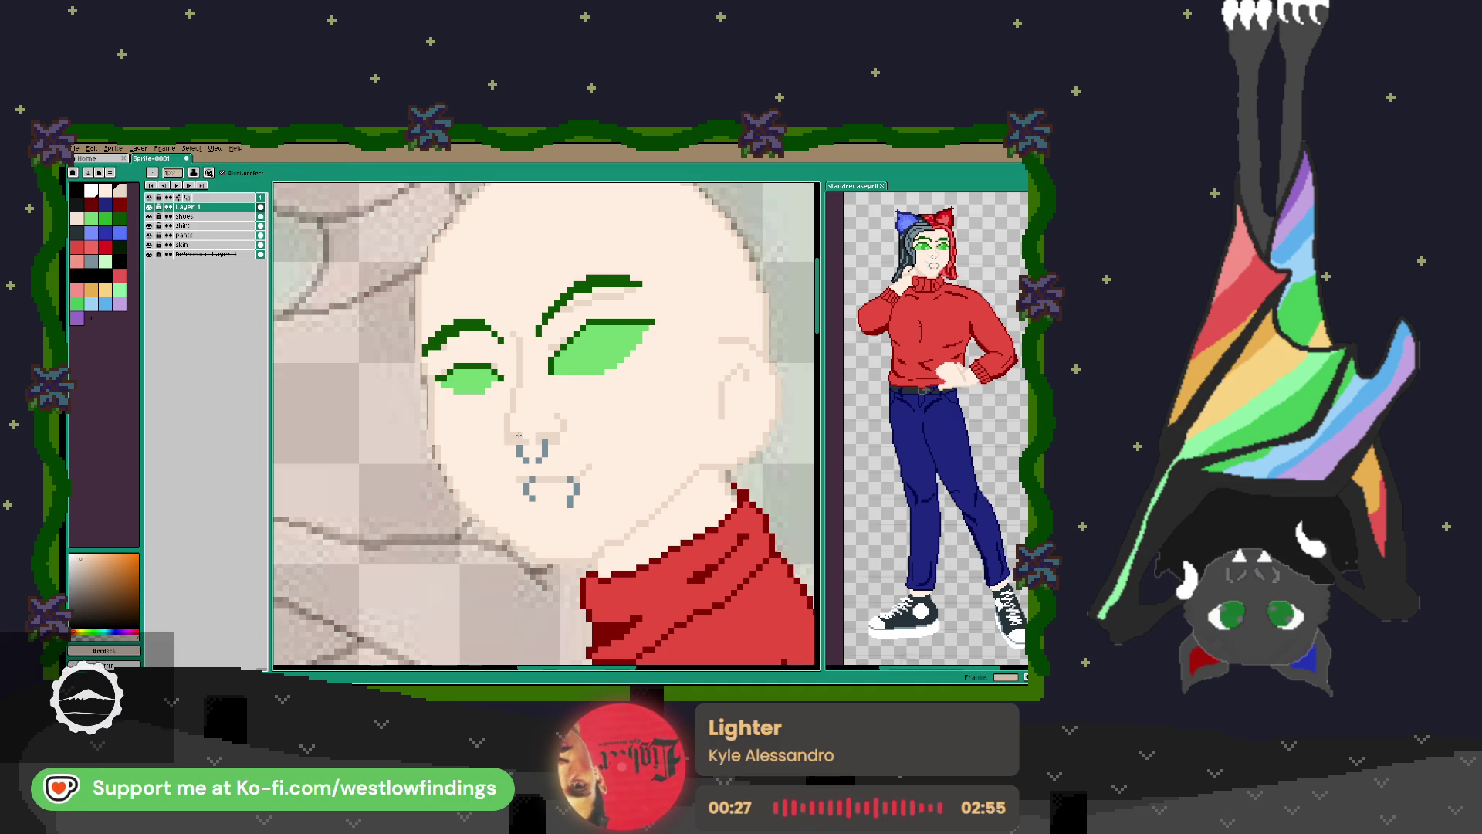
# Shade a light beige line above the right eye.
pyautogui.scroll(-2, 592, 461)
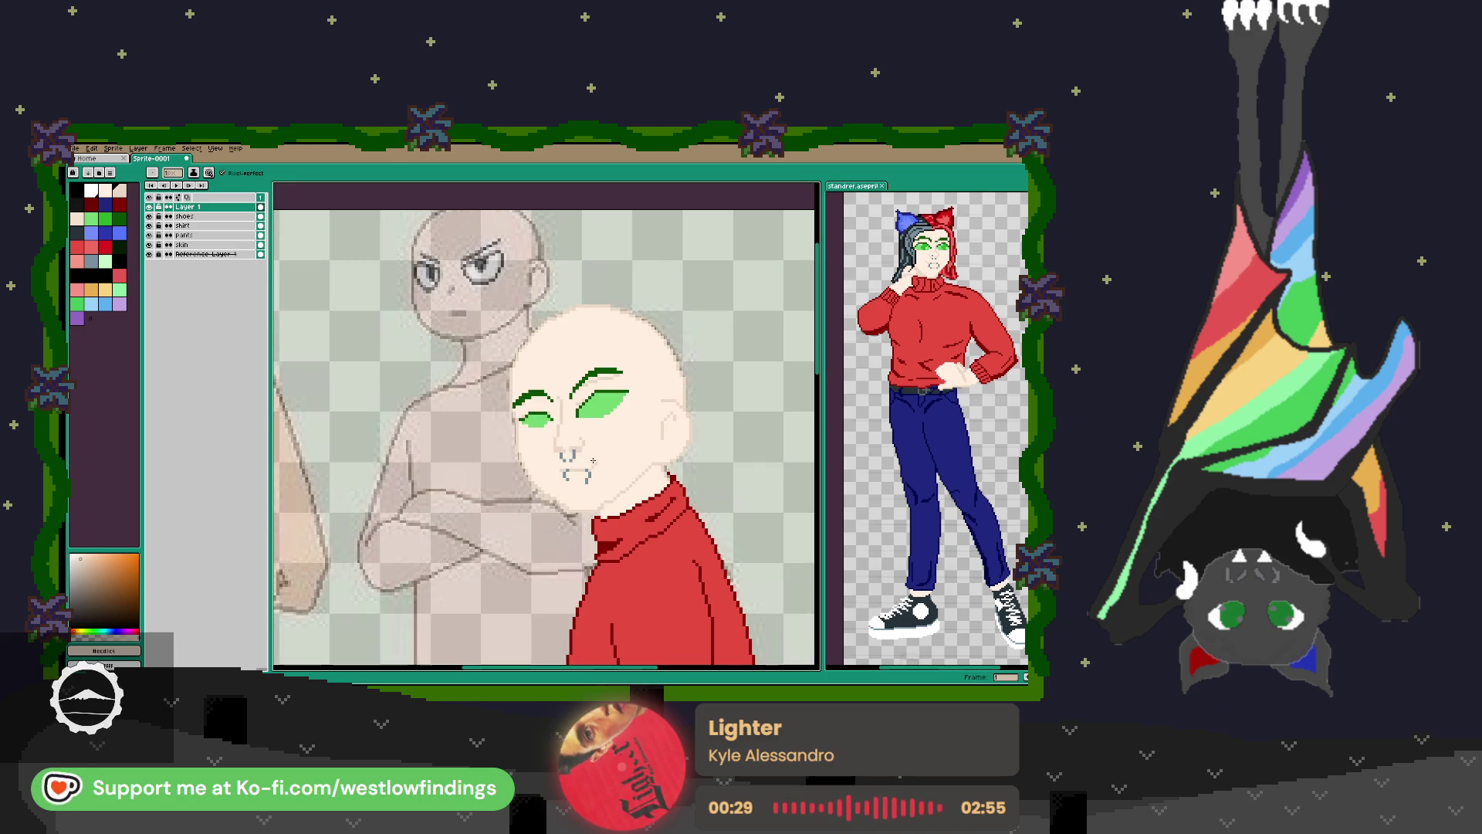
pyautogui.scroll(3, 601, 456)
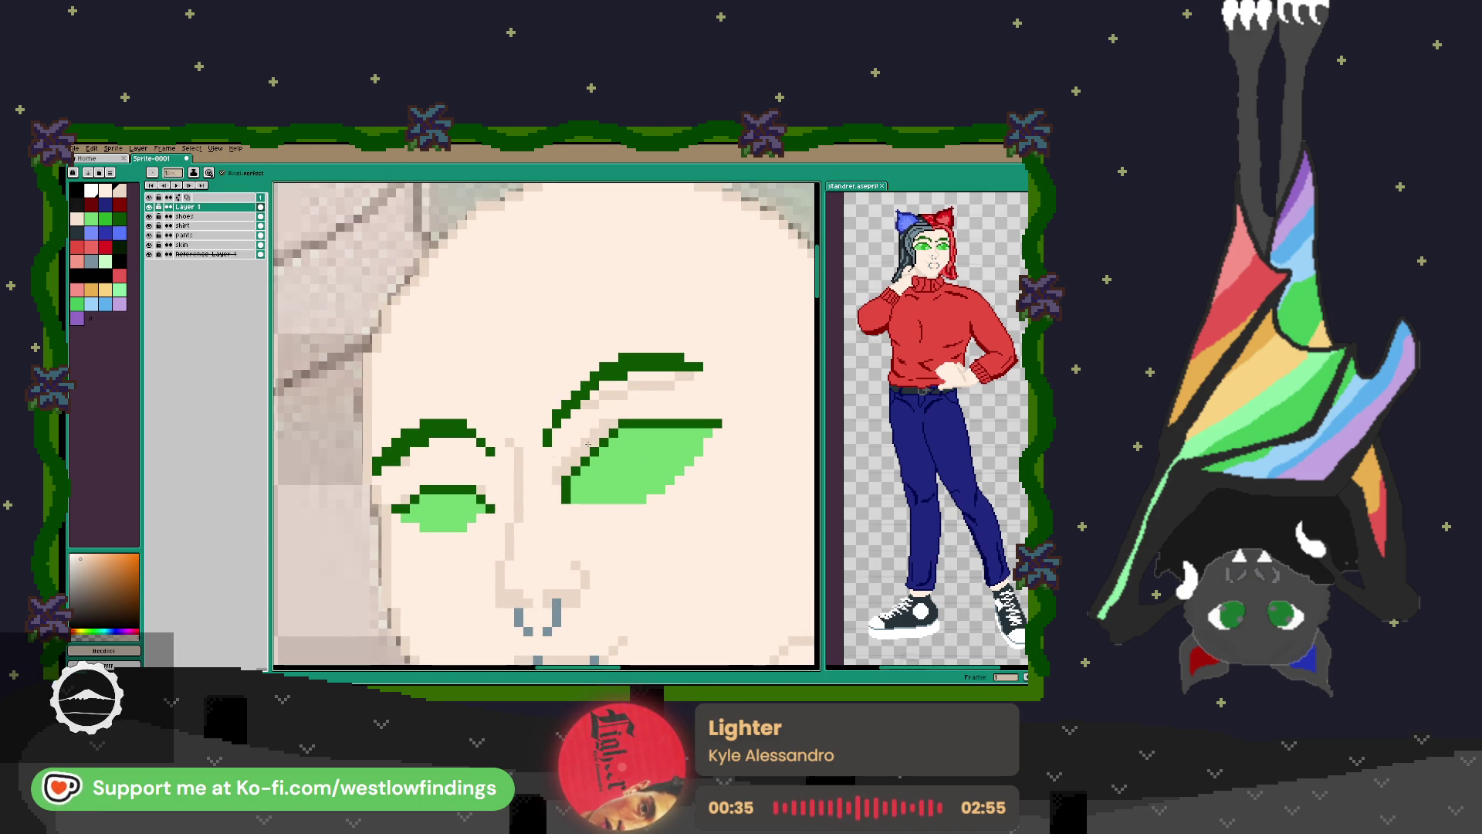
pyautogui.moveTo(622, 414)
pyautogui.mouseDown()
pyautogui.moveTo(708, 412)
pyautogui.moveTo(640, 407)
pyautogui.moveTo(566, 454)
pyautogui.mouseUp()
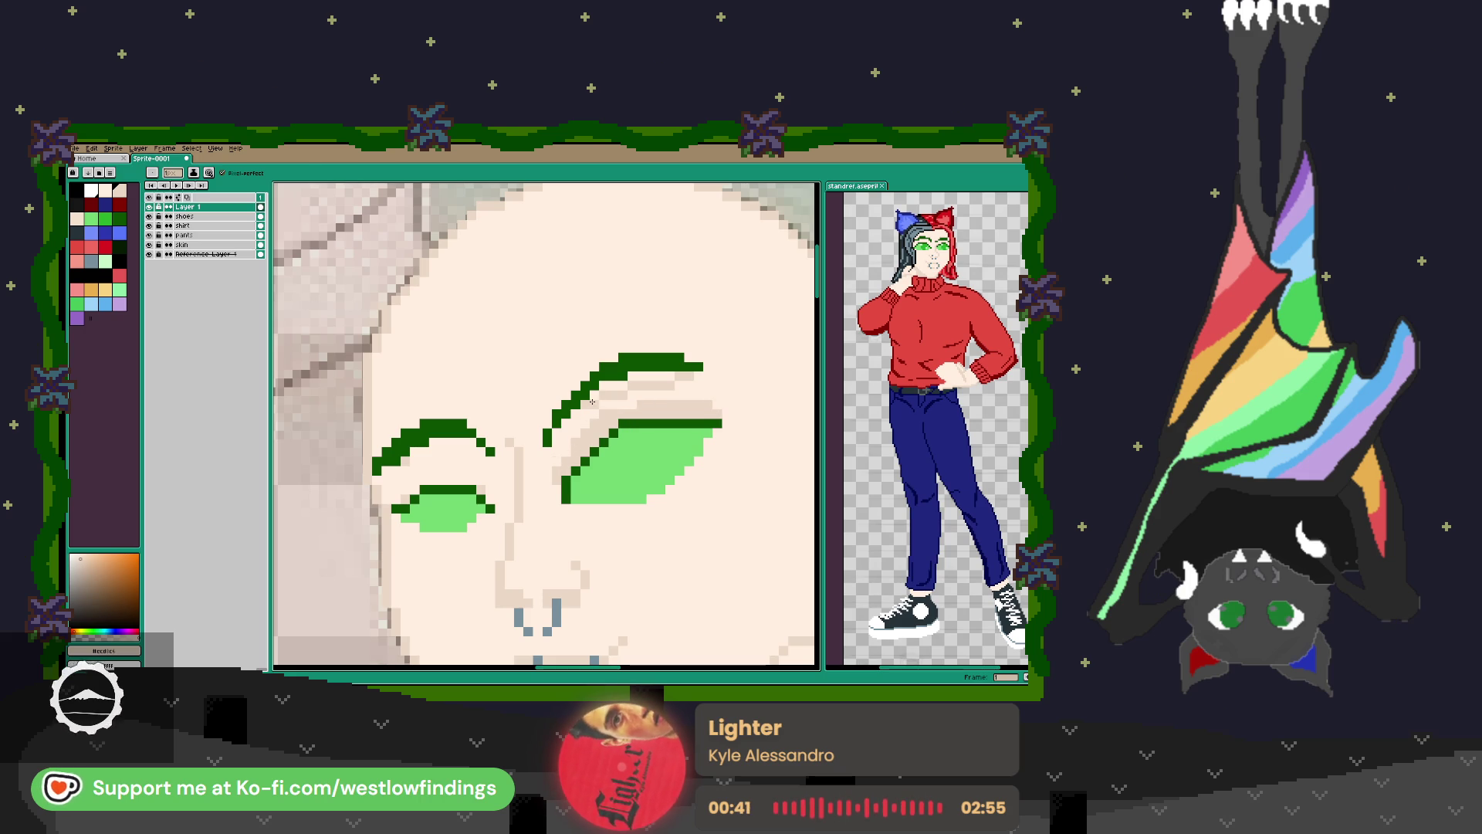
pyautogui.scroll(-3, 685, 369)
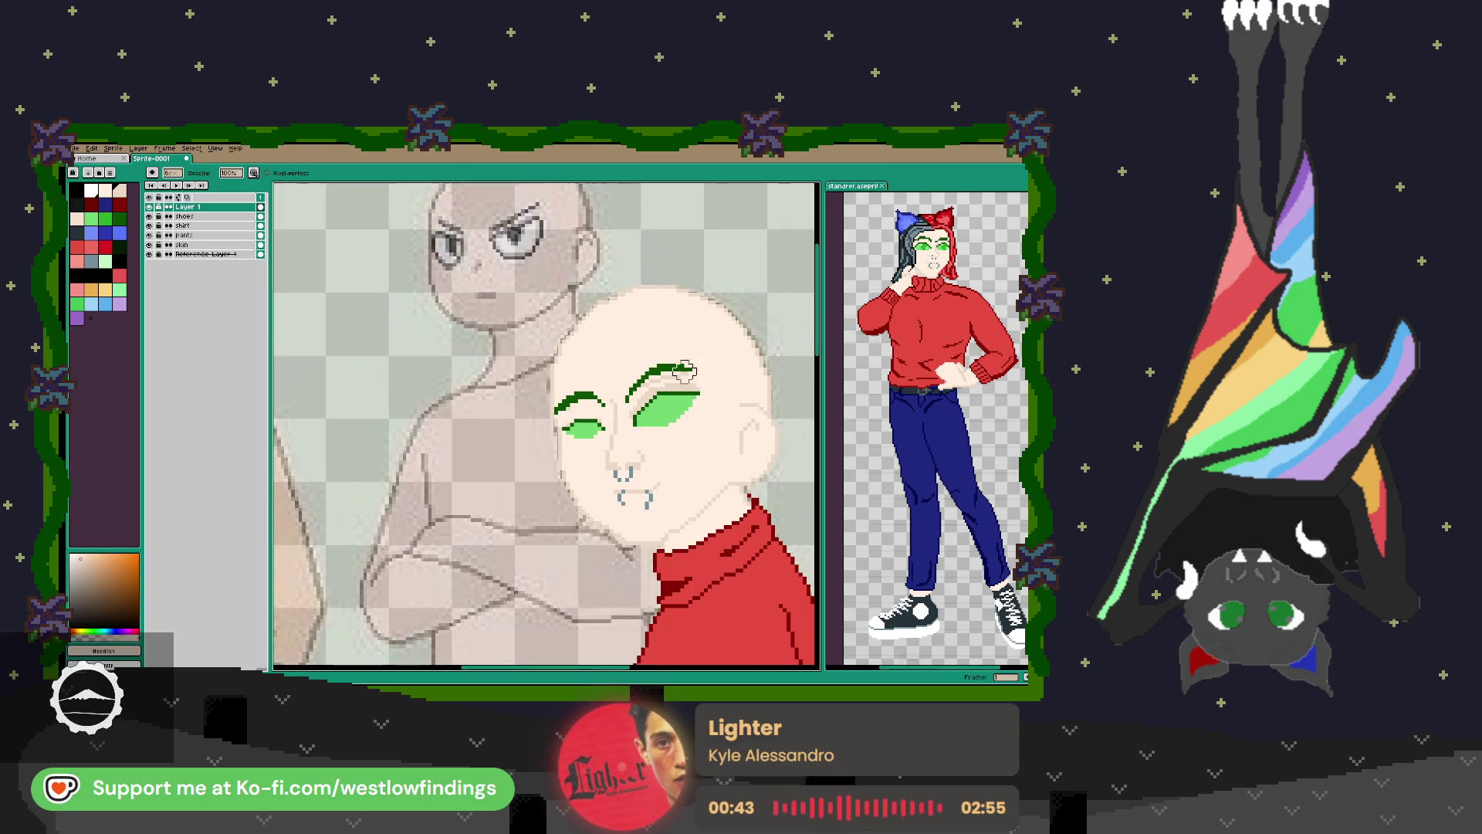
pyautogui.scroll(4, 685, 371)
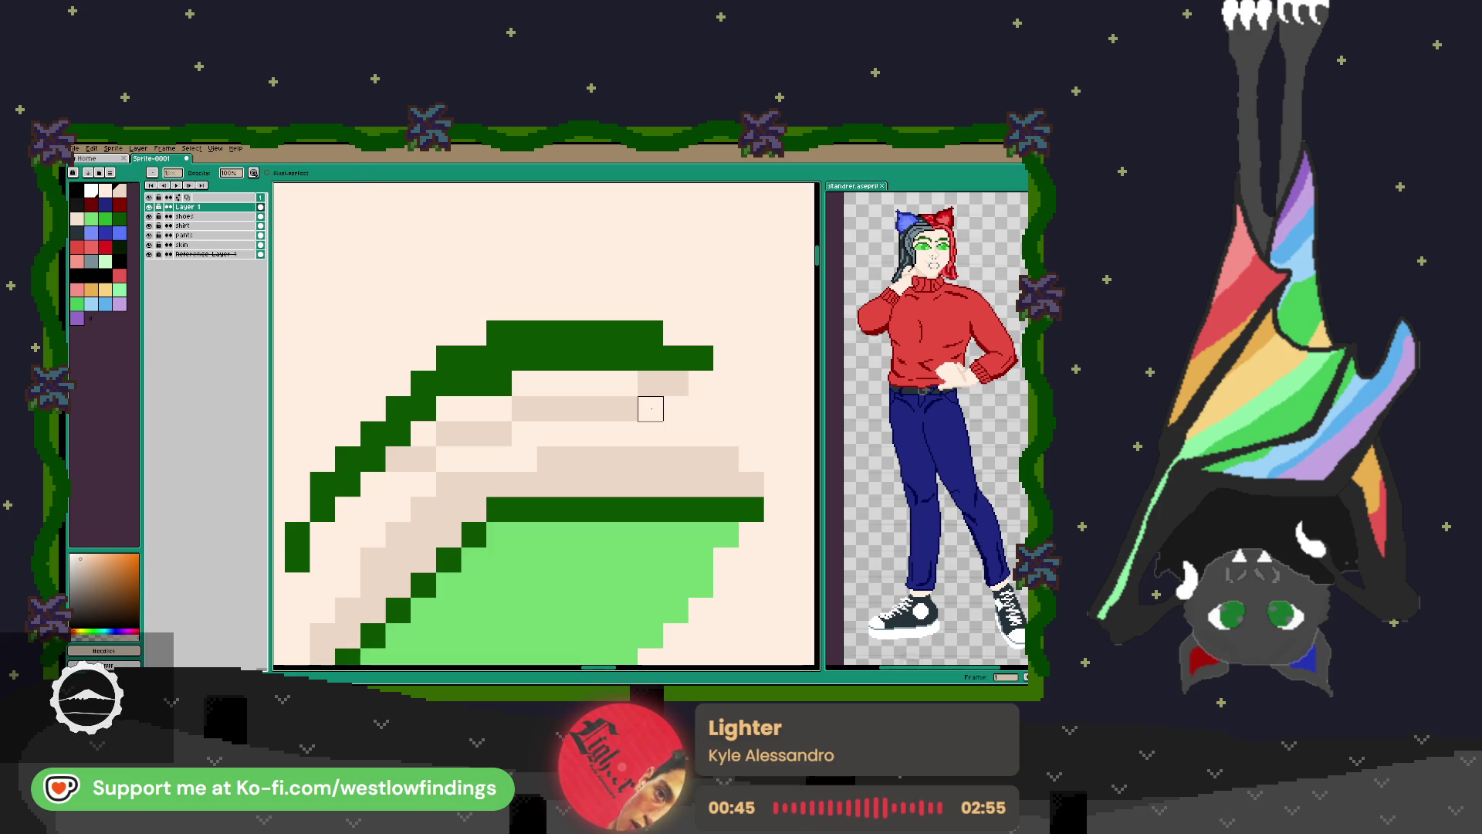
# Erase the extra beige shading above the right eye and fill the gap in the left upper lid.
pyautogui.press('e')
pyautogui.click(656, 386)
pyautogui.moveTo(647, 400)
pyautogui.mouseDown()
pyautogui.moveTo(526, 414)
pyautogui.moveTo(399, 460)
pyautogui.mouseUp()
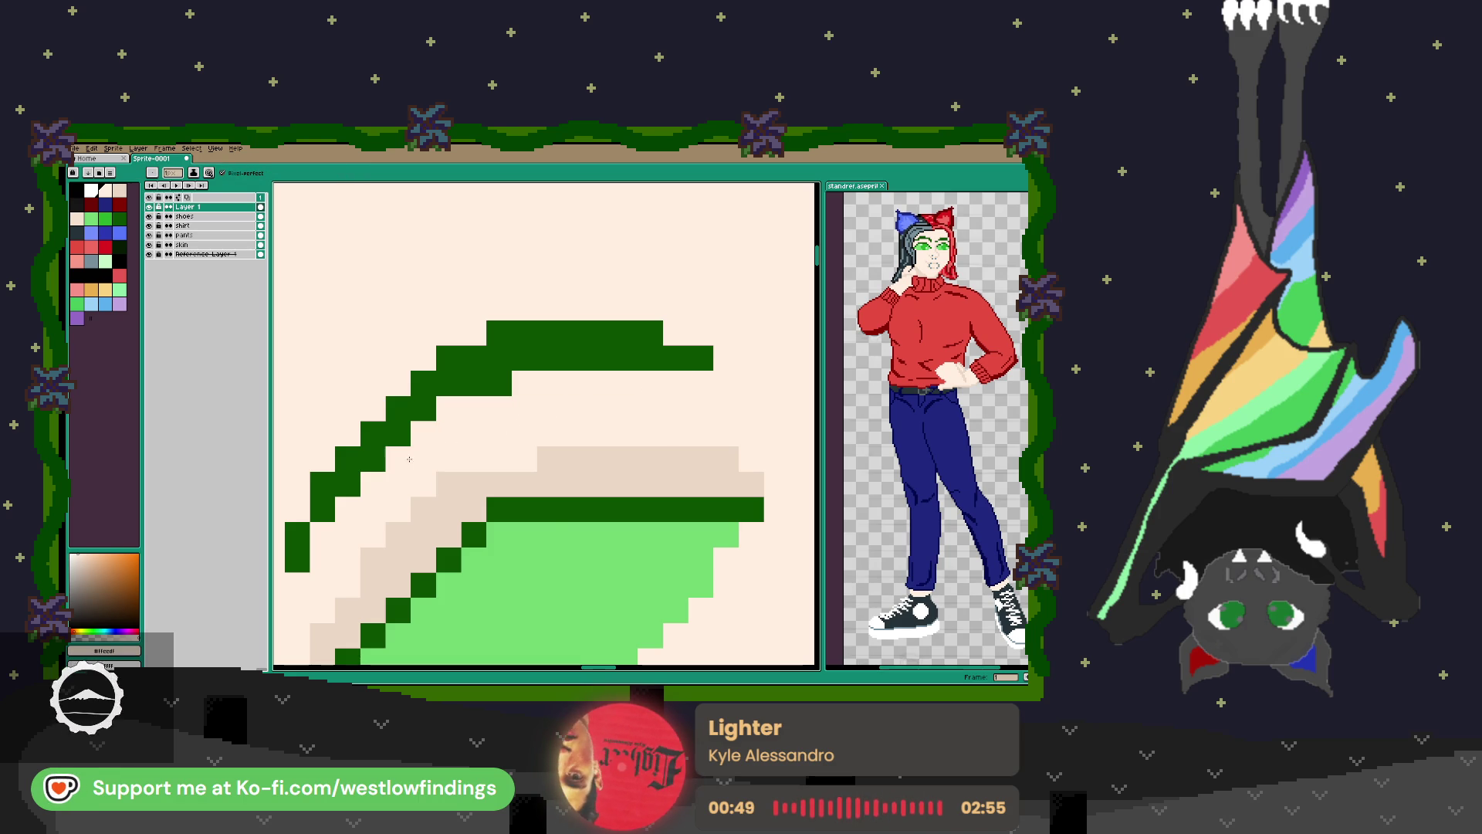
pyautogui.scroll(-4, 677, 431)
pyautogui.scroll(4, 534, 453)
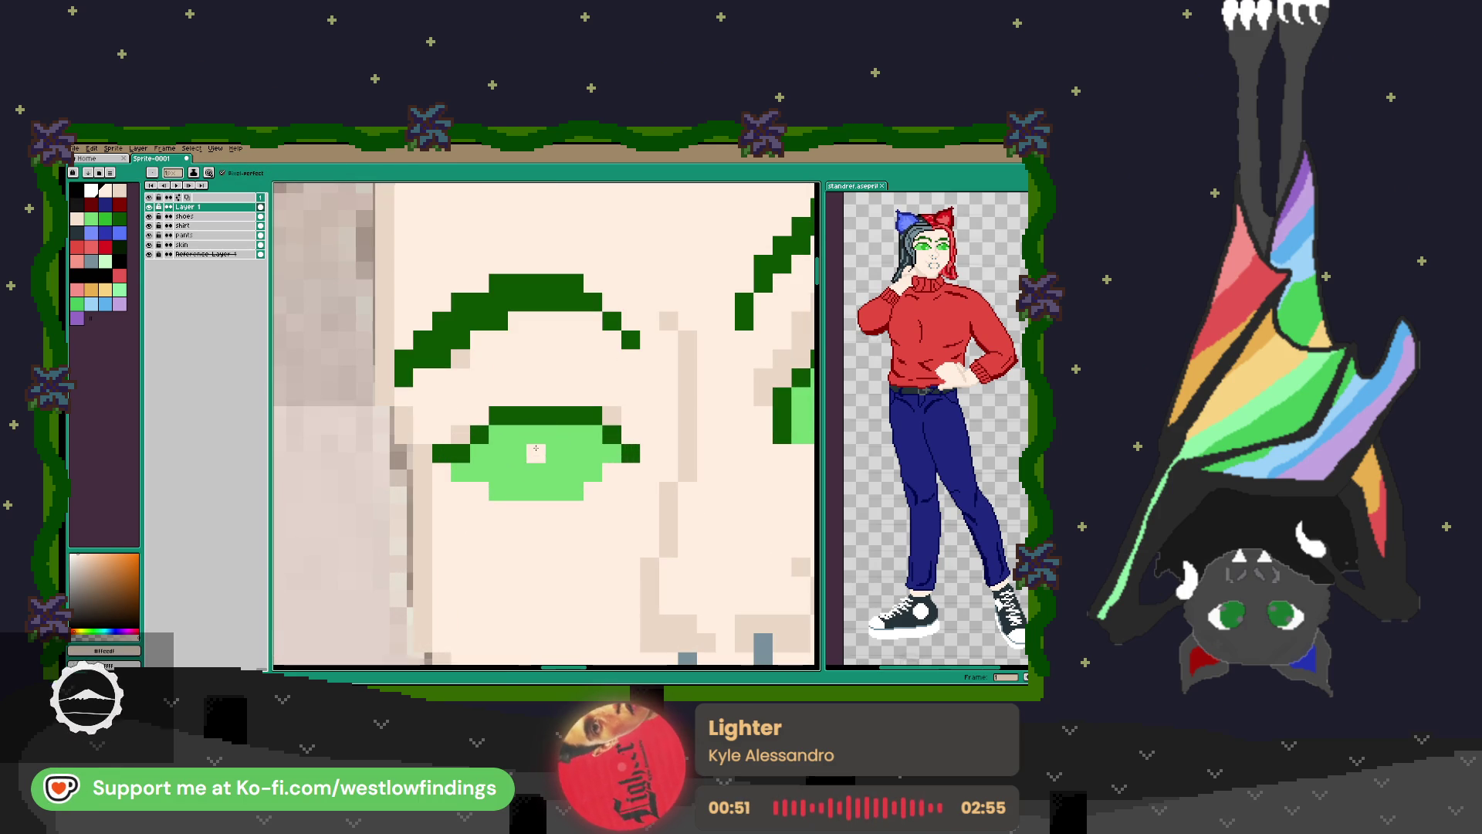
pyautogui.click(555, 421)
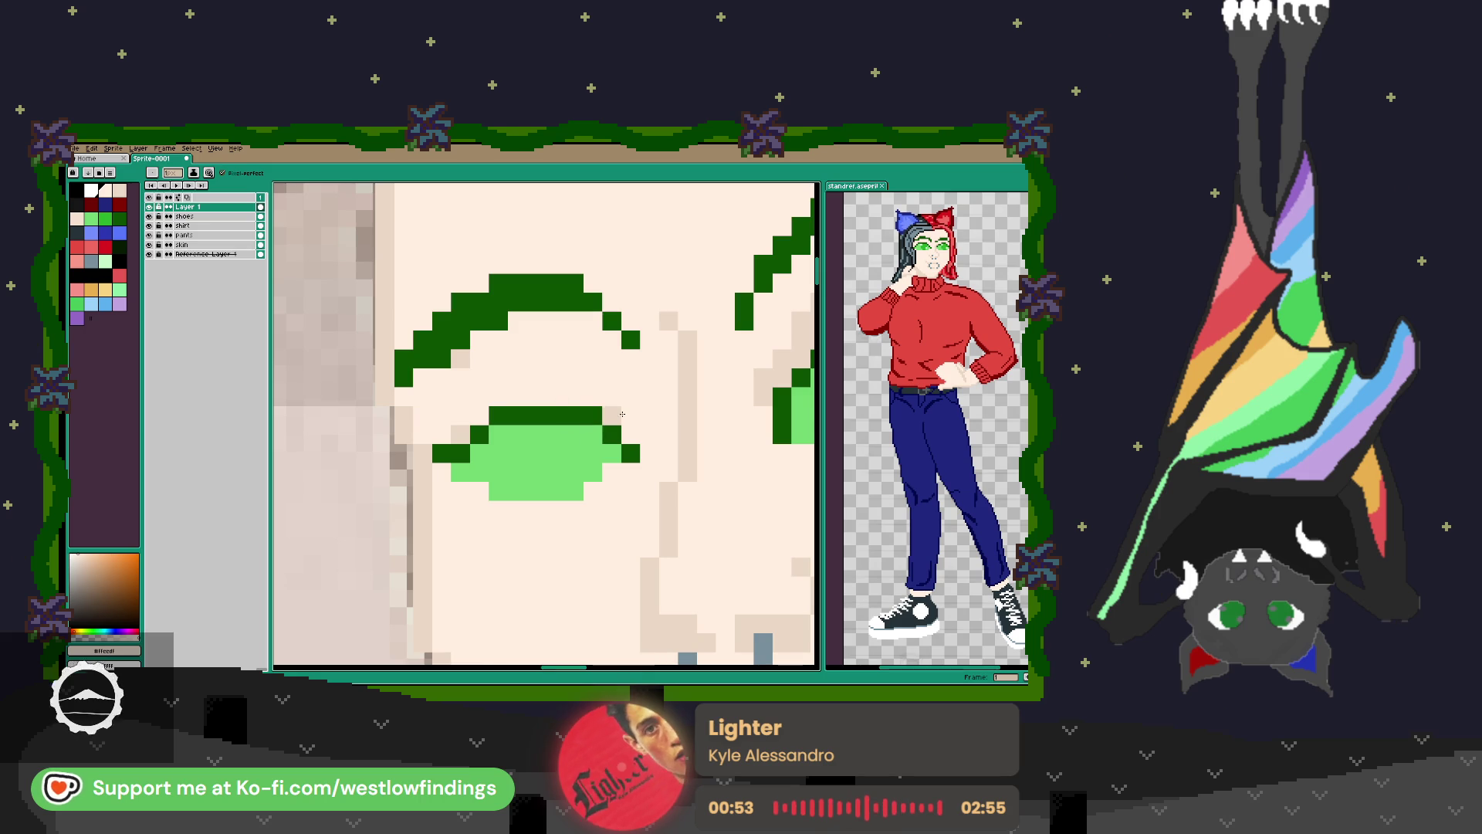
# Sample the beige skin shade and paint eyelid shading at the eye corner and around the left eye.
pyautogui.press('i')
pyautogui.click(622, 412)
pyautogui.press('b')
pyautogui.click(631, 417)
pyautogui.click(613, 396)
pyautogui.moveTo(593, 376); pyautogui.dragTo(508, 393)
pyautogui.moveTo(442, 434)
pyautogui.mouseDown()
pyautogui.moveTo(592, 396)
pyautogui.moveTo(498, 378)
pyautogui.mouseUp()
pyautogui.scroll(-3, 488, 410)
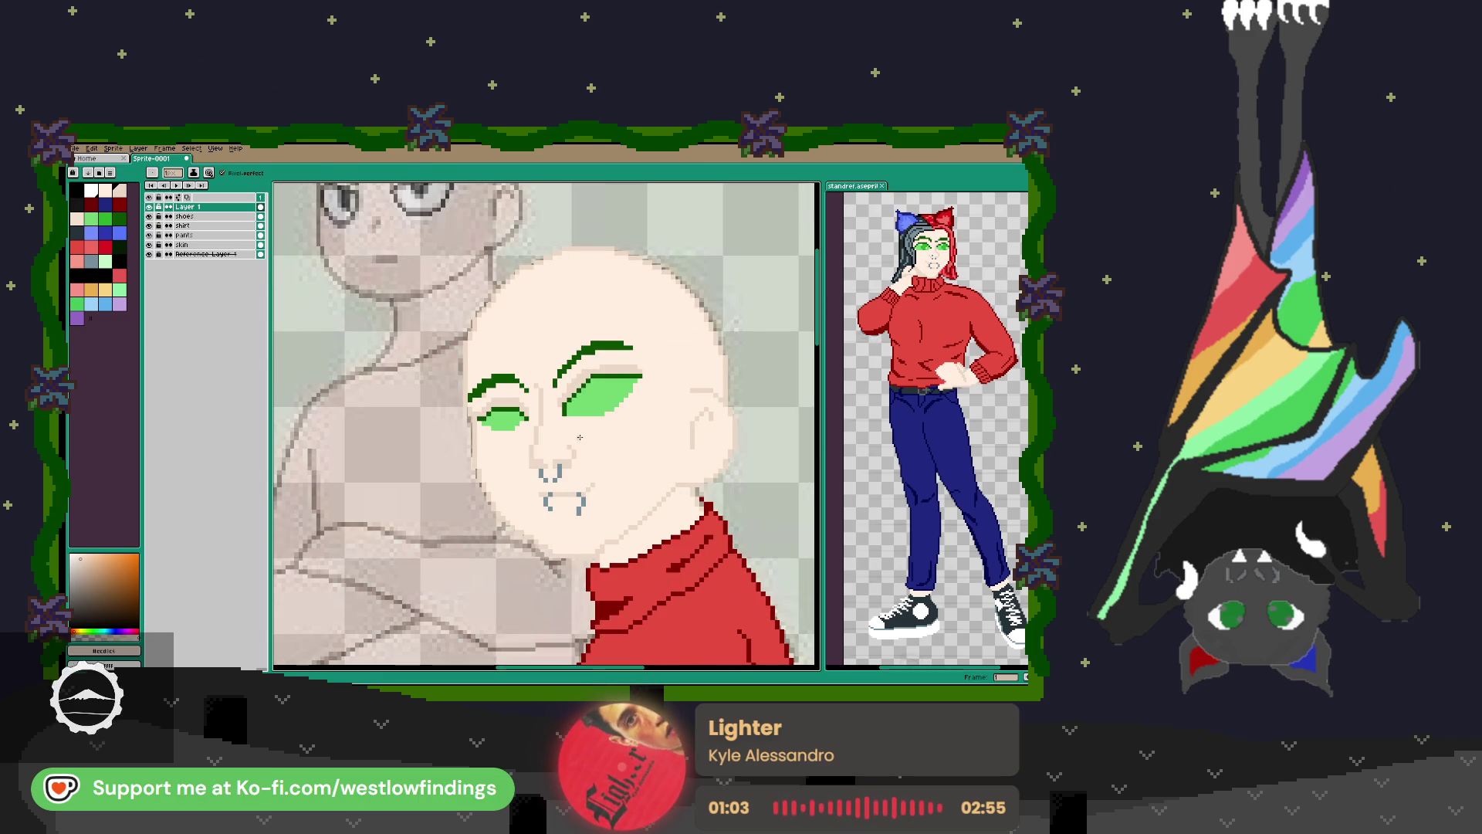
pyautogui.scroll(-1, 588, 446)
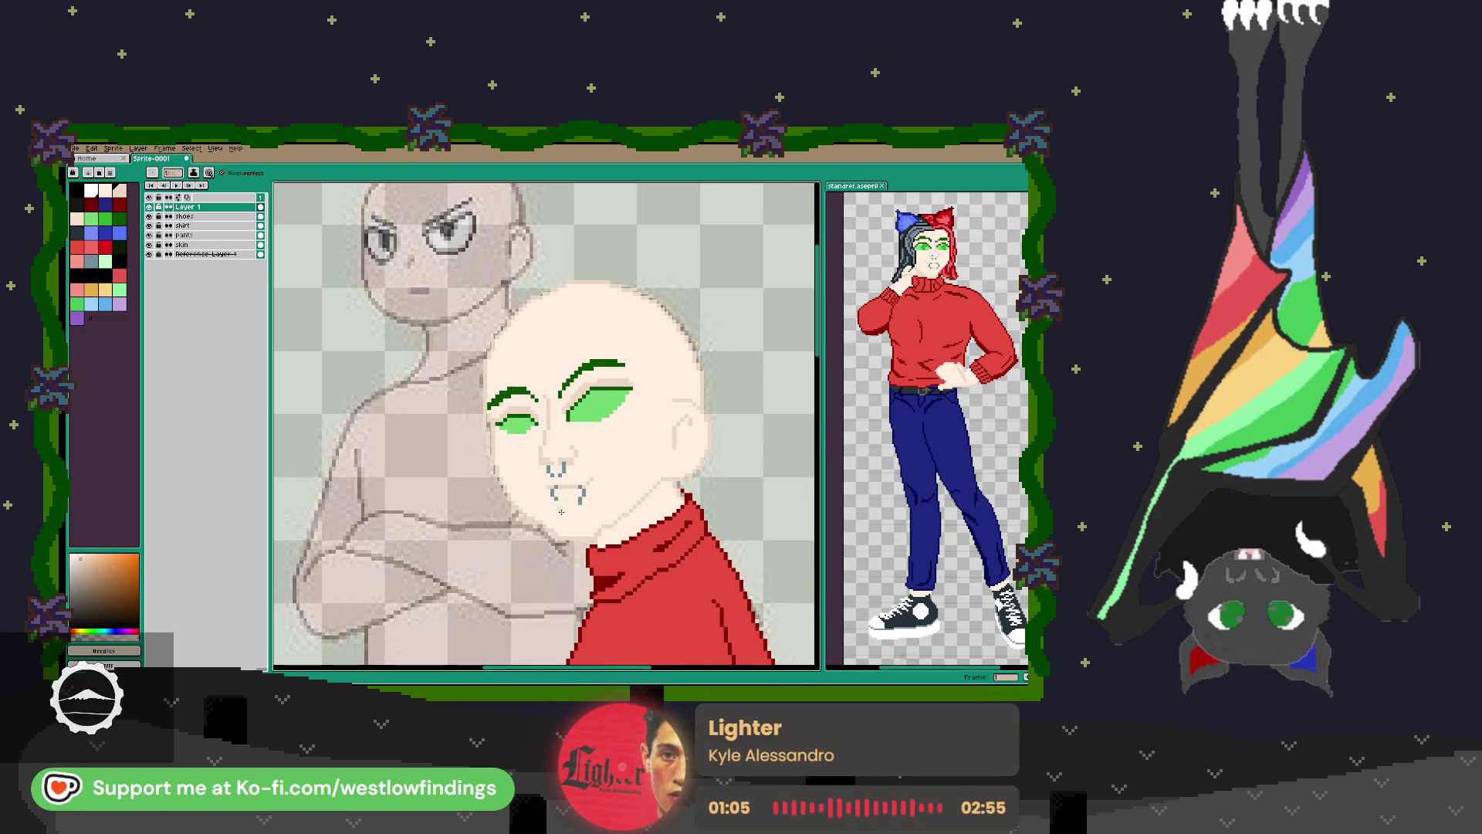
pyautogui.click(105, 219)
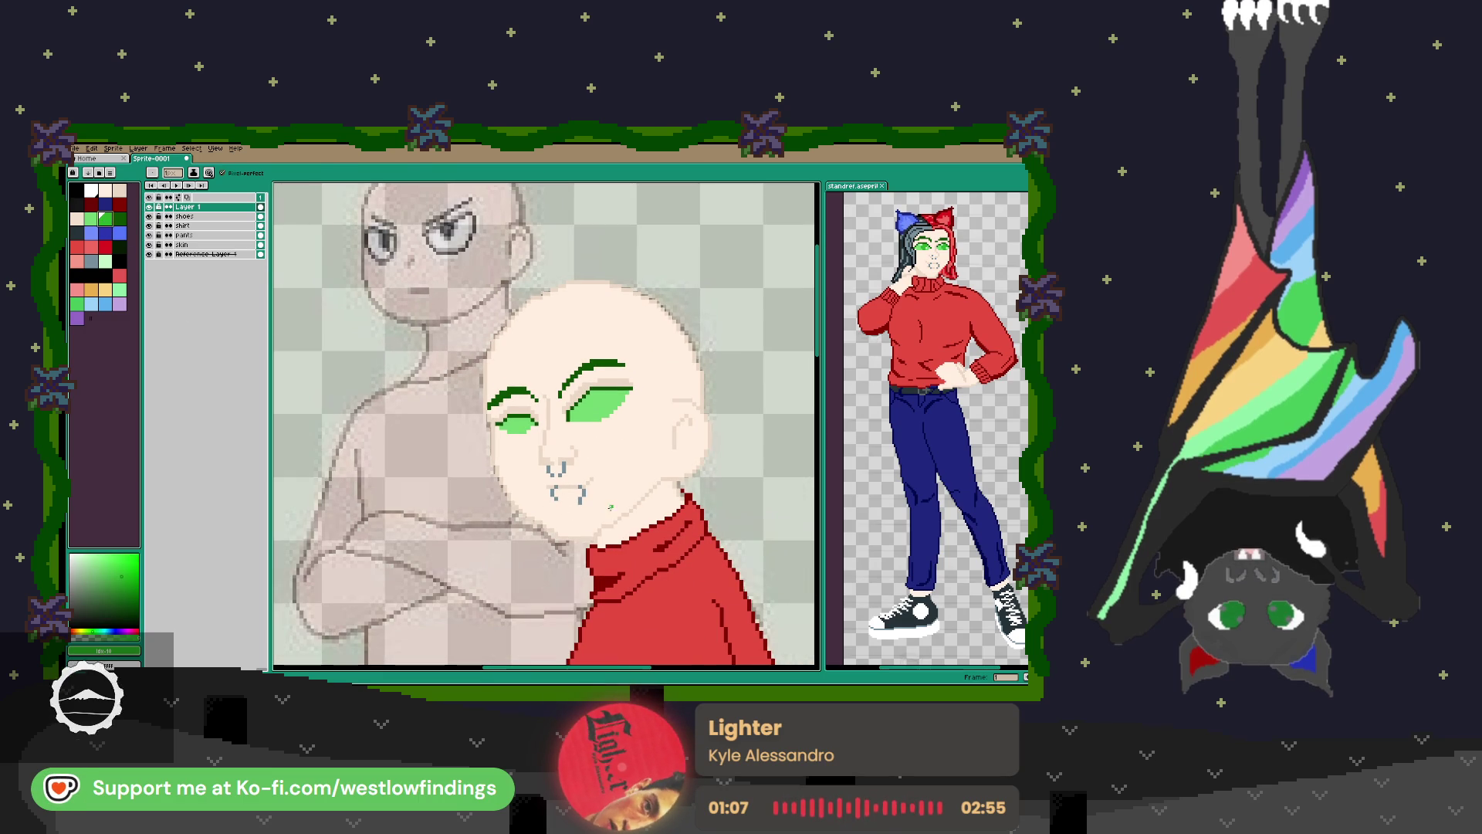
pyautogui.scroll(3, 585, 407)
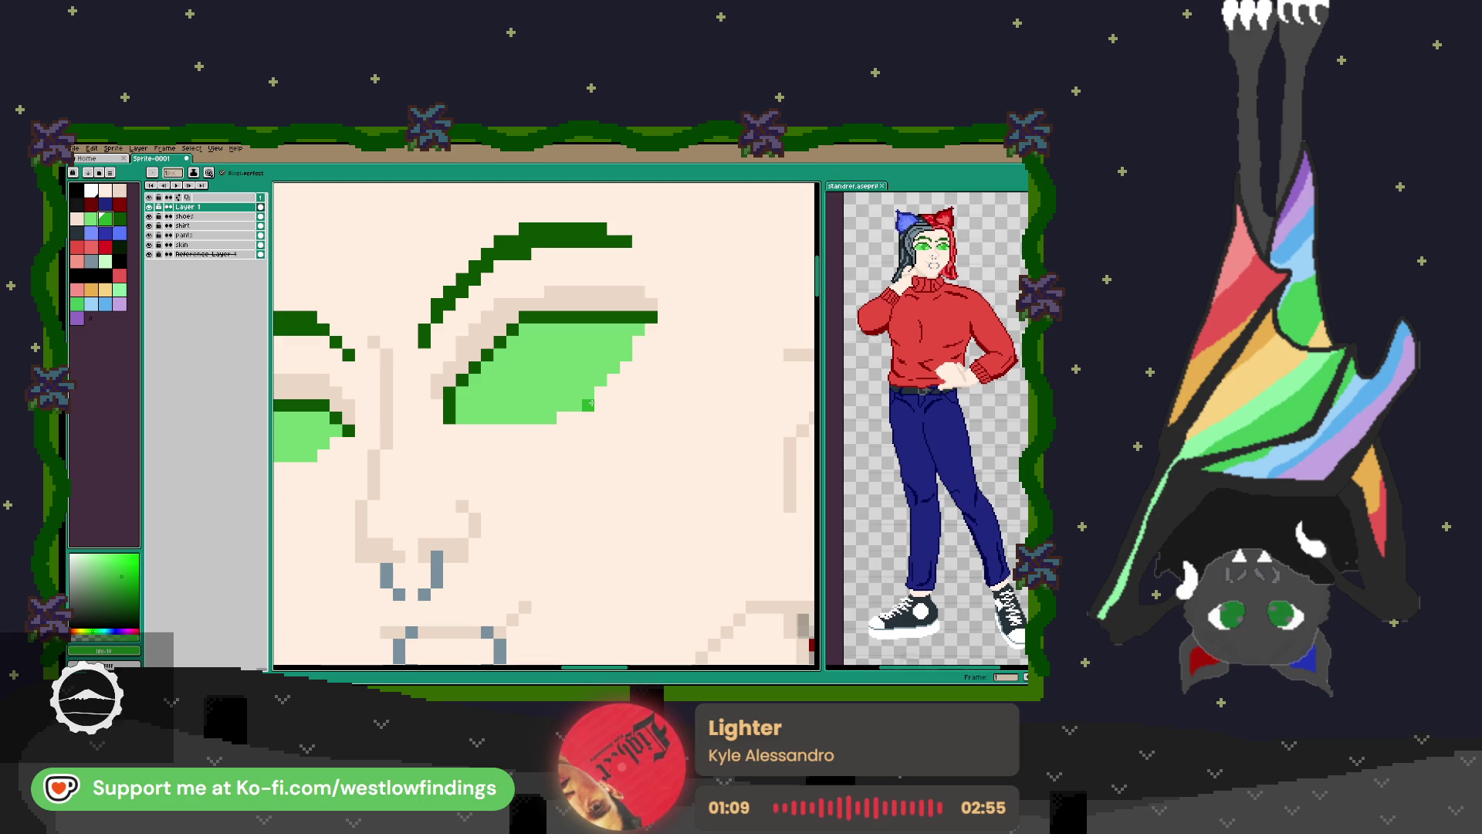
# Outline the right iris in darker green and bucket-fill its centre.
pyautogui.moveTo(564, 388)
pyautogui.mouseDown()
pyautogui.moveTo(545, 429)
pyautogui.moveTo(616, 415)
pyautogui.mouseUp()
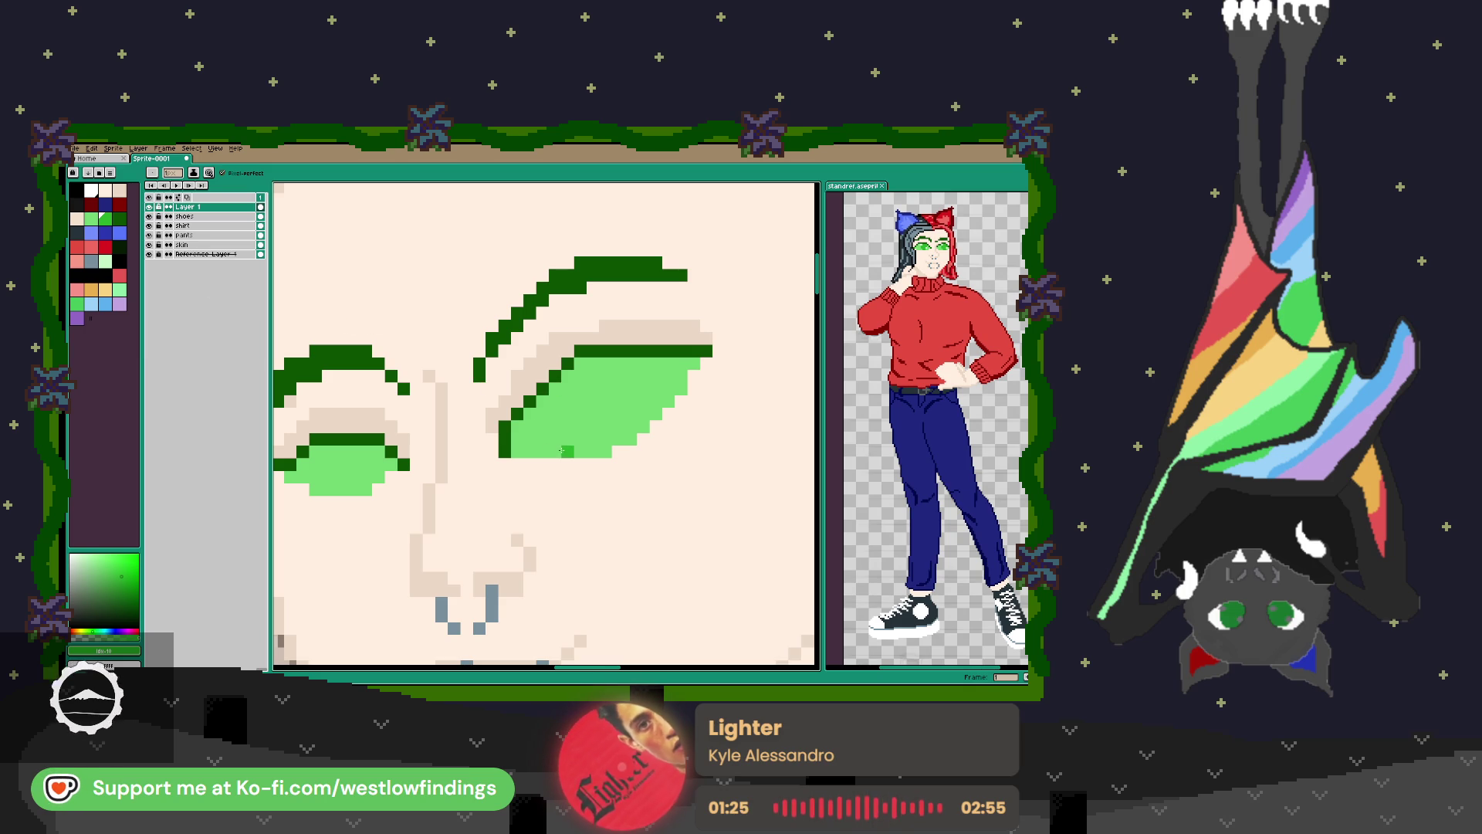
pyautogui.moveTo(557, 450)
pyautogui.mouseDown()
pyautogui.moveTo(543, 413)
pyautogui.moveTo(574, 387)
pyautogui.moveTo(617, 446)
pyautogui.moveTo(581, 452)
pyautogui.mouseUp()
pyautogui.click(575, 424)
pyautogui.press('g')
pyautogui.click(570, 419)
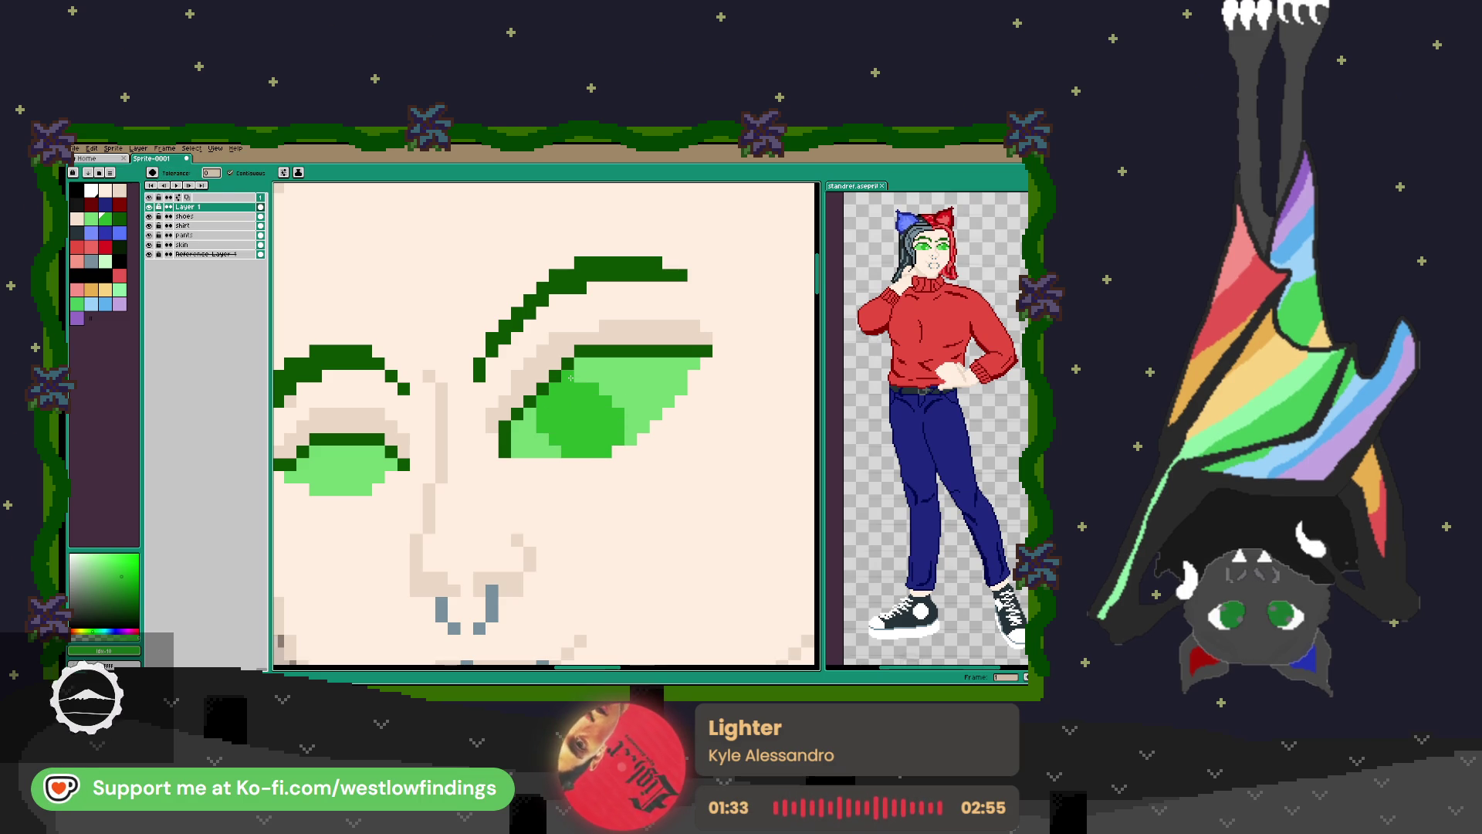
pyautogui.press('b')
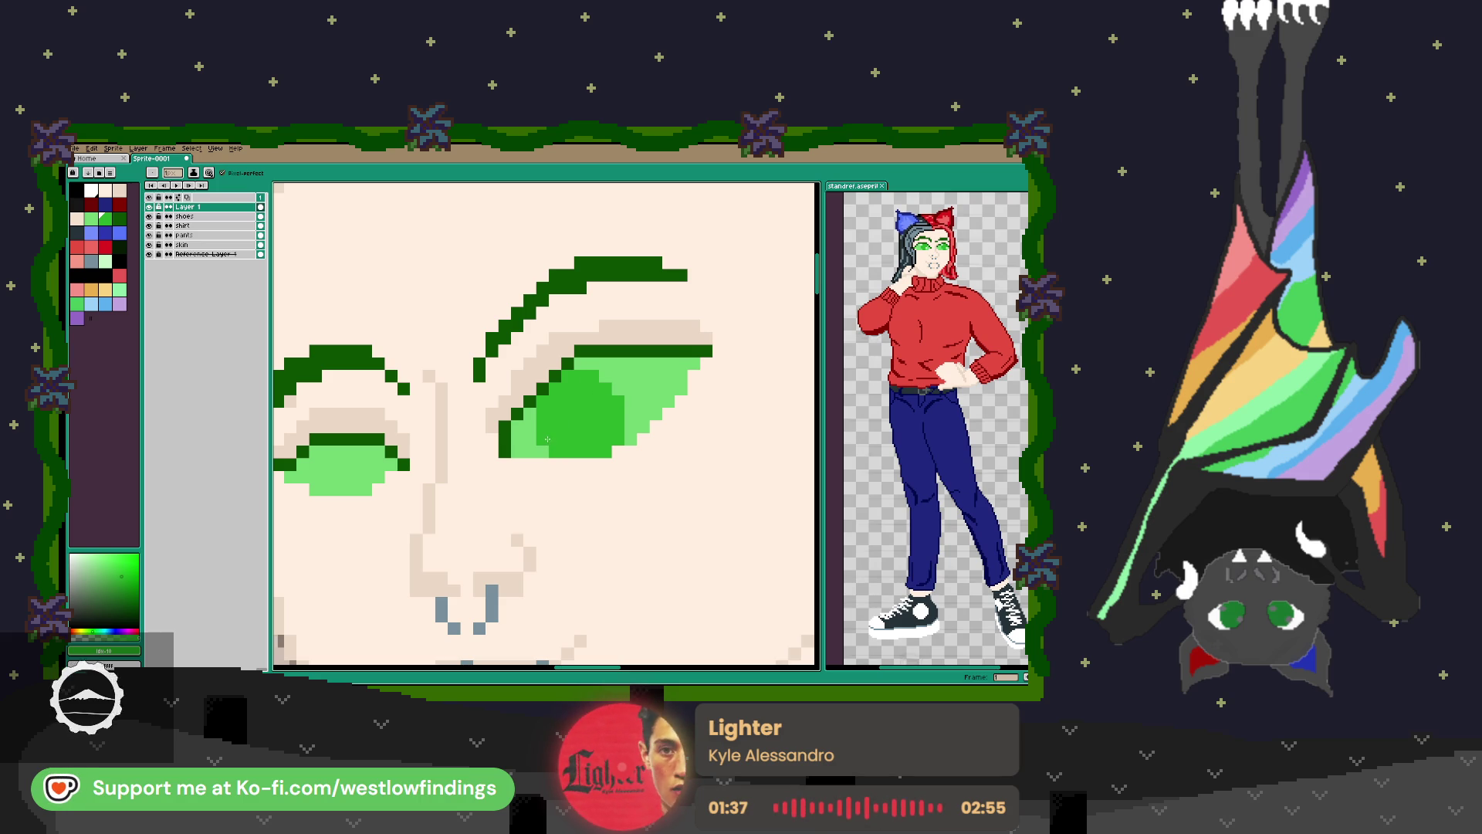
# Darken the remaining light pixels of the left iris with darker green.
pyautogui.scroll(-2, 569, 394)
pyautogui.scroll(-1, 569, 395)
pyautogui.scroll(4, 584, 426)
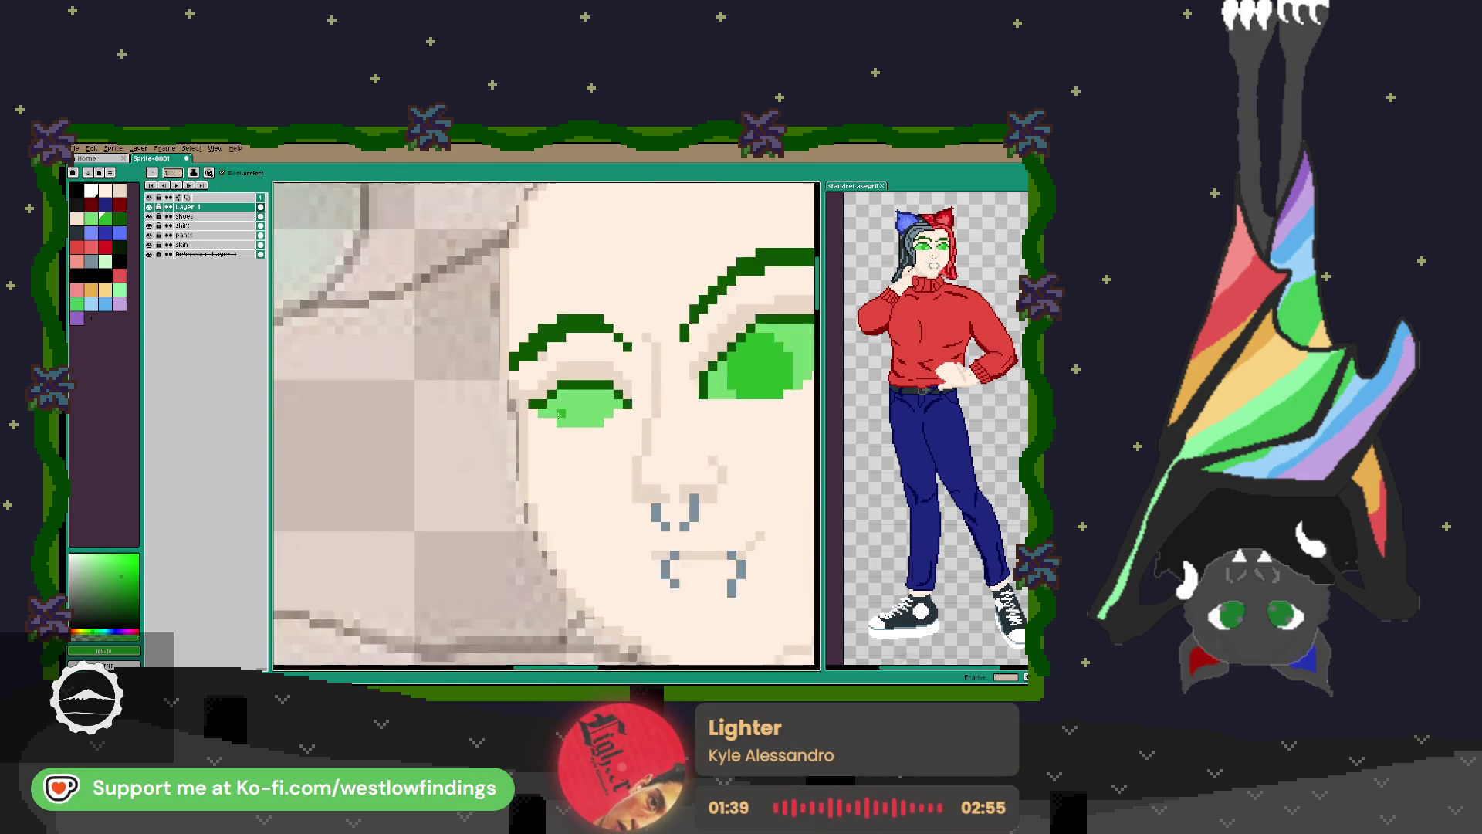
pyautogui.moveTo(585, 426)
pyautogui.mouseDown()
pyautogui.moveTo(616, 427)
pyautogui.moveTo(574, 376)
pyautogui.moveTo(581, 409)
pyautogui.mouseUp()
pyautogui.click(598, 390)
pyautogui.click(580, 370)
pyautogui.click(569, 391)
pyautogui.click(608, 374)
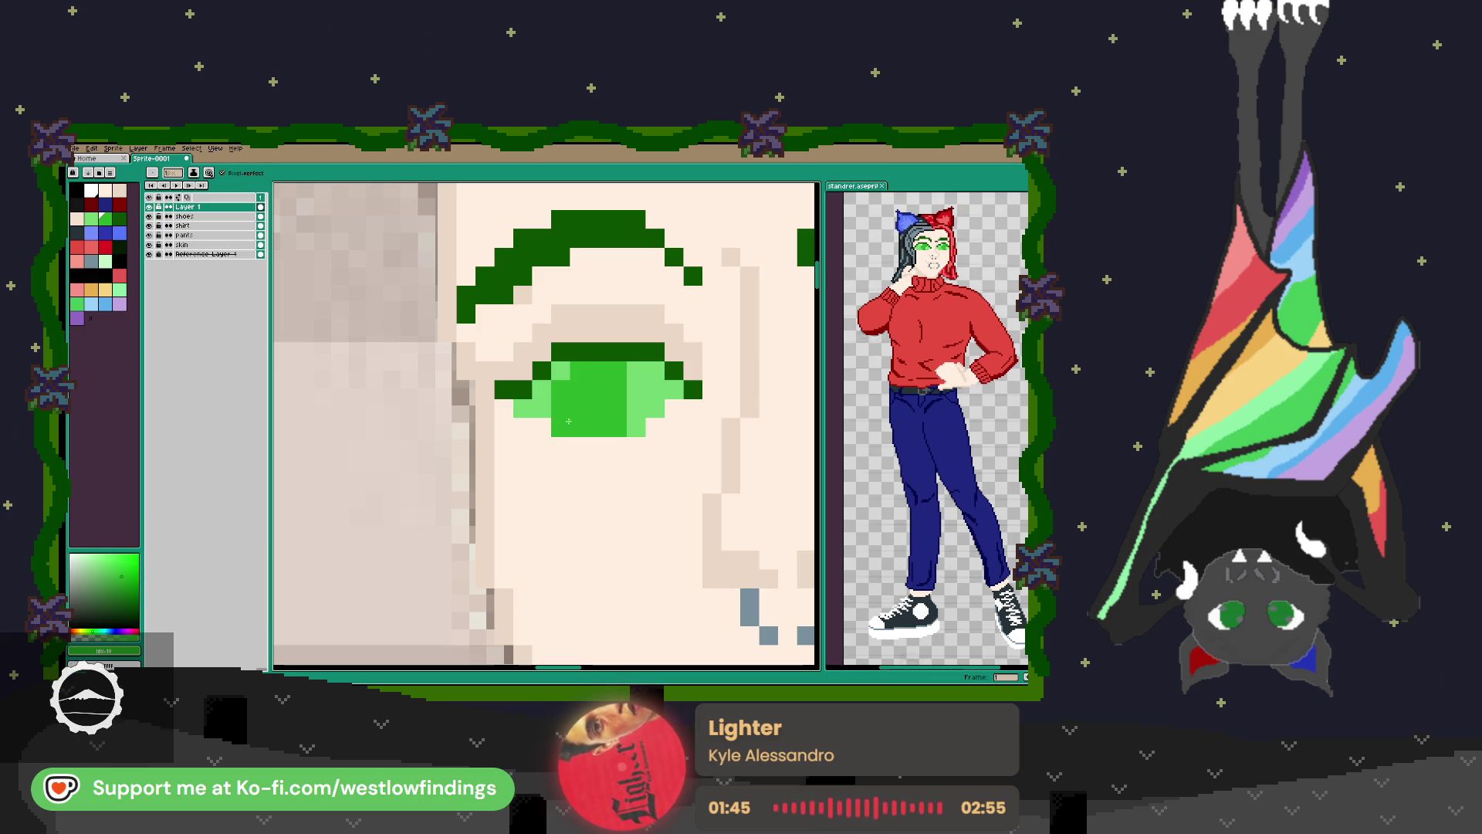
pyautogui.click(561, 370)
pyautogui.scroll(-4, 680, 440)
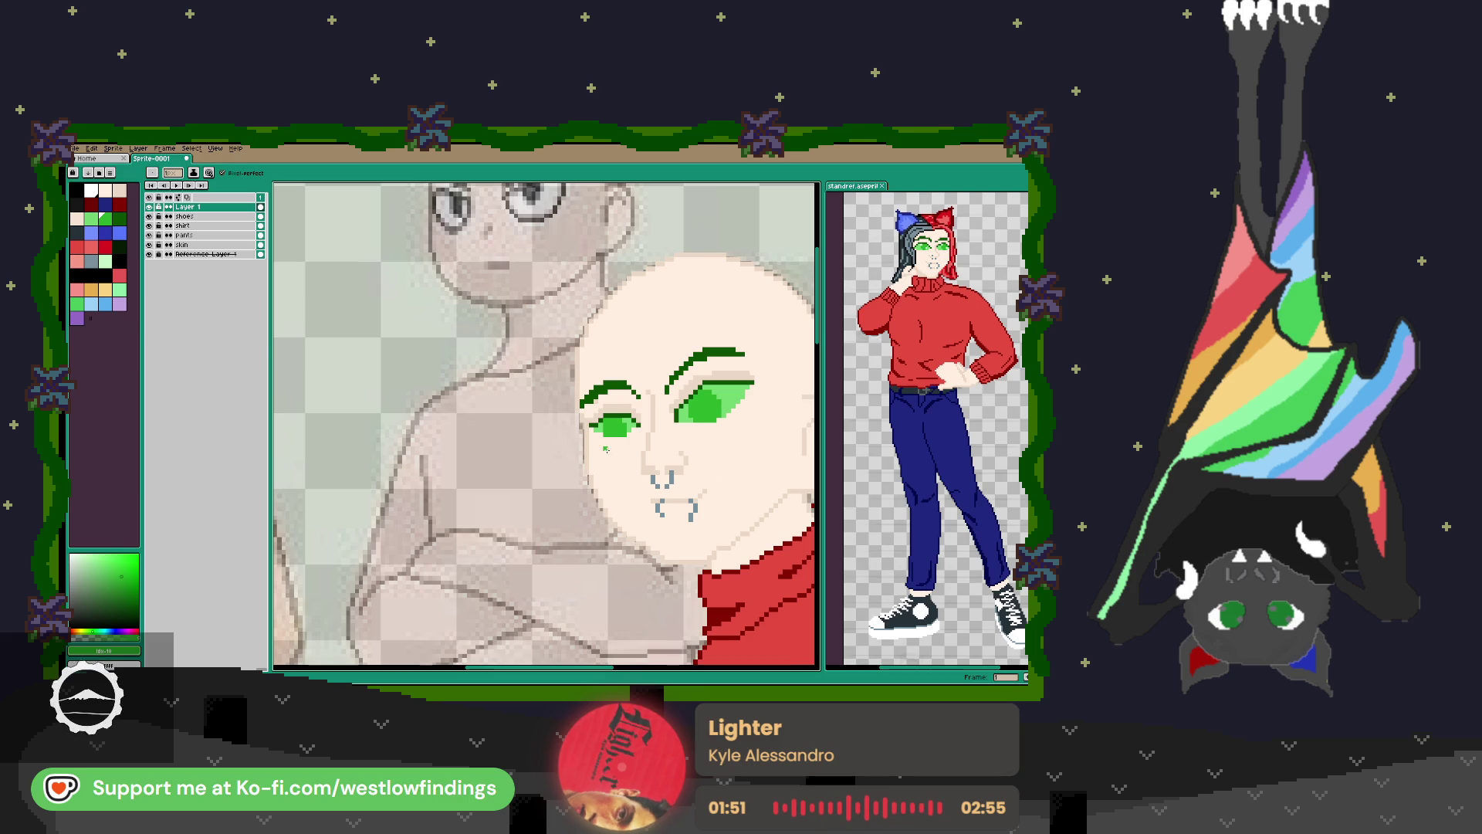
pyautogui.scroll(-1, 743, 477)
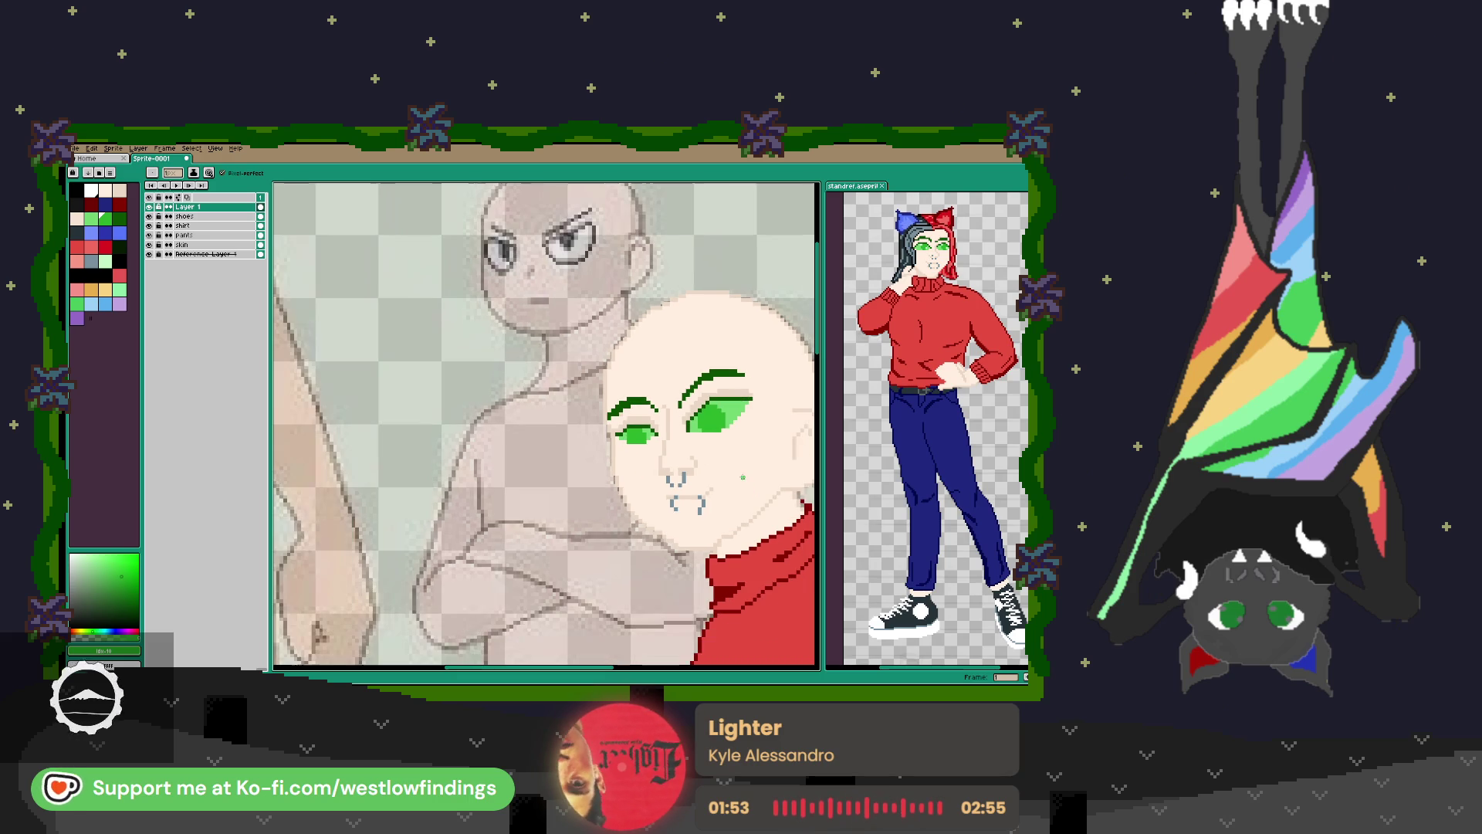
pyautogui.scroll(2, 635, 436)
pyautogui.scroll(-2, 635, 436)
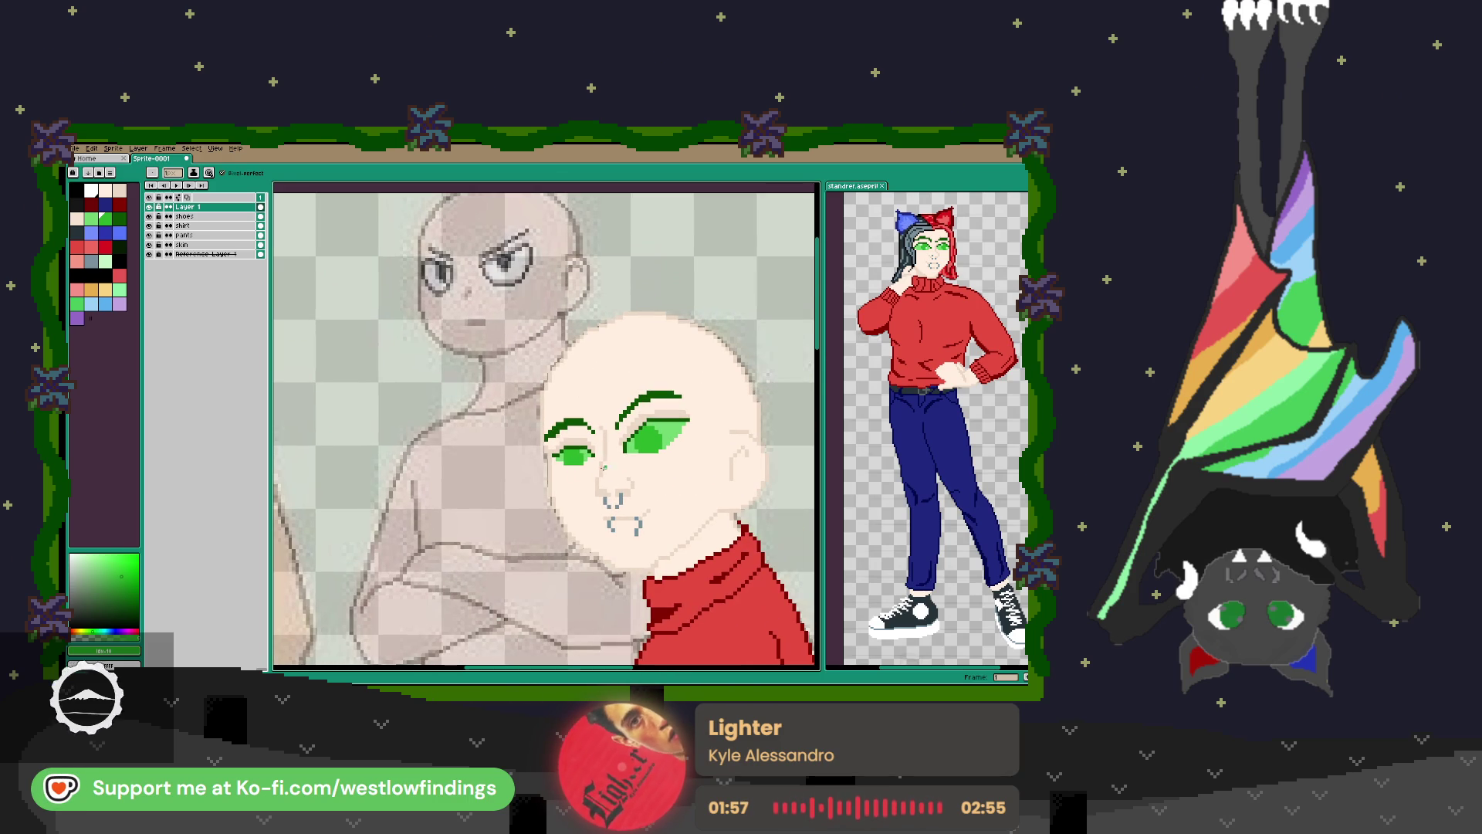
# Paint a pale green highlight strip across the right iris.
pyautogui.click(105, 261)
pyautogui.scroll(2, 638, 424)
pyautogui.click(639, 425)
pyautogui.moveTo(649, 428); pyautogui.dragTo(673, 428)
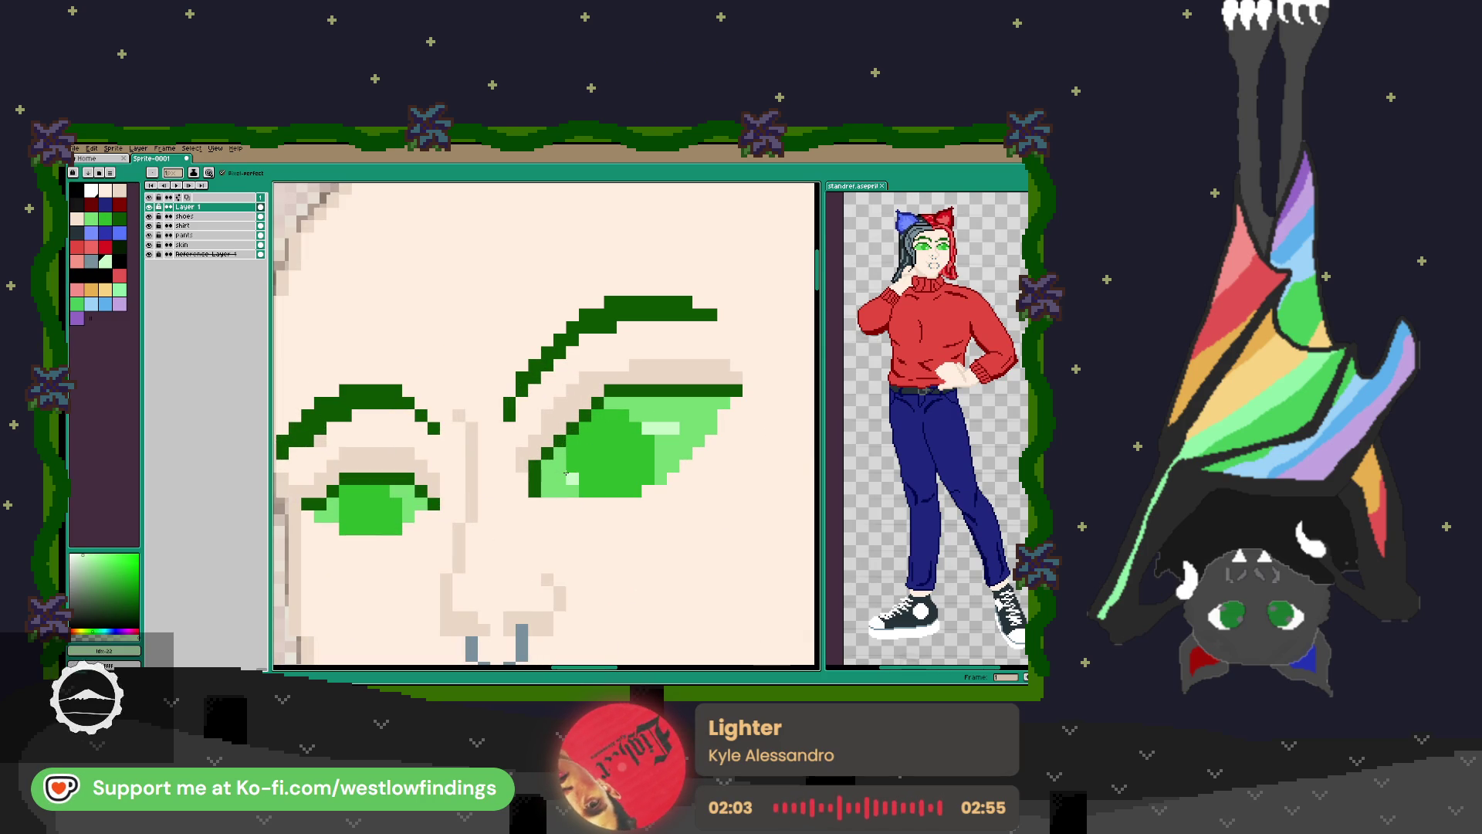
# Add three pale green highlight pixels to the left iris and review the whole face.
pyautogui.moveTo(409, 454); pyautogui.dragTo(615, 373)
pyautogui.click(610, 373)
pyautogui.click(618, 372)
pyautogui.click(550, 397)
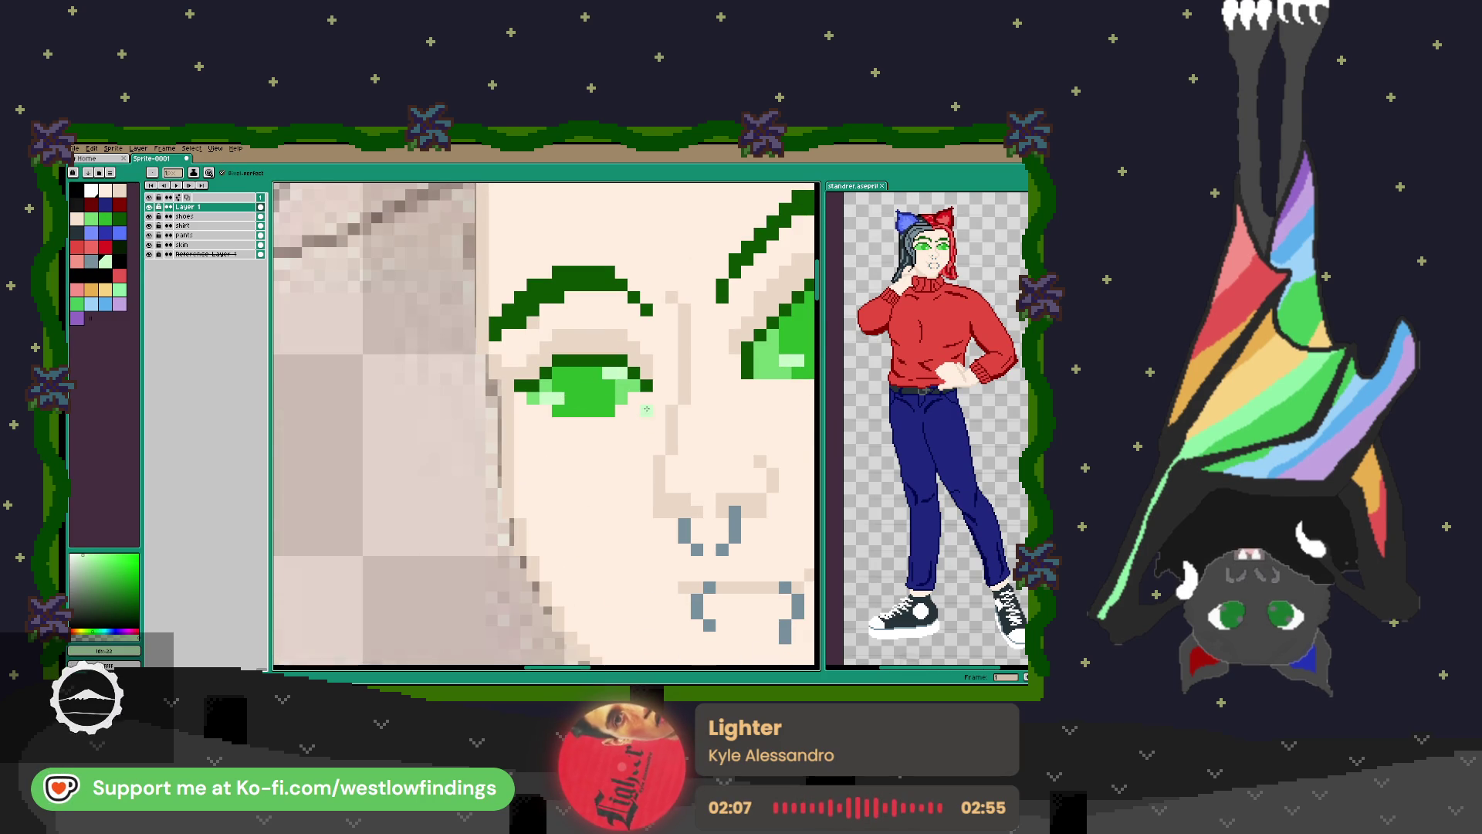
pyautogui.scroll(-3, 681, 414)
pyautogui.scroll(-1, 681, 414)
pyautogui.moveTo(681, 413); pyautogui.dragTo(634, 379)
pyautogui.scroll(2, 634, 379)
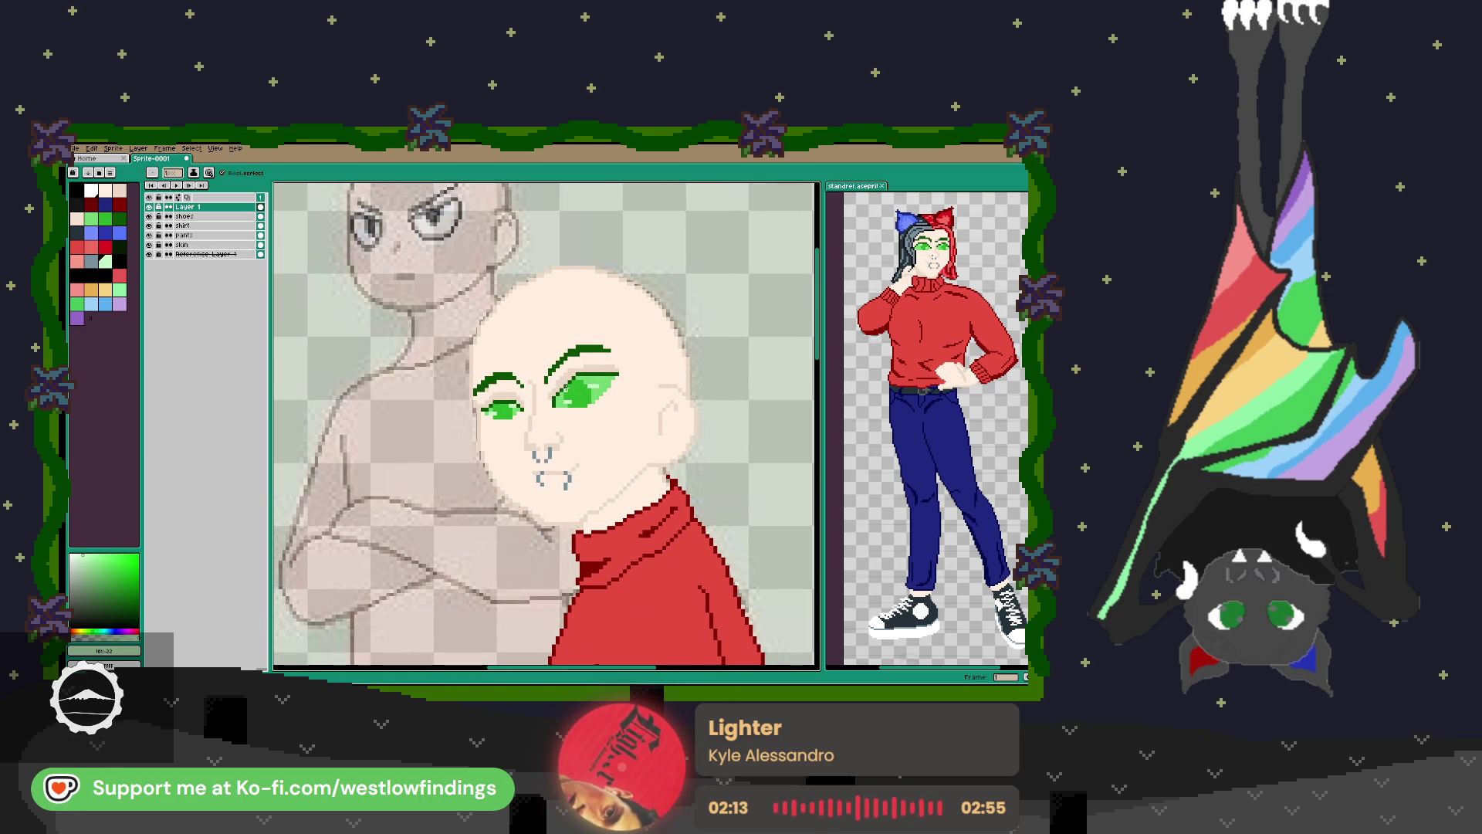
pyautogui.scroll(-5, 556, 390)
pyautogui.scroll(2, 566, 391)
pyautogui.scroll(1, 565, 391)
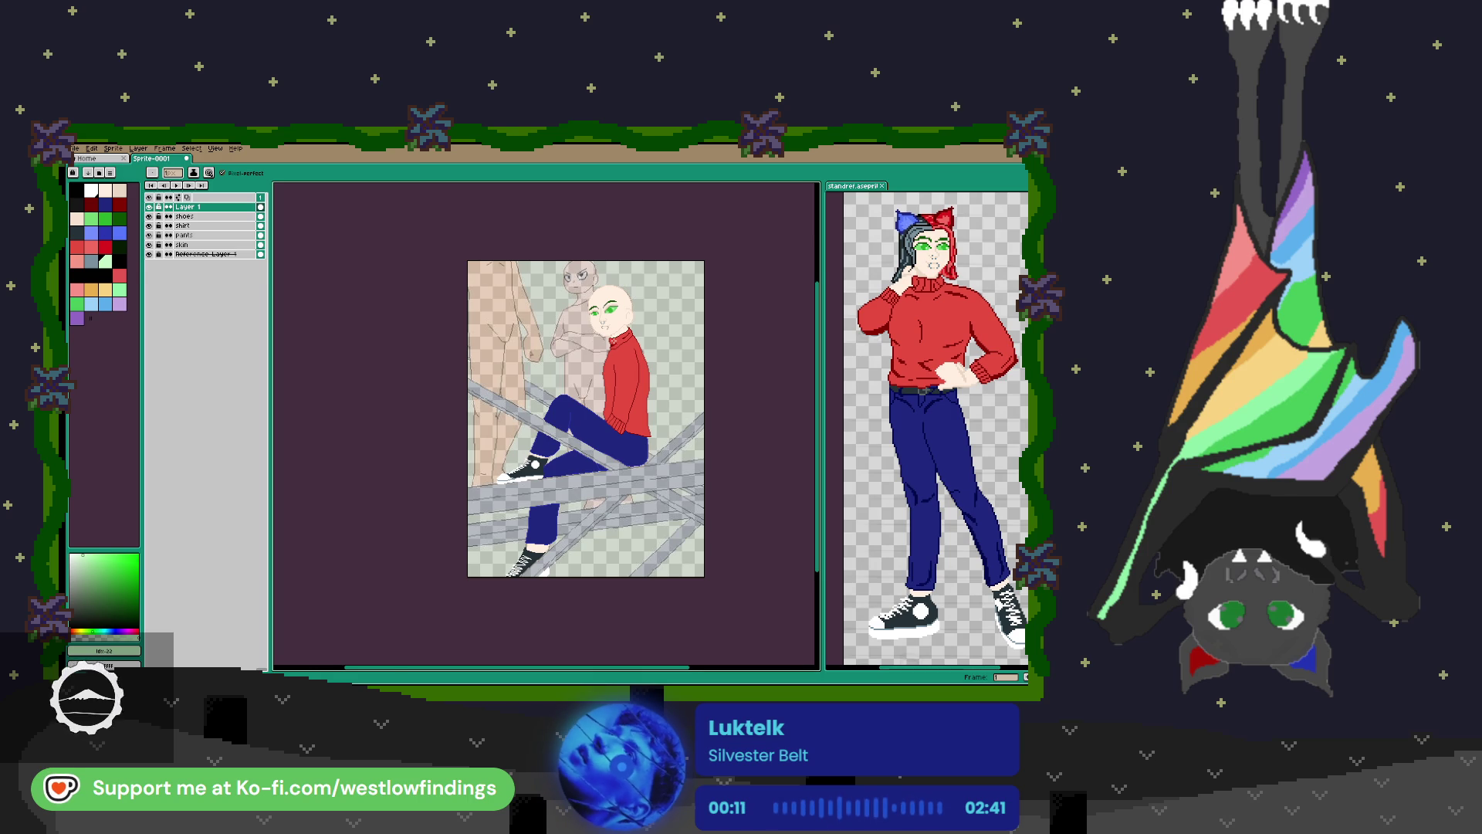
# Rename the top layer to 'face' and add a new layer above it with Shift+N.
pyautogui.scroll(4, 622, 315)
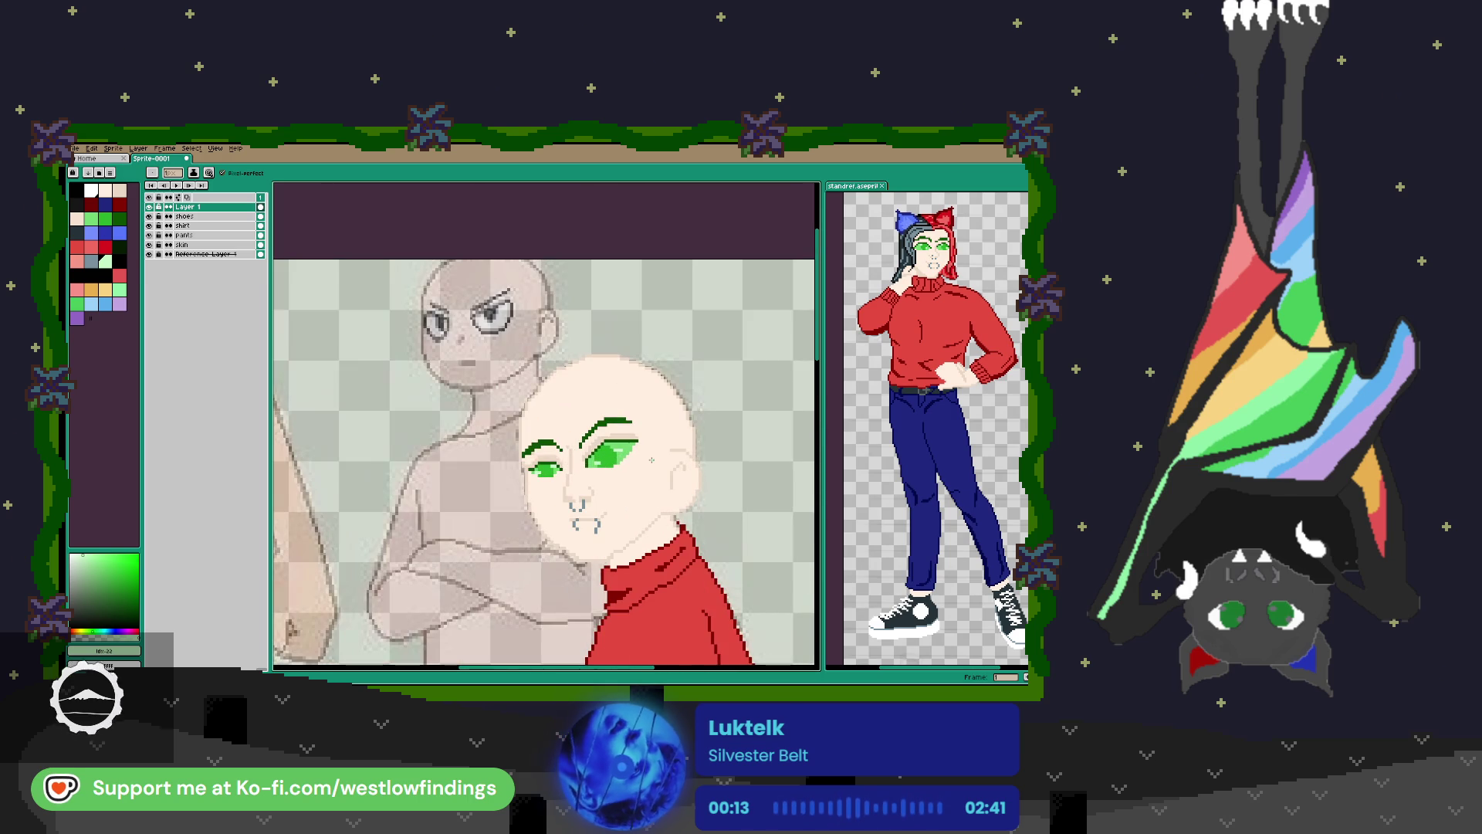
pyautogui.doubleClick(202, 208)
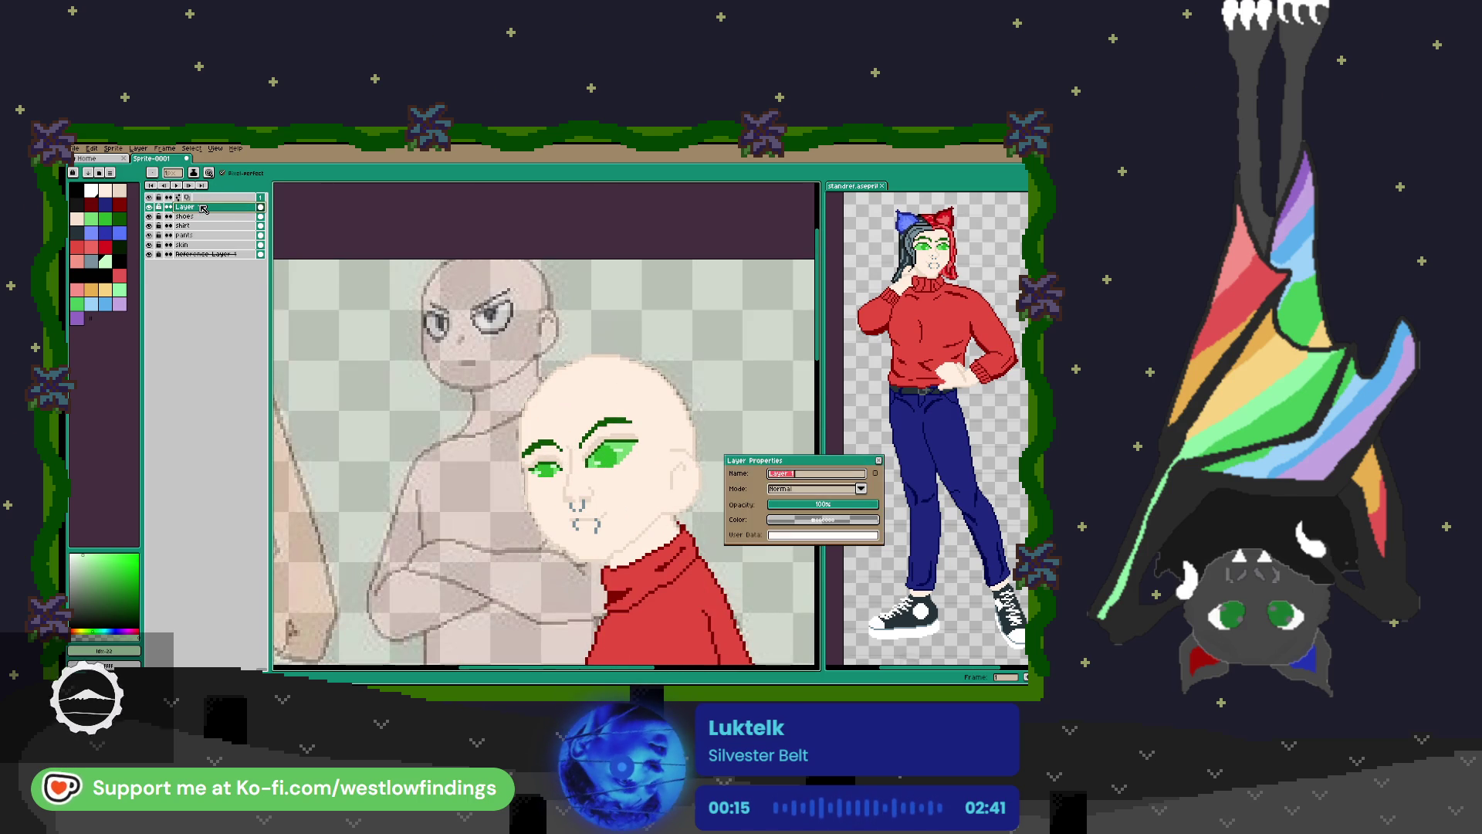
pyautogui.write('face')
pyautogui.press('Return')
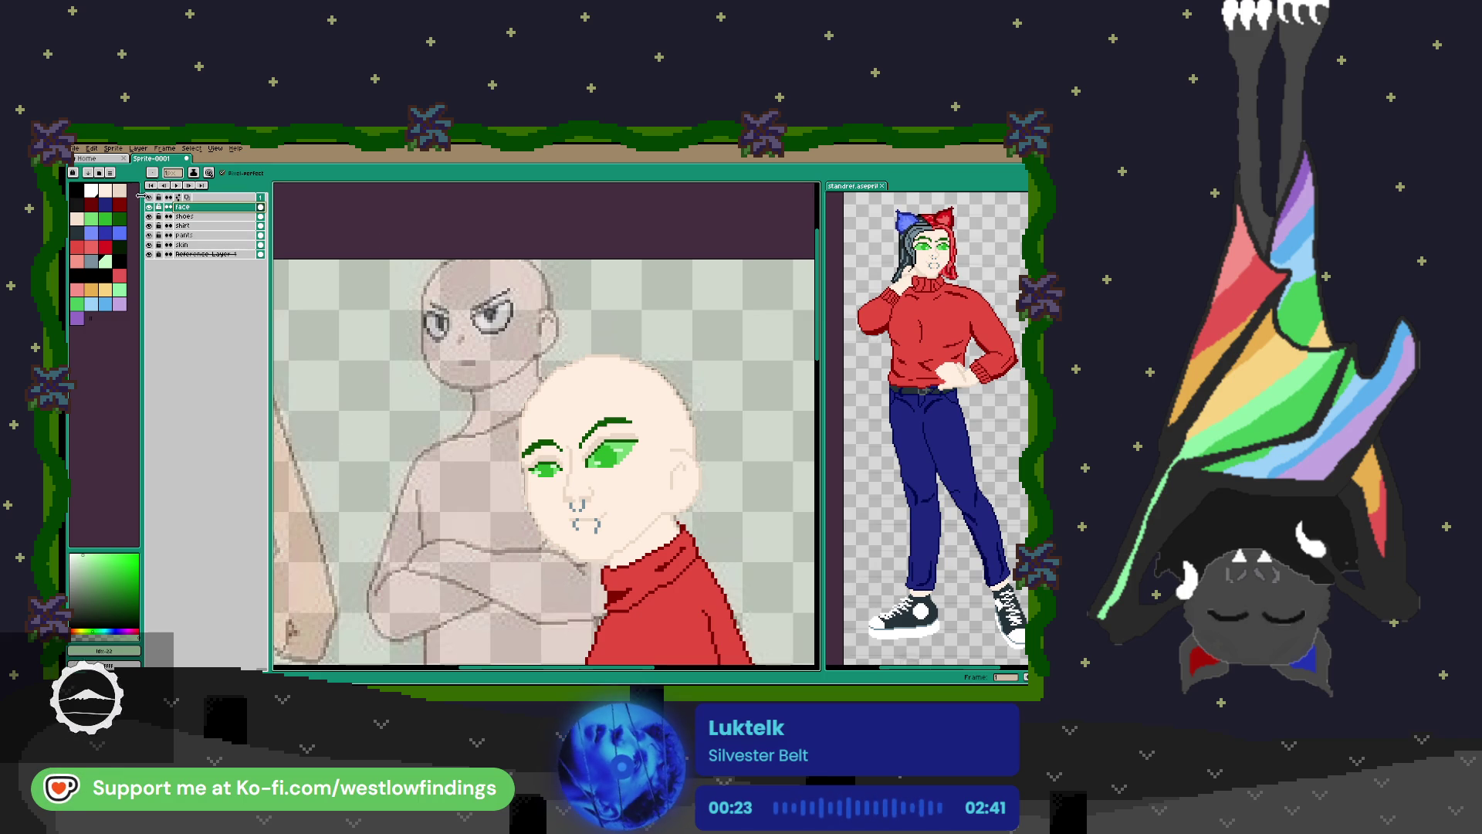
pyautogui.hotkey('shift', 'n')
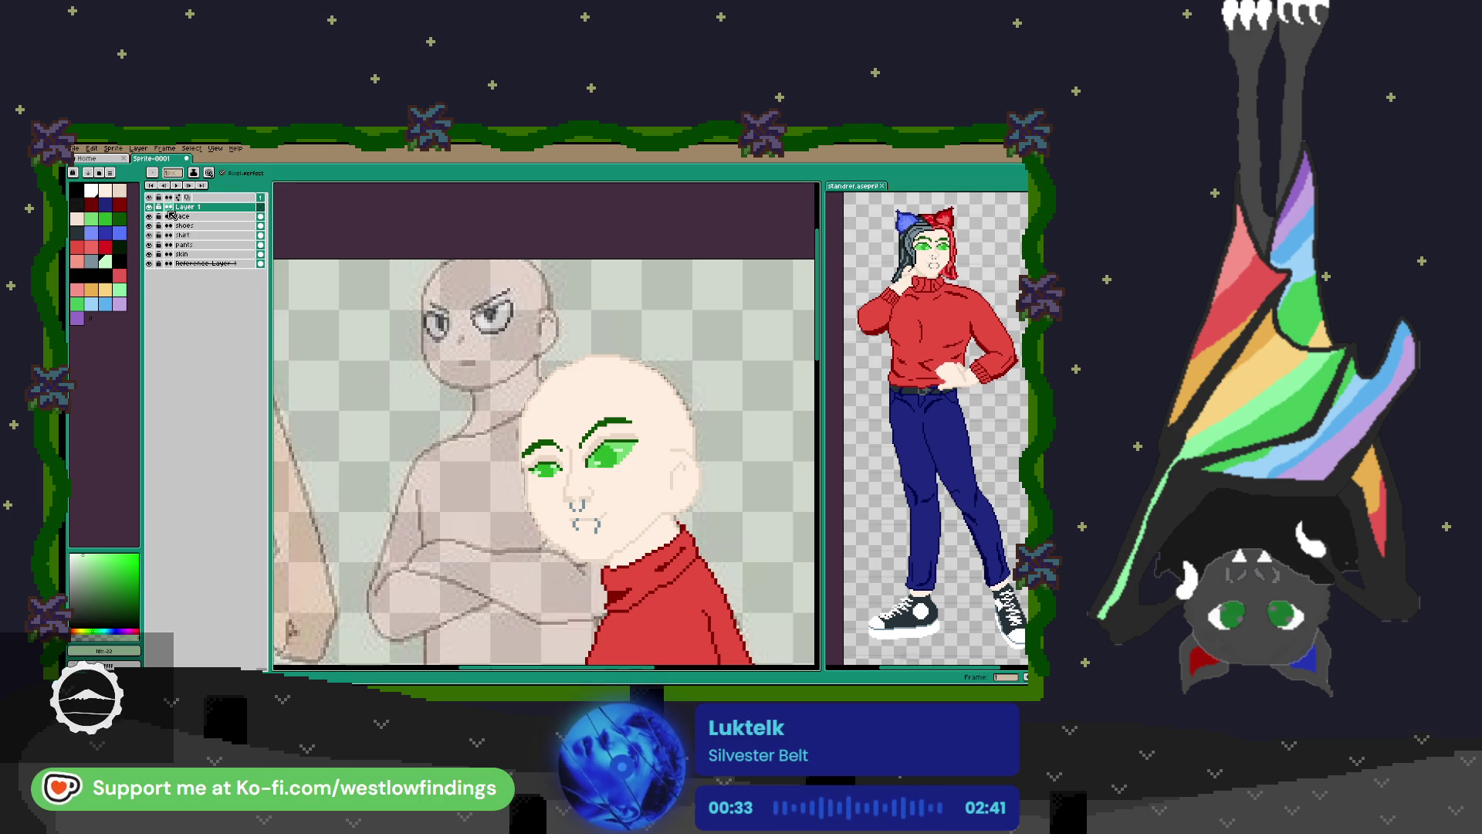
# Draw a dark red hairline stroke over the head extending toward the collar.
pyautogui.click(96, 206)
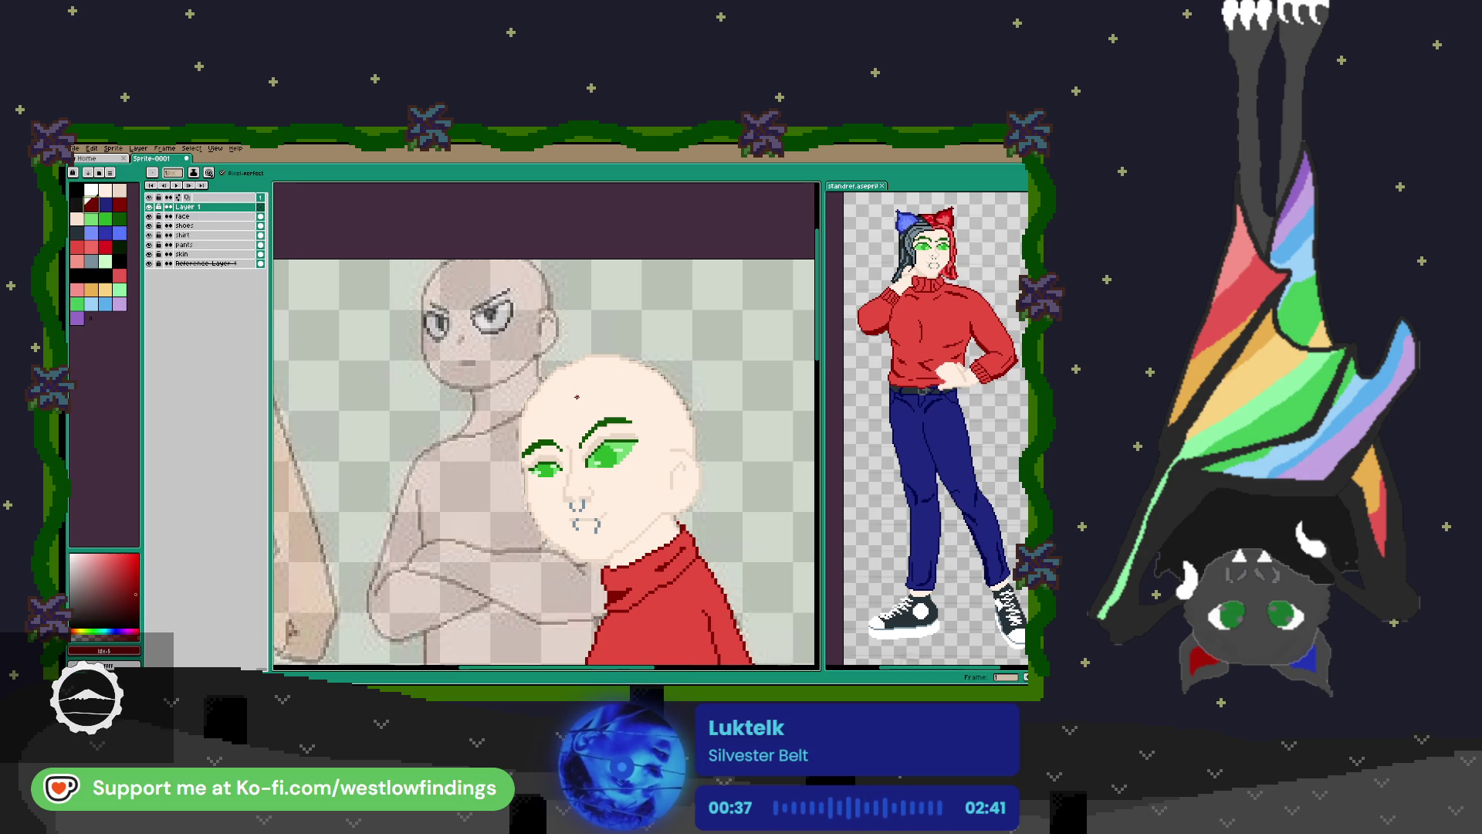
pyautogui.moveTo(573, 399)
pyautogui.mouseDown()
pyautogui.moveTo(626, 403)
pyautogui.moveTo(637, 520)
pyautogui.moveTo(666, 533)
pyautogui.moveTo(674, 418)
pyautogui.moveTo(622, 375)
pyautogui.moveTo(569, 400)
pyautogui.moveTo(590, 349)
pyautogui.moveTo(641, 361)
pyautogui.moveTo(693, 423)
pyautogui.moveTo(704, 533)
pyautogui.mouseUp()
pyautogui.scroll(-1, 680, 494)
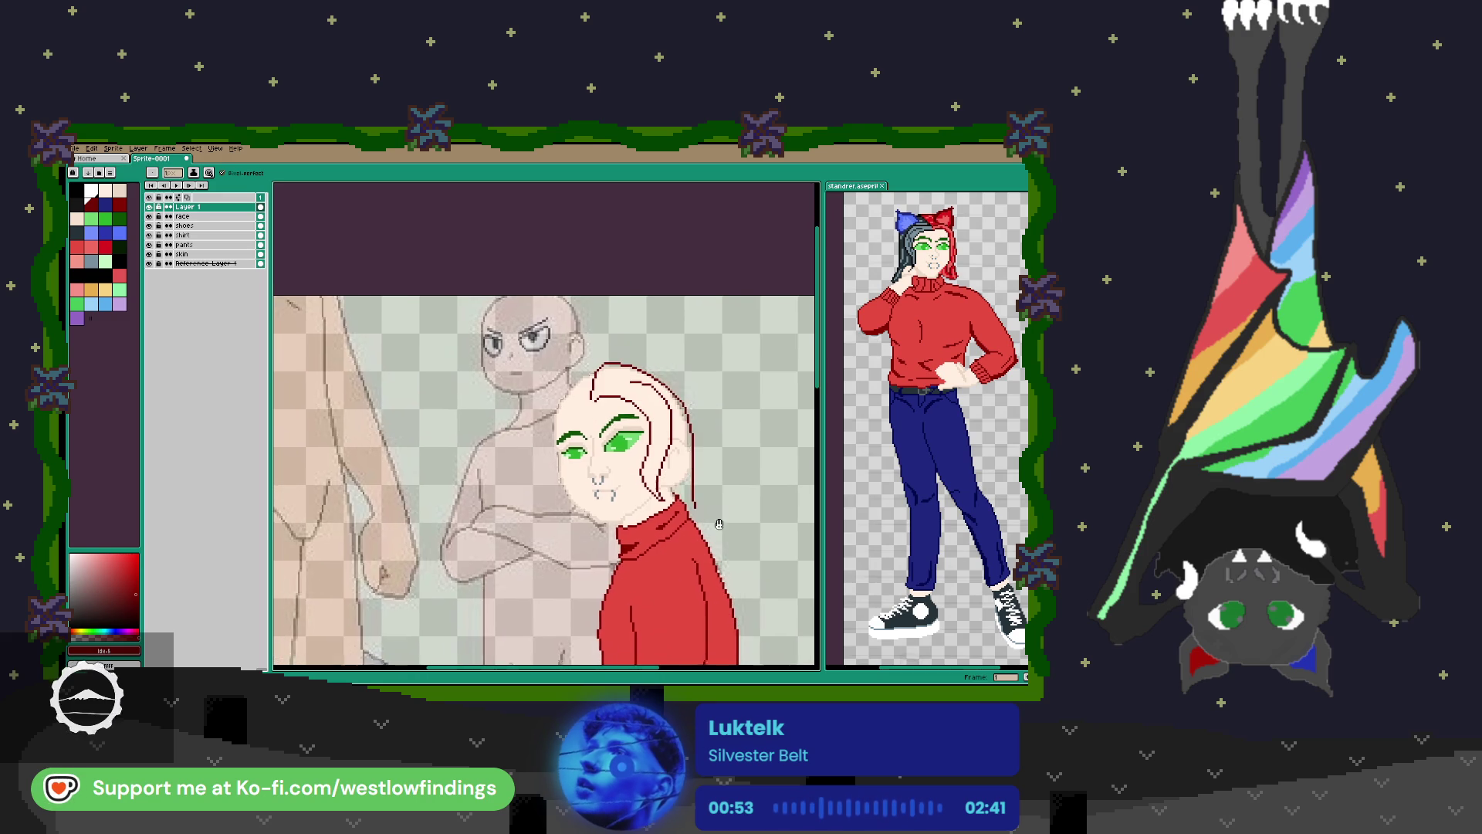
pyautogui.scroll(3, 674, 486)
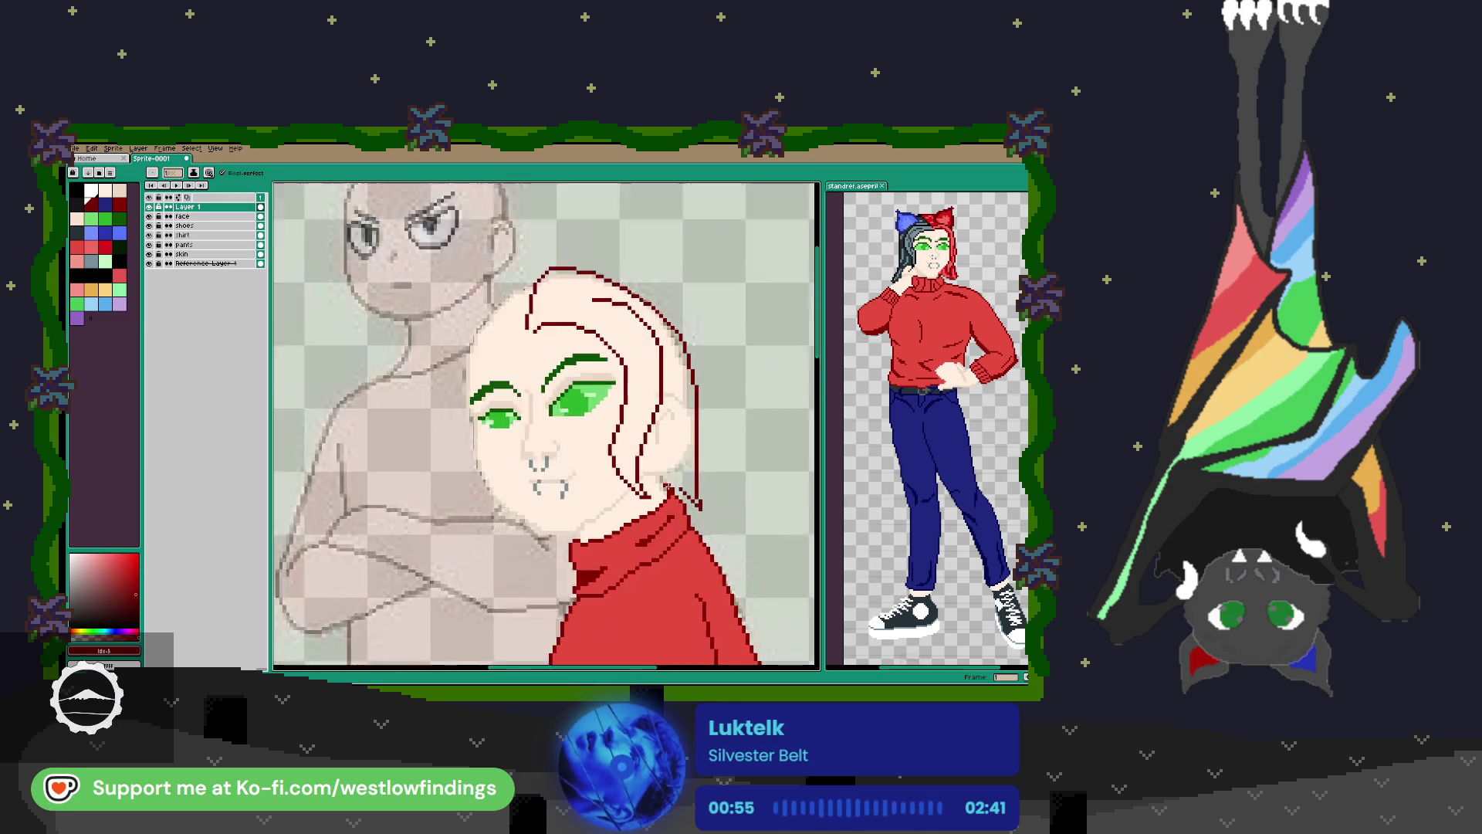
pyautogui.moveTo(655, 480); pyautogui.dragTo(620, 475)
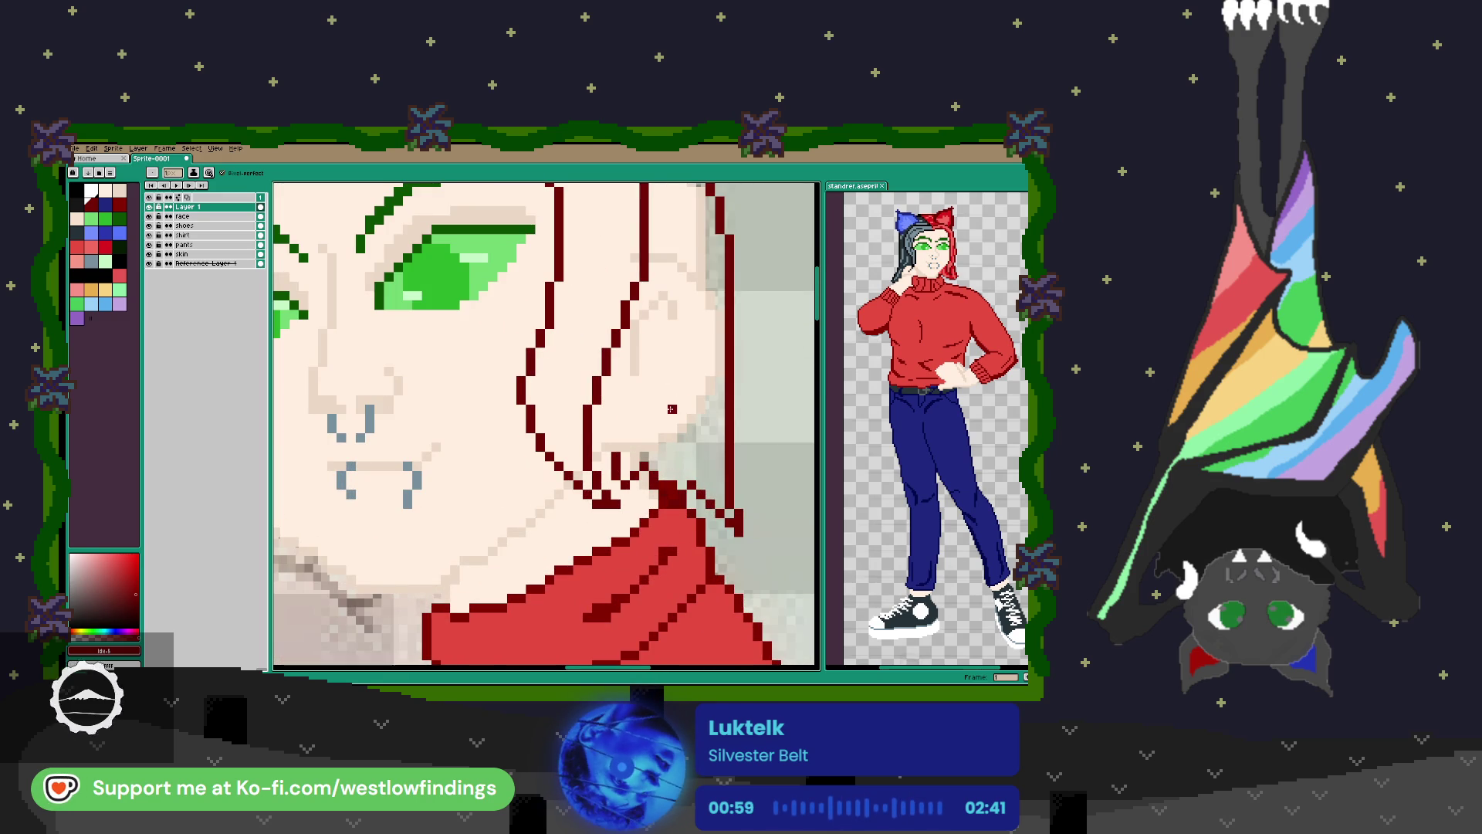
# Draw a black hair outline down the face's left edge.
pyautogui.scroll(-2, 680, 416)
pyautogui.moveTo(276, 337); pyautogui.dragTo(363, 329)
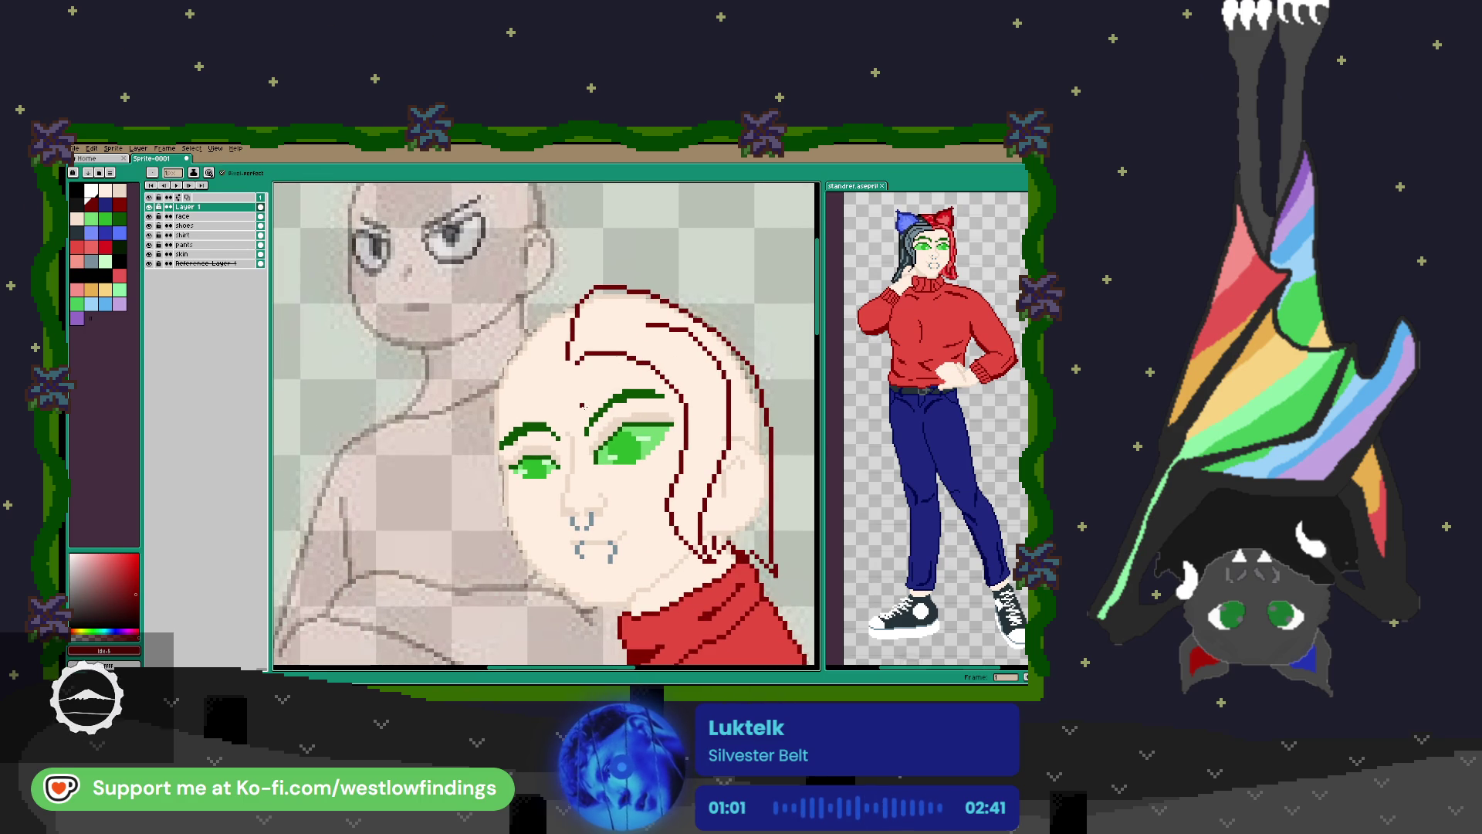
pyautogui.keyDown('alt'); pyautogui.click(445, 305); pyautogui.keyUp('alt')
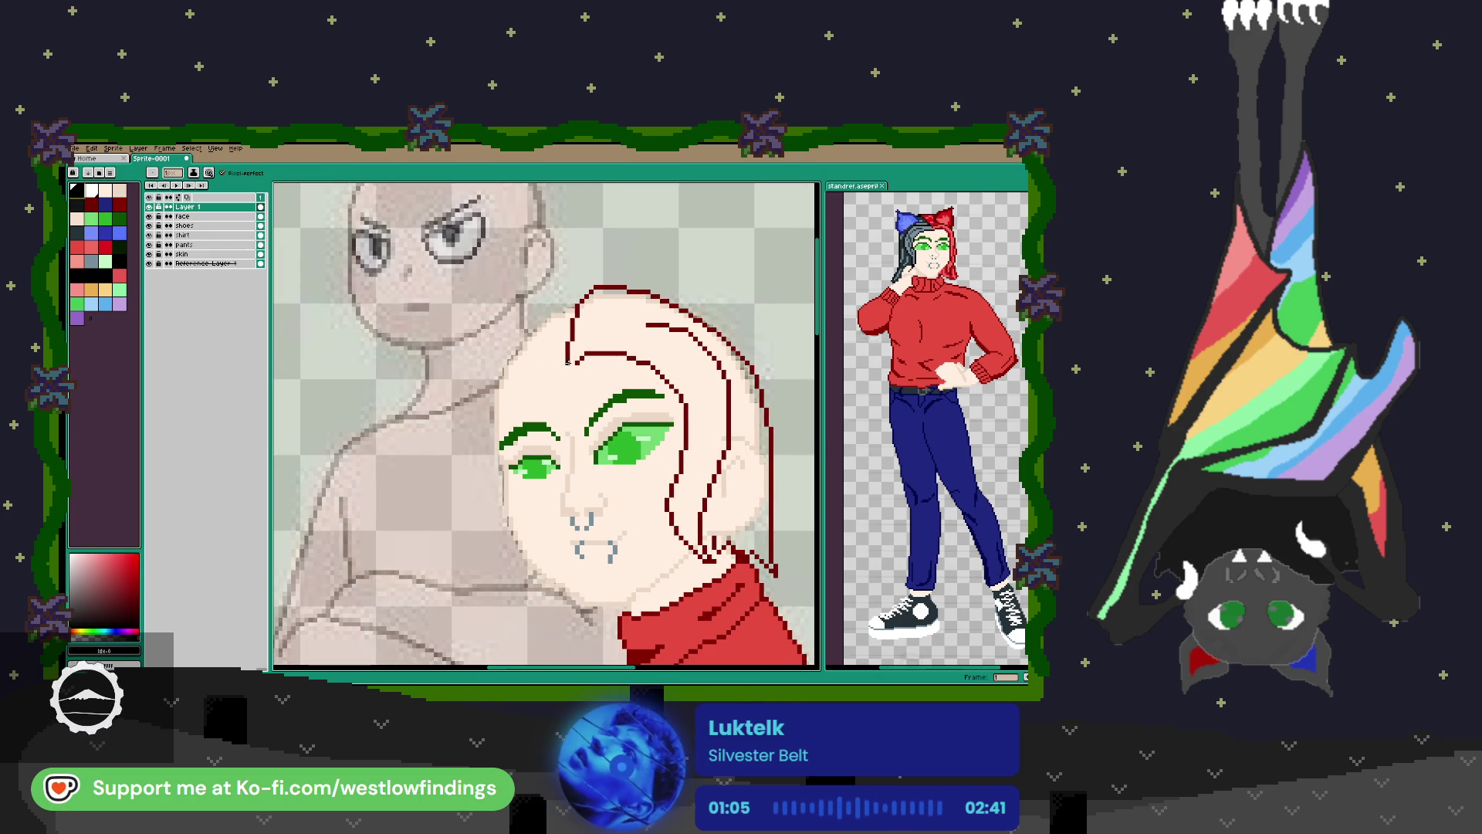
pyautogui.moveTo(555, 364)
pyautogui.mouseDown()
pyautogui.moveTo(503, 401)
pyautogui.moveTo(497, 465)
pyautogui.moveTo(582, 376)
pyautogui.moveTo(601, 469)
pyautogui.moveTo(578, 506)
pyautogui.moveTo(591, 466)
pyautogui.moveTo(562, 383)
pyautogui.mouseUp()
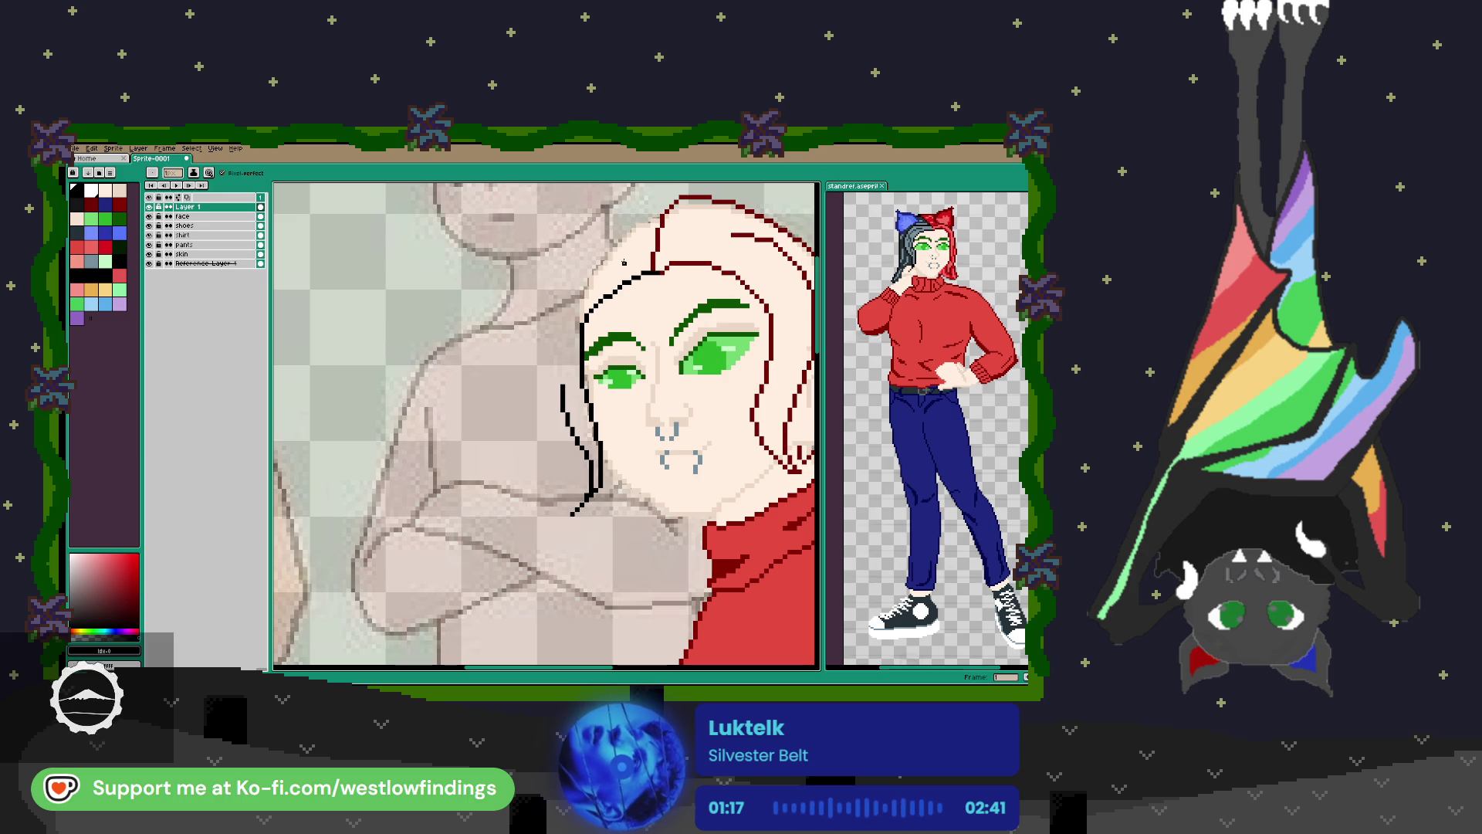
# Outline the black hair's top-left, curved left side, small hook and jagged bottom edge.
pyautogui.moveTo(638, 257)
pyautogui.mouseDown()
pyautogui.moveTo(575, 276)
pyautogui.moveTo(562, 386)
pyautogui.mouseUp()
pyautogui.scroll(2, 700, 298)
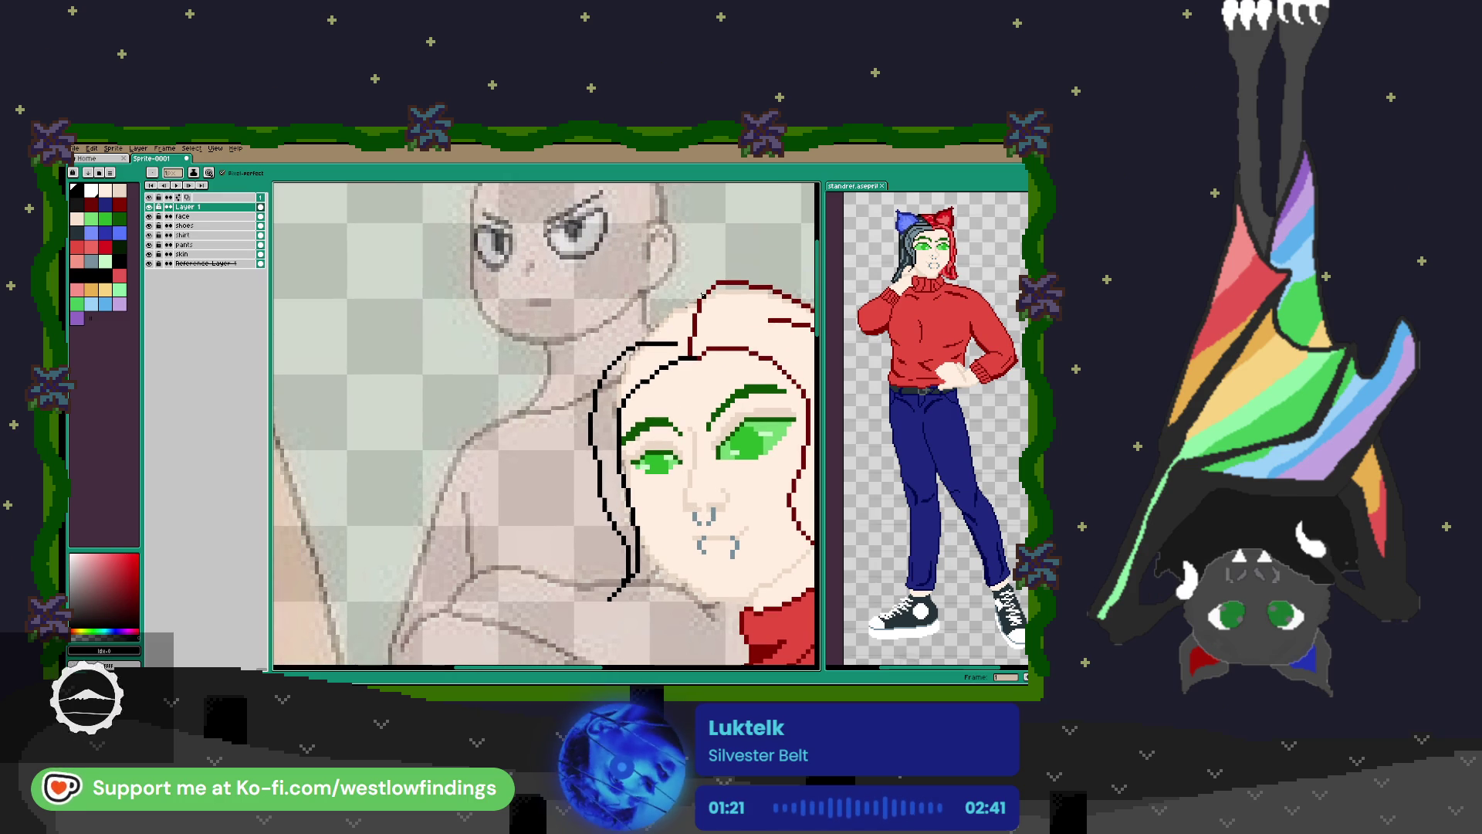
pyautogui.moveTo(661, 292)
pyautogui.mouseDown()
pyautogui.moveTo(602, 345)
pyautogui.moveTo(591, 407)
pyautogui.mouseUp()
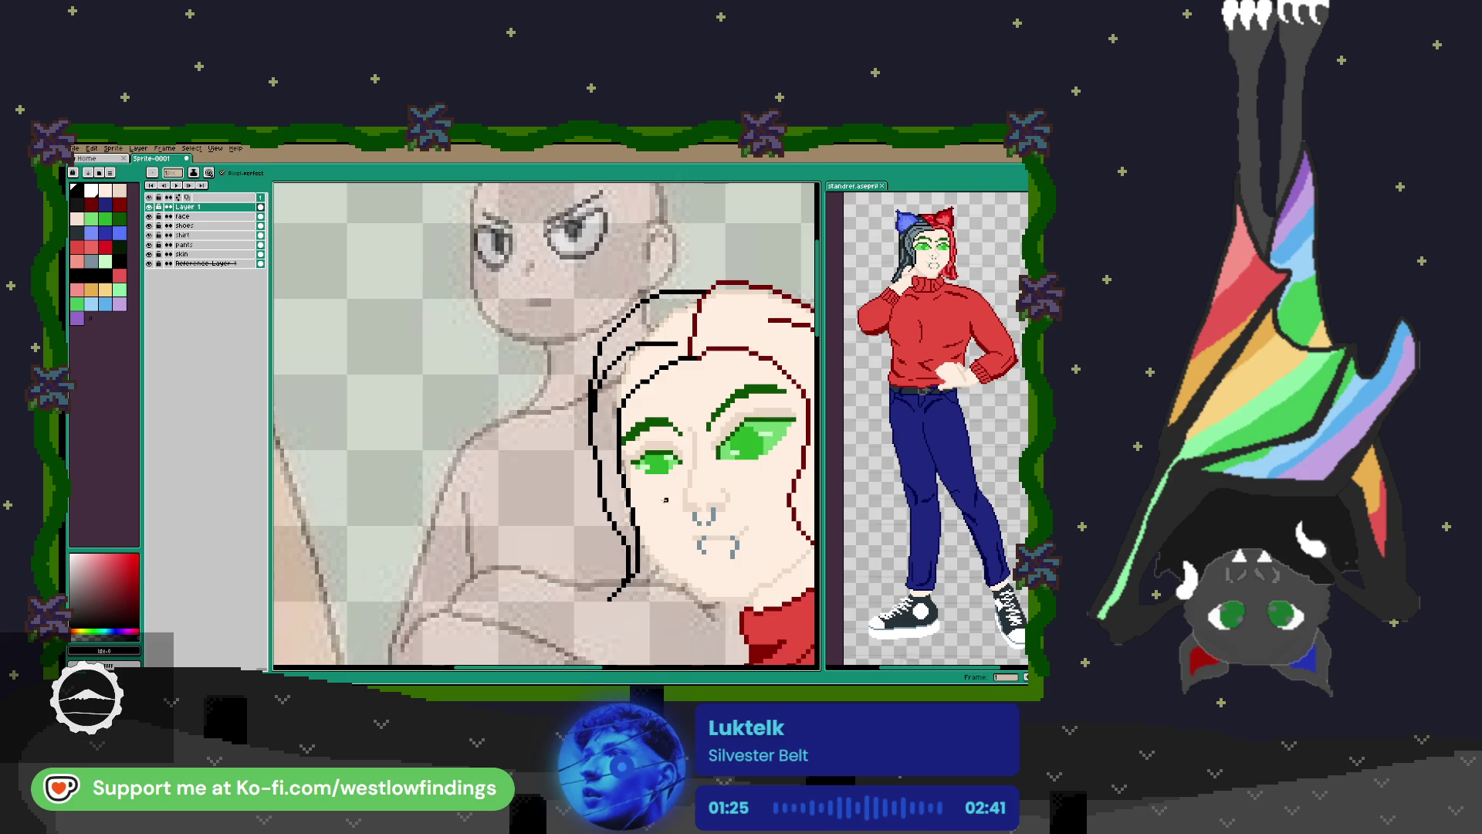
pyautogui.scroll(-5, 662, 490)
pyautogui.moveTo(589, 328)
pyautogui.mouseDown()
pyautogui.moveTo(585, 477)
pyautogui.moveTo(619, 460)
pyautogui.moveTo(635, 477)
pyautogui.moveTo(730, 461)
pyautogui.mouseUp()
pyautogui.moveTo(704, 408); pyautogui.dragTo(564, 442)
# Erase the misplaced diagonal hair line, redraw it more cleanly, and hide the face layer.
pyautogui.scroll(-1, 569, 428)
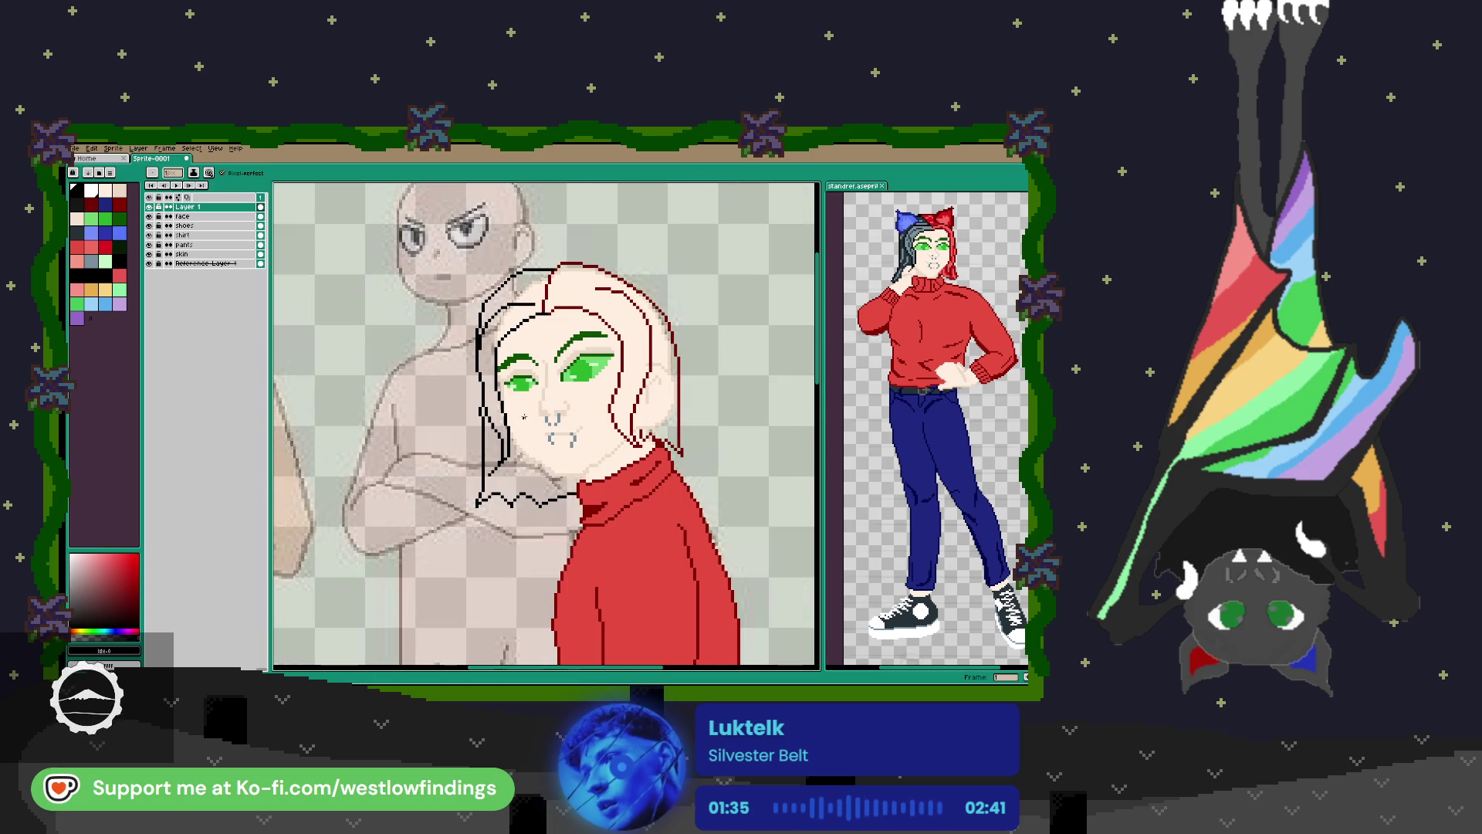
pyautogui.scroll(3, 510, 269)
pyautogui.press('e')
pyautogui.moveTo(571, 278); pyautogui.dragTo(436, 394)
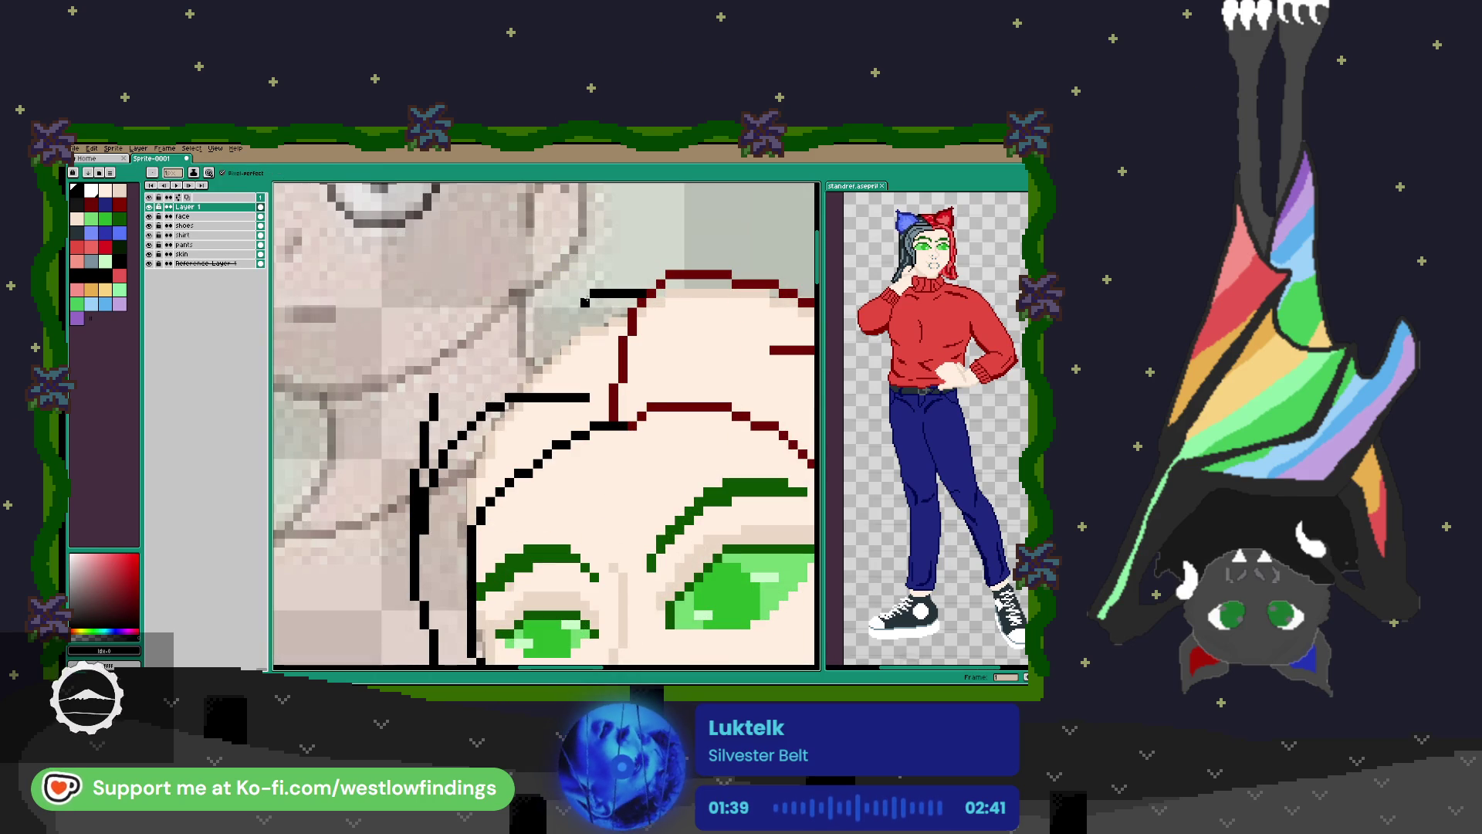
pyautogui.moveTo(585, 301); pyautogui.dragTo(450, 396)
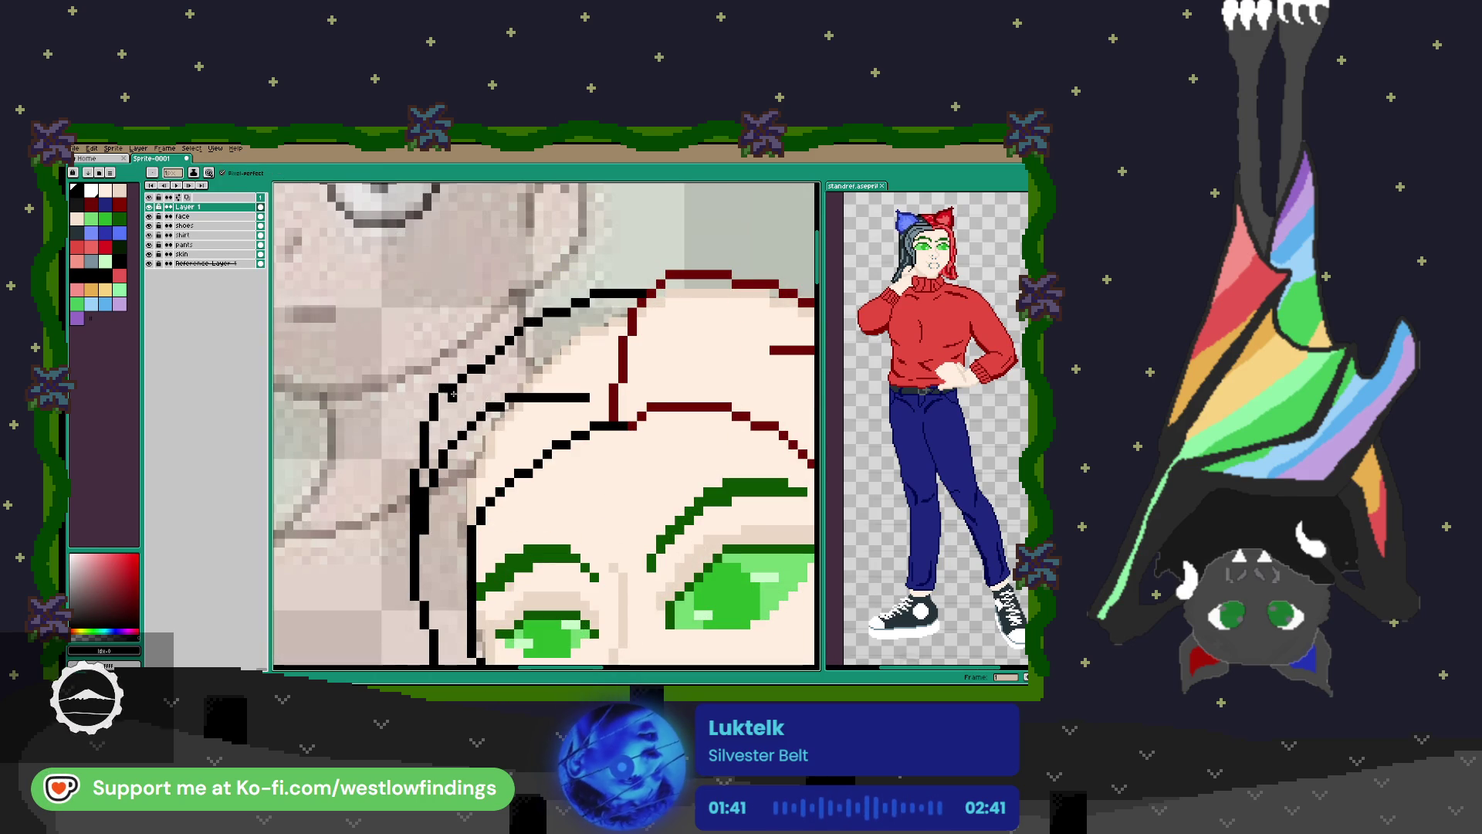
pyautogui.scroll(-3, 451, 396)
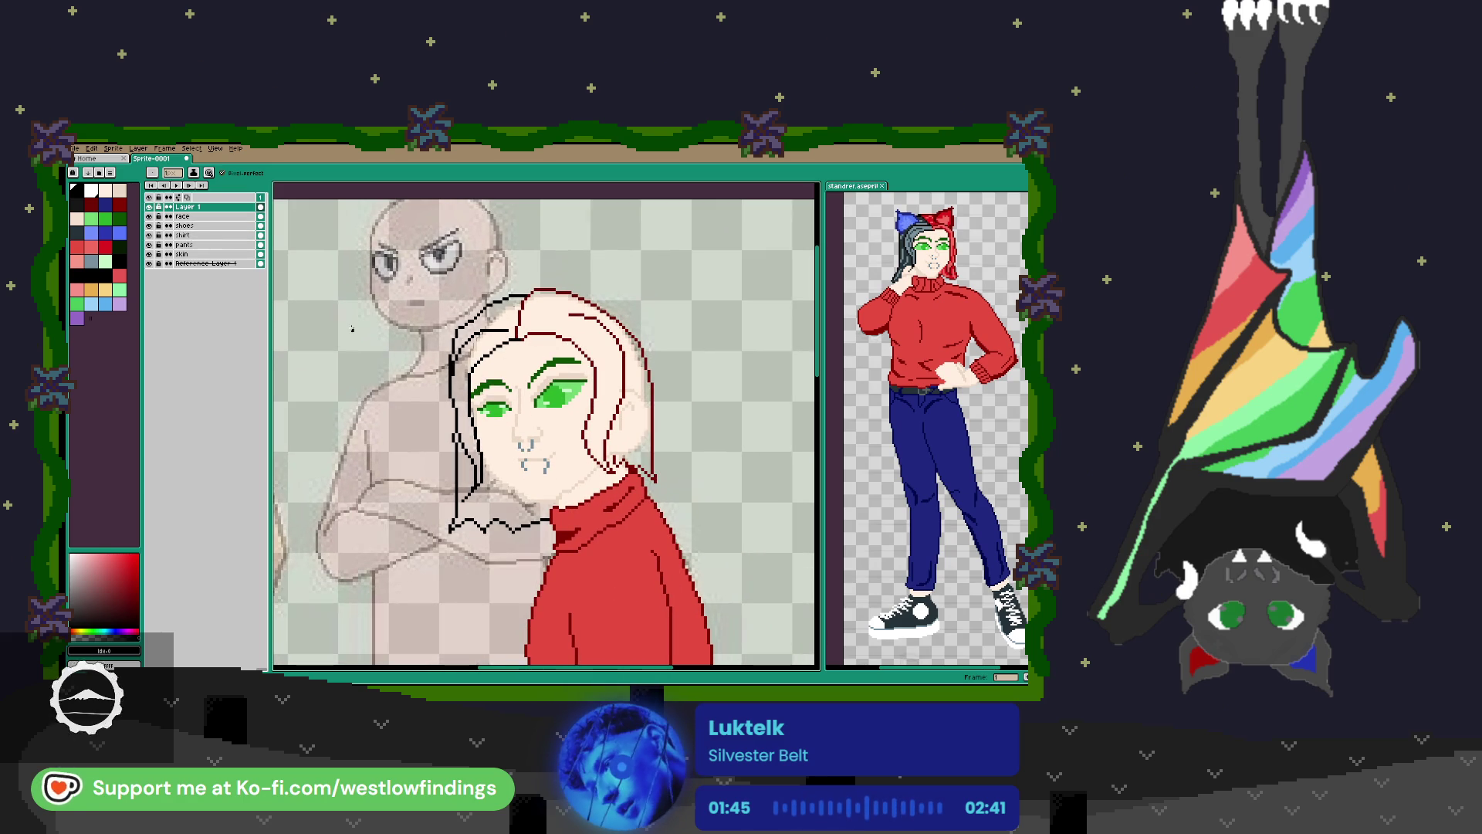
pyautogui.click(149, 217)
# Hide the reference sketch and red sweater layers, keeping face and skin visible.
pyautogui.click(149, 254)
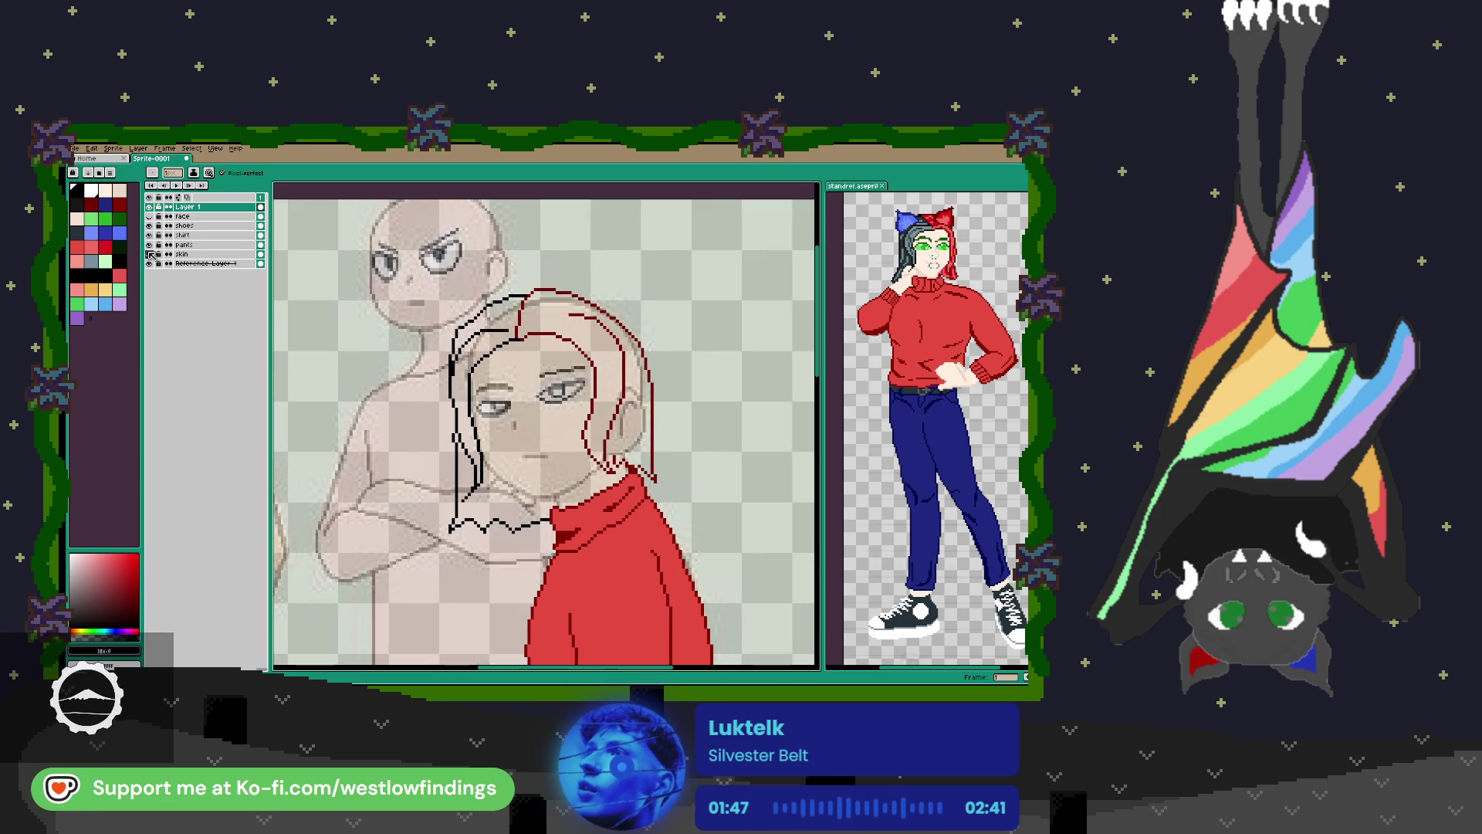
pyautogui.click(149, 263)
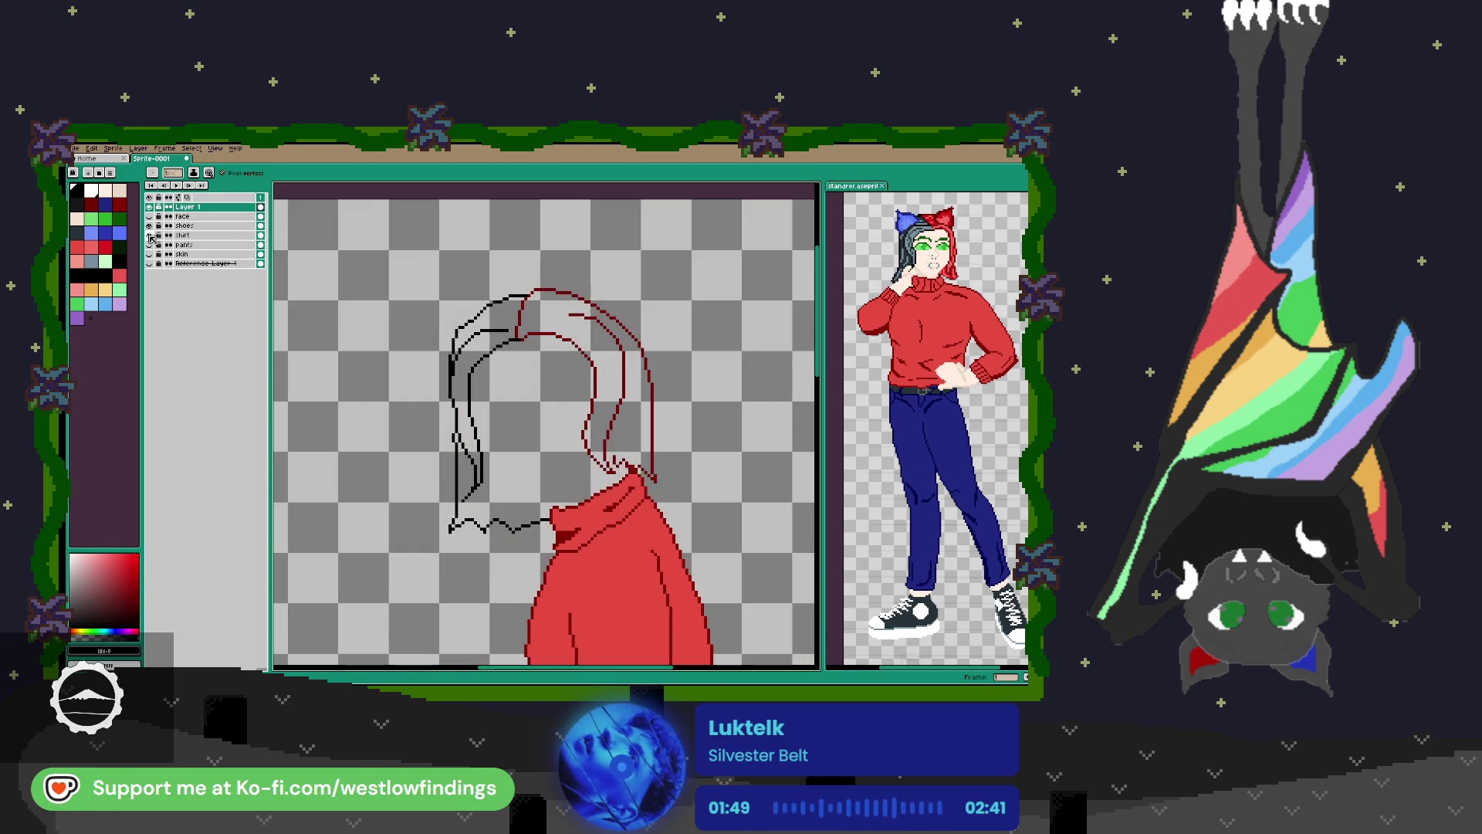
pyautogui.click(150, 235)
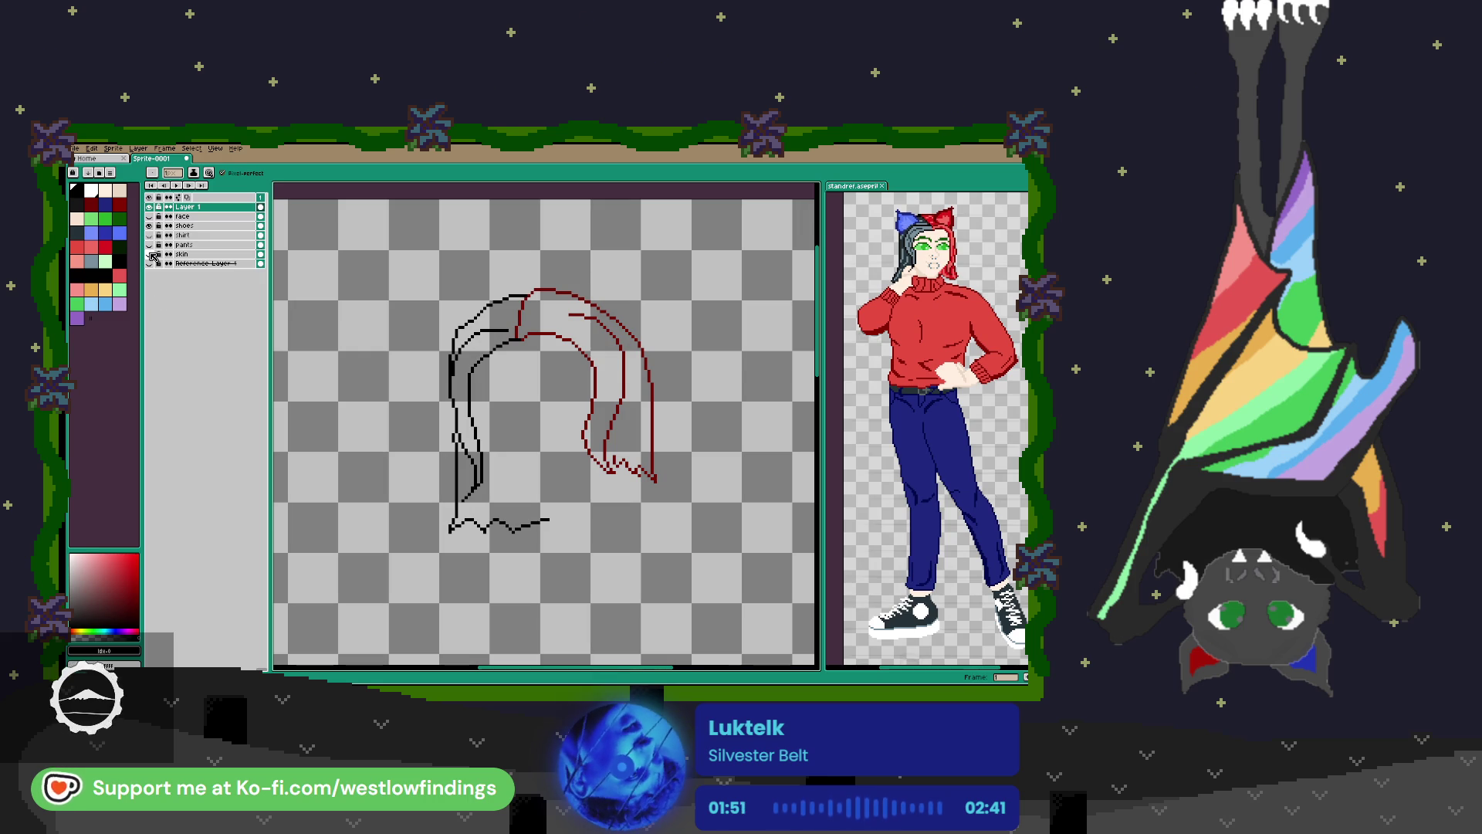
pyautogui.click(149, 217)
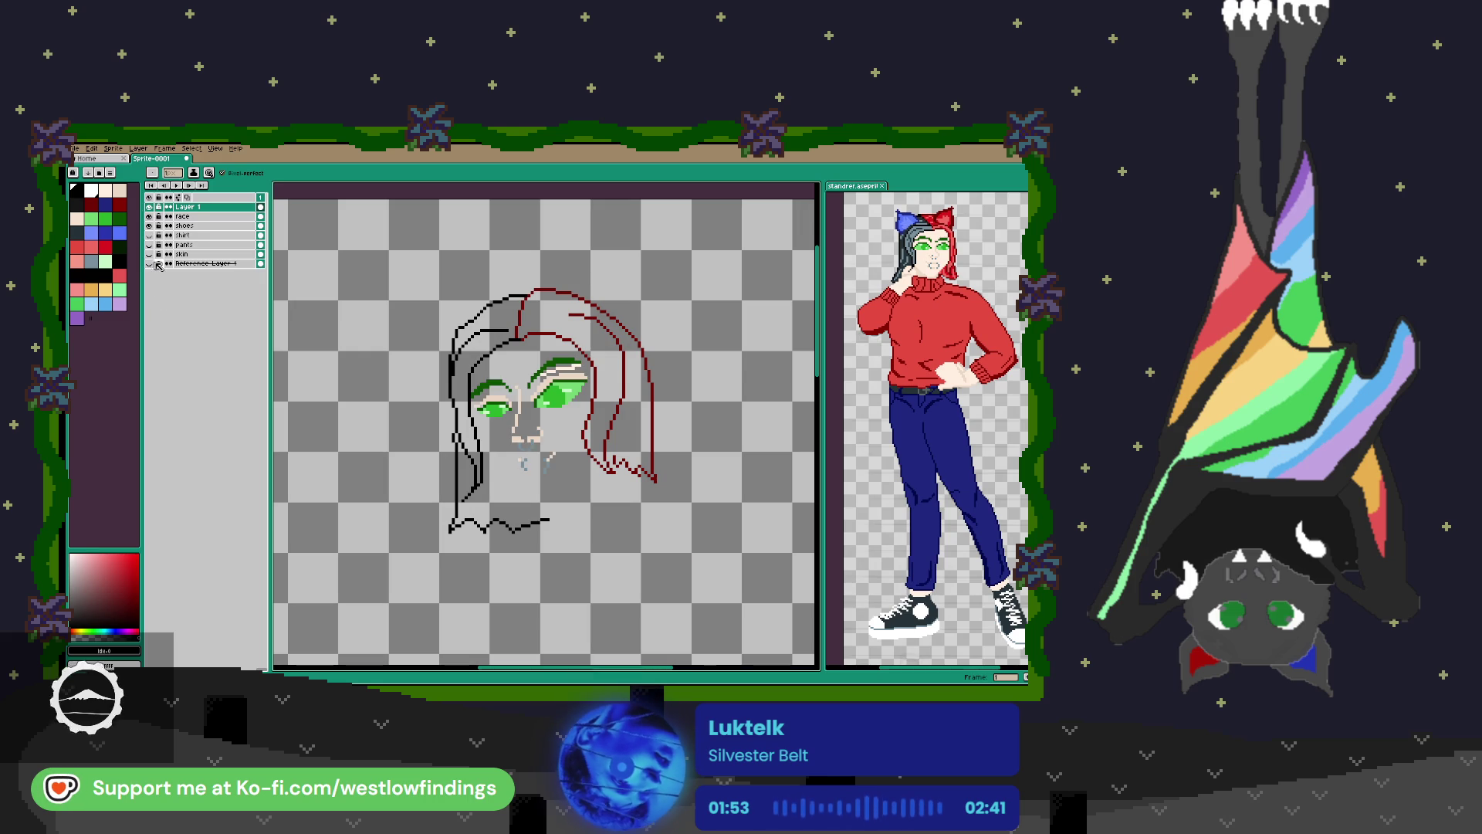
pyautogui.click(149, 254)
pyautogui.scroll(2, 561, 466)
pyautogui.scroll(1, 436, 424)
pyautogui.scroll(-2, 436, 424)
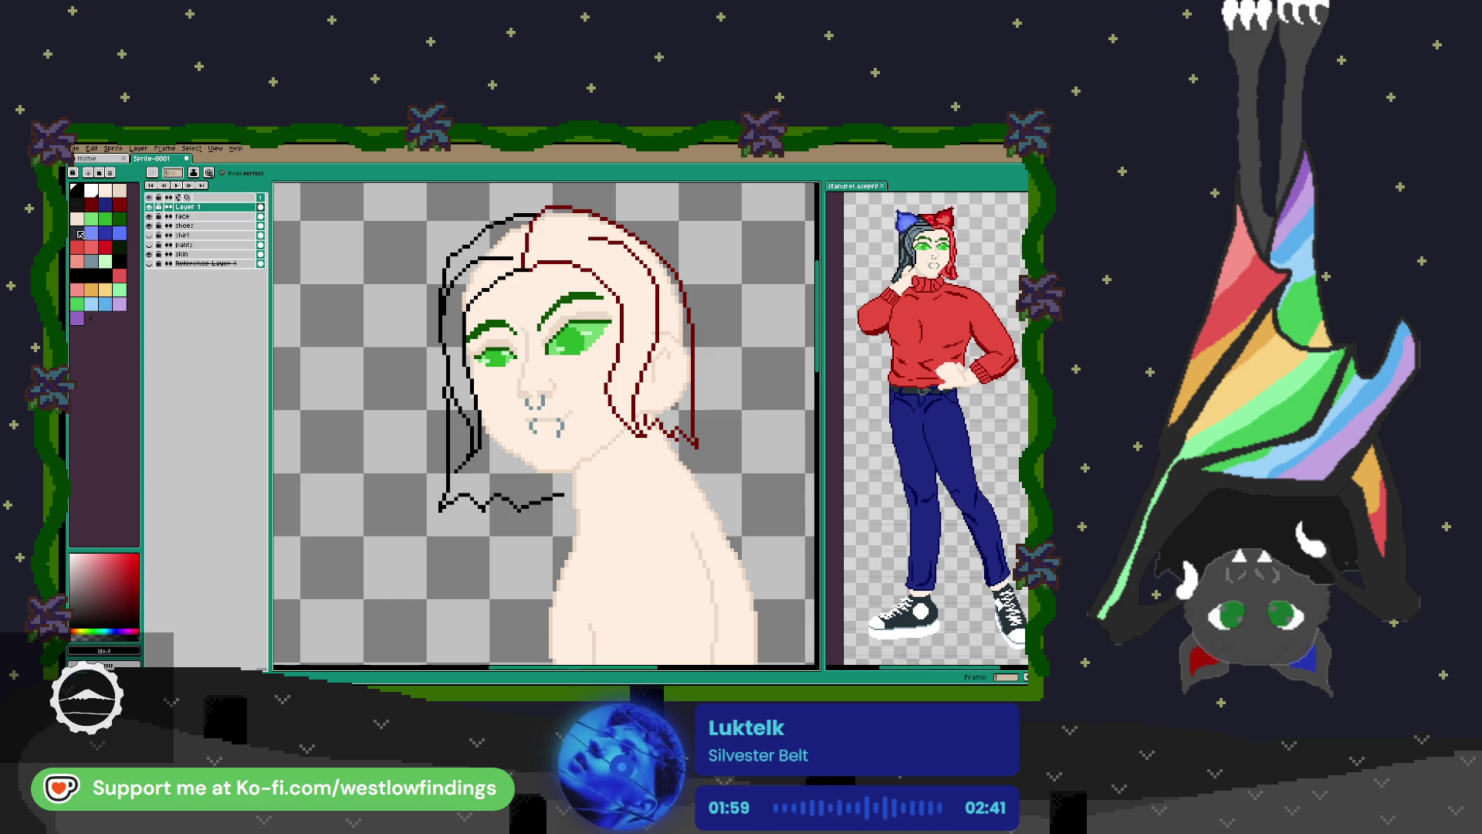
# Bucket-fill the left half of the hair with dark teal.
pyautogui.click(81, 233)
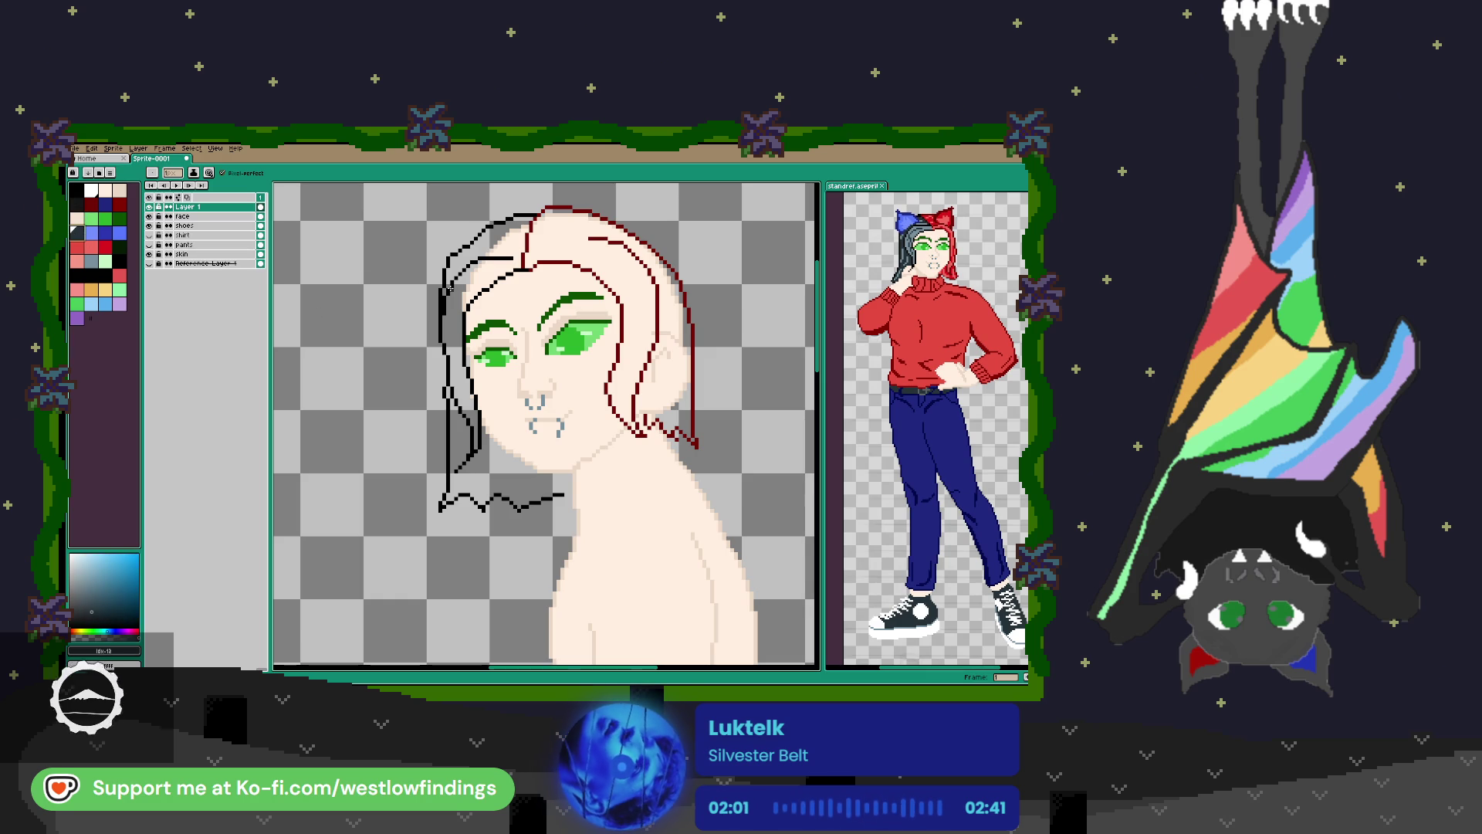
pyautogui.press('g')
pyautogui.click(448, 303)
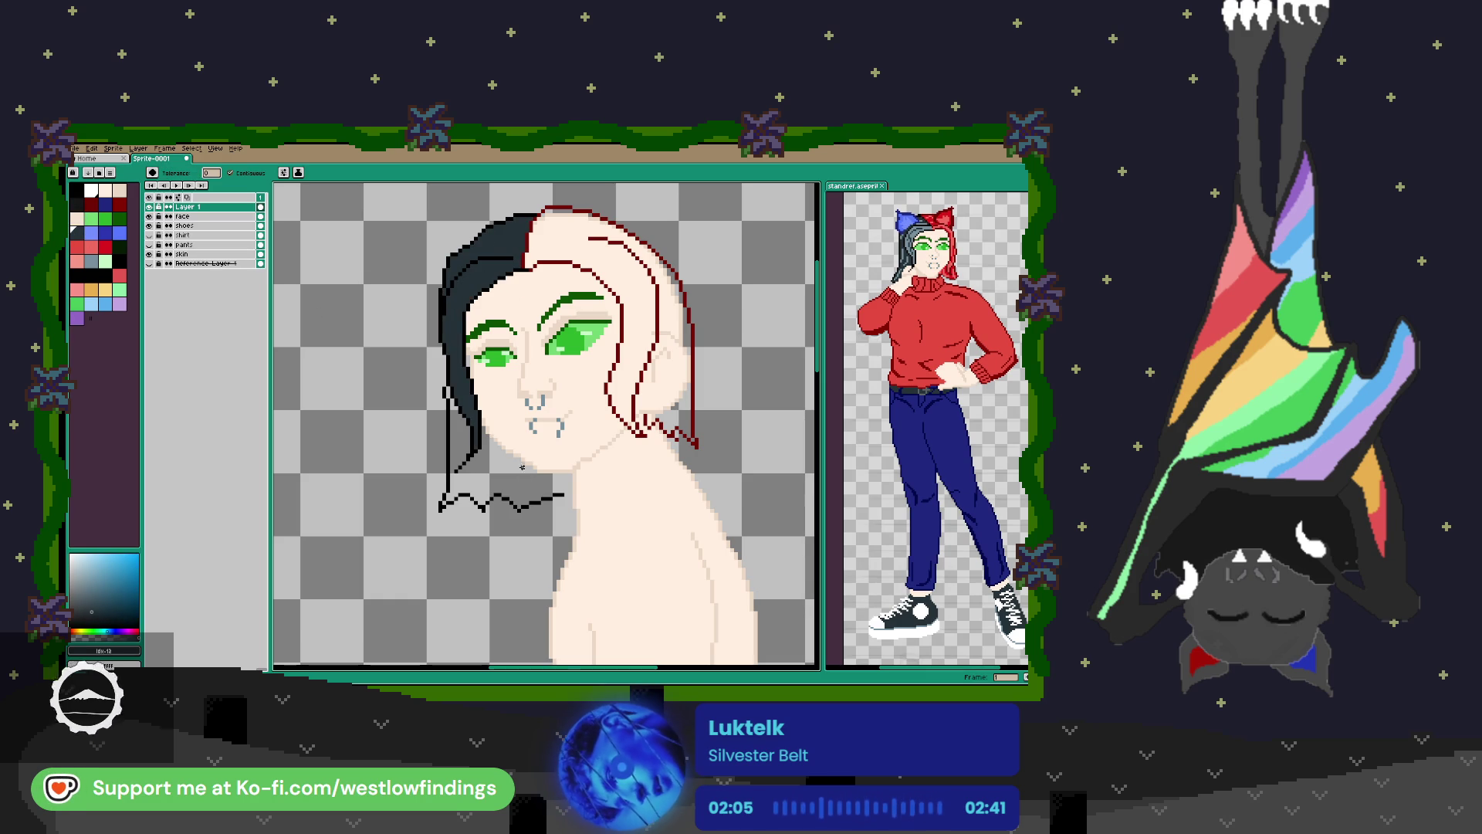
# Close the hair shape along the jaw and fill the section below it dark.
pyautogui.scroll(-1, 513, 452)
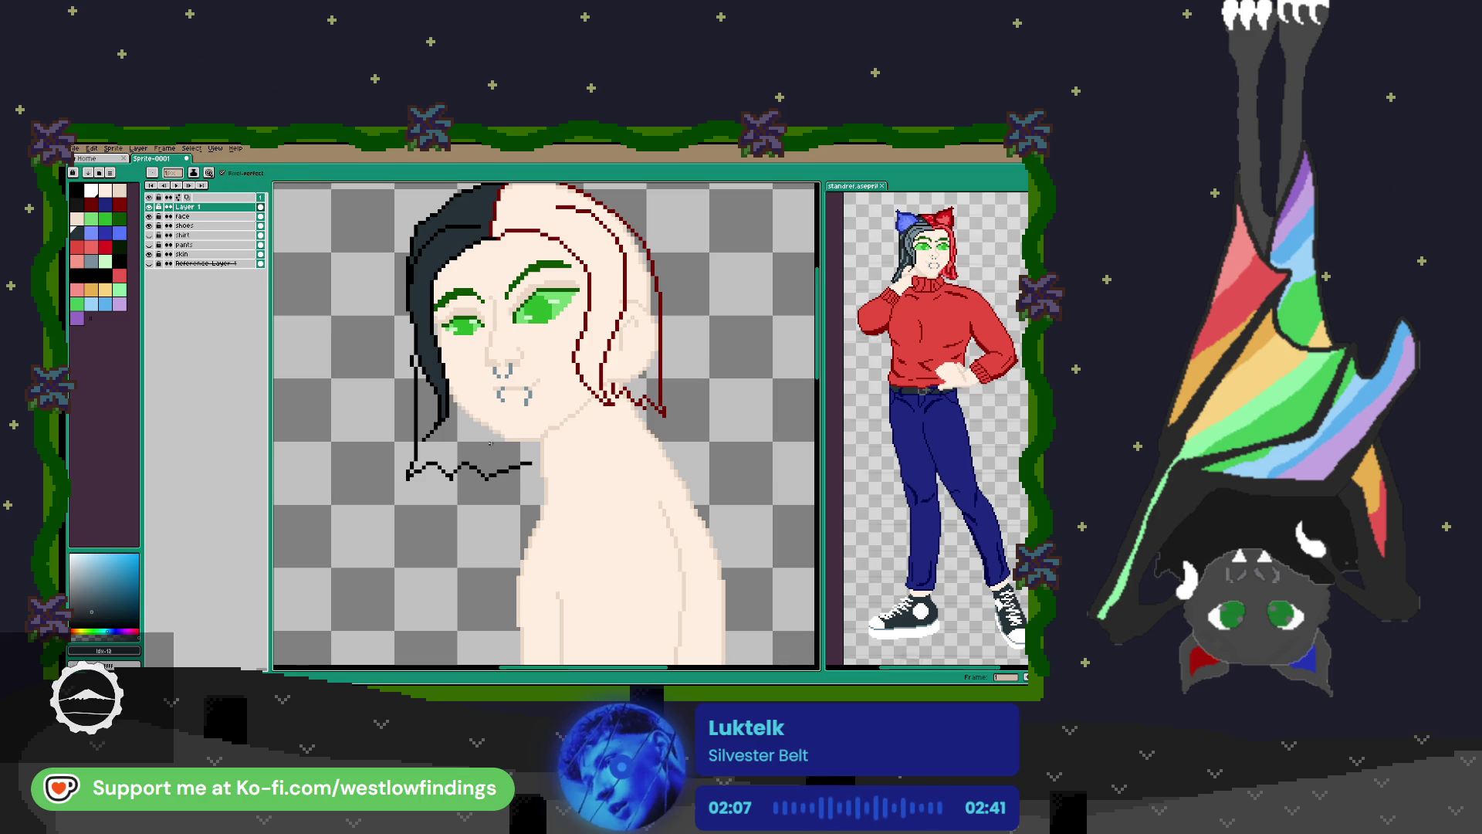
pyautogui.press('b')
pyautogui.scroll(2, 489, 444)
pyautogui.moveTo(441, 369)
pyautogui.mouseDown()
pyautogui.moveTo(545, 457)
pyautogui.moveTo(631, 484)
pyautogui.mouseUp()
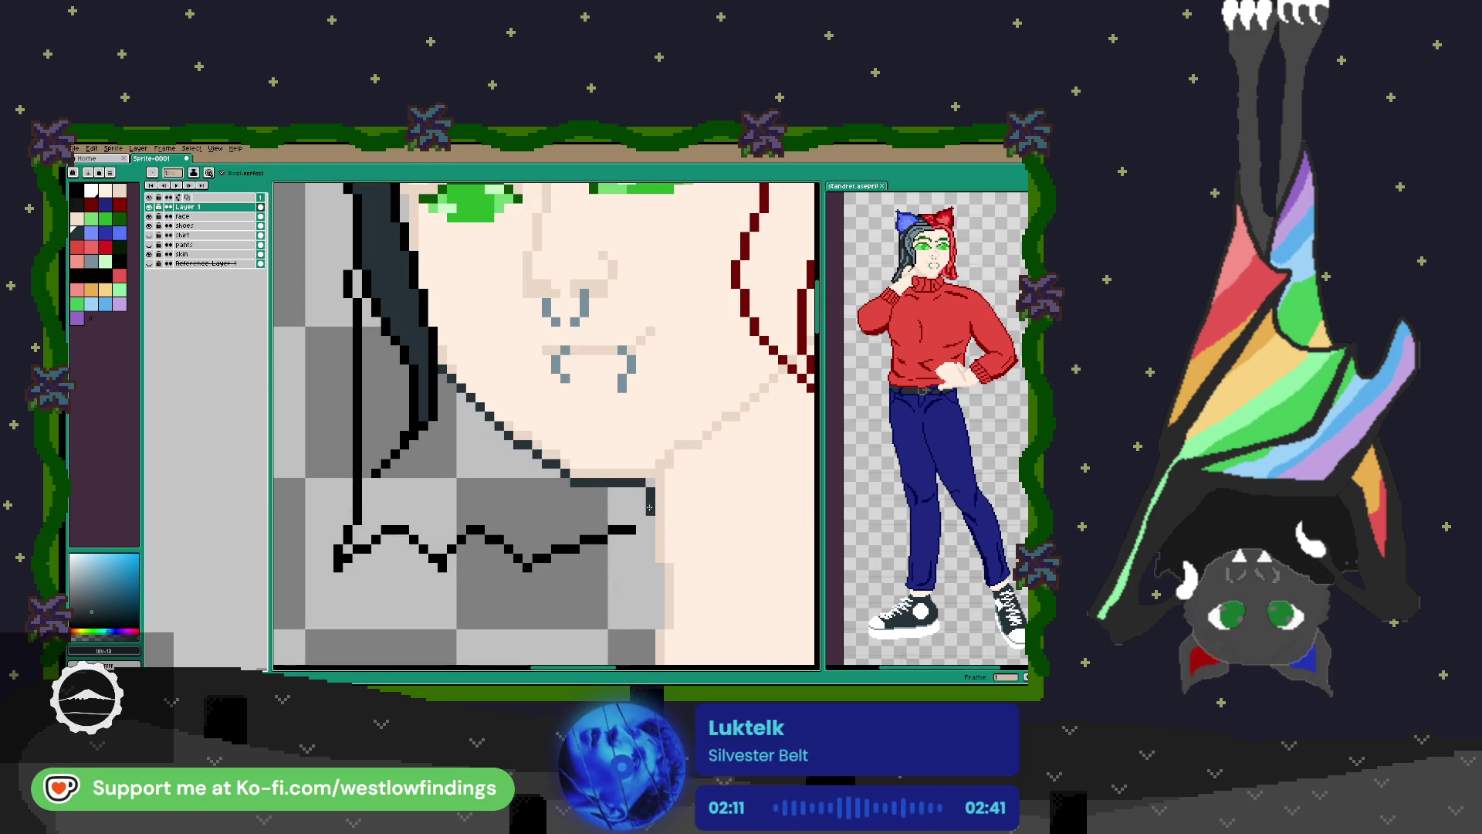
pyautogui.press('g')
pyautogui.click(596, 505)
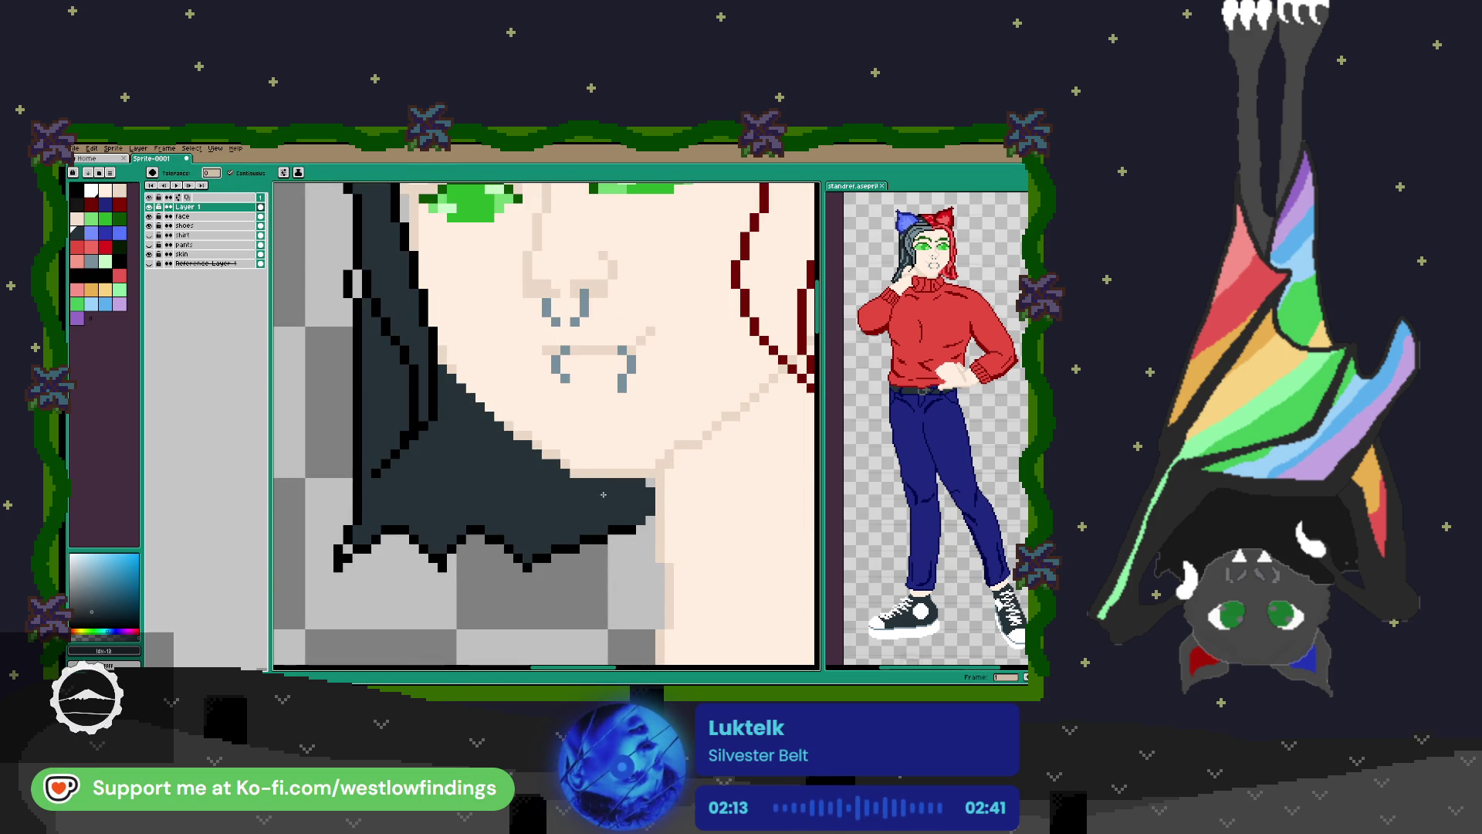
# Centre the head and pick red with the Paint Bucket for the right hair half.
pyautogui.scroll(-2, 601, 495)
pyautogui.press('b')
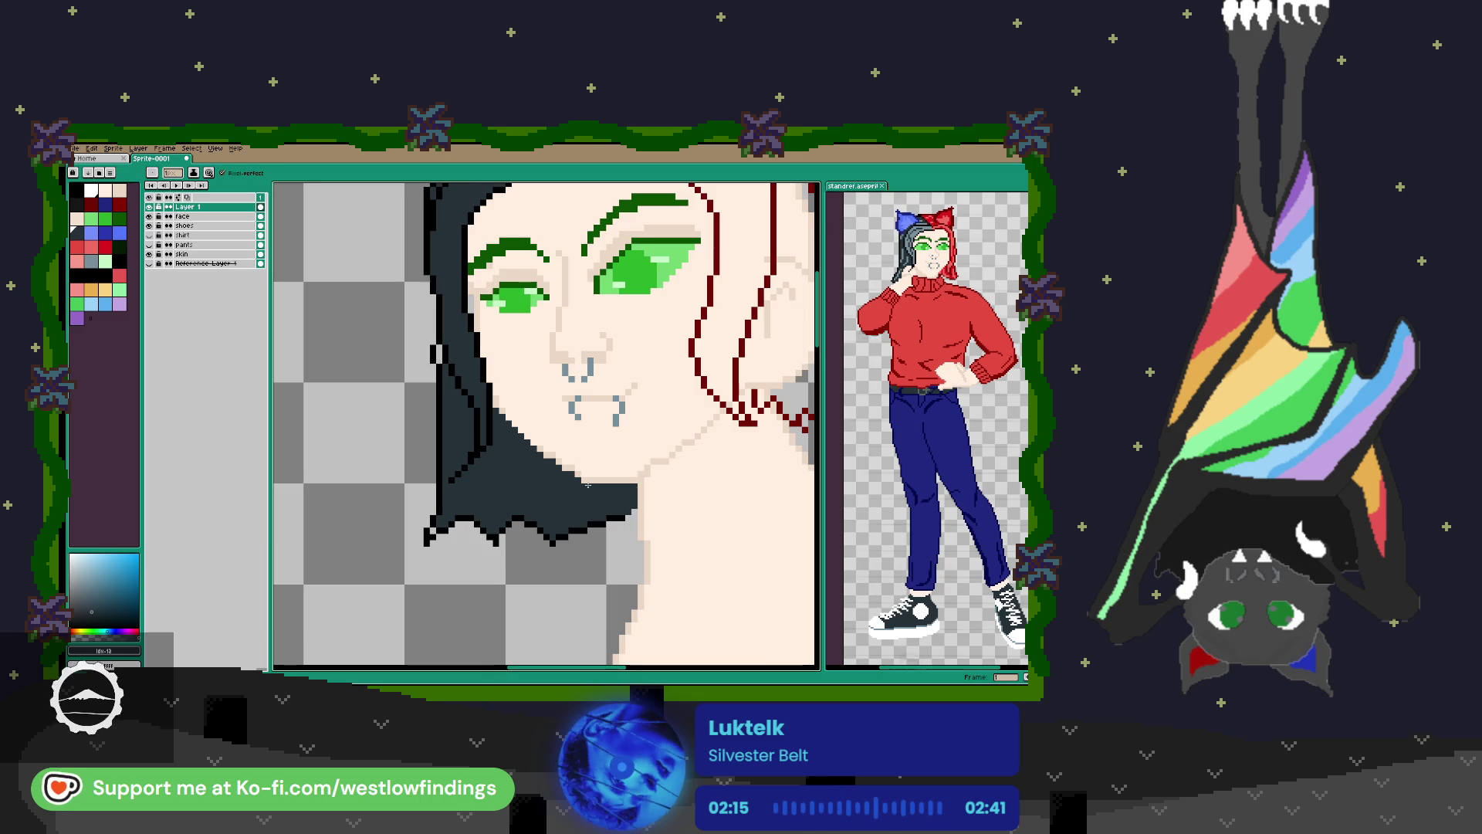
pyautogui.scroll(-1, 516, 463)
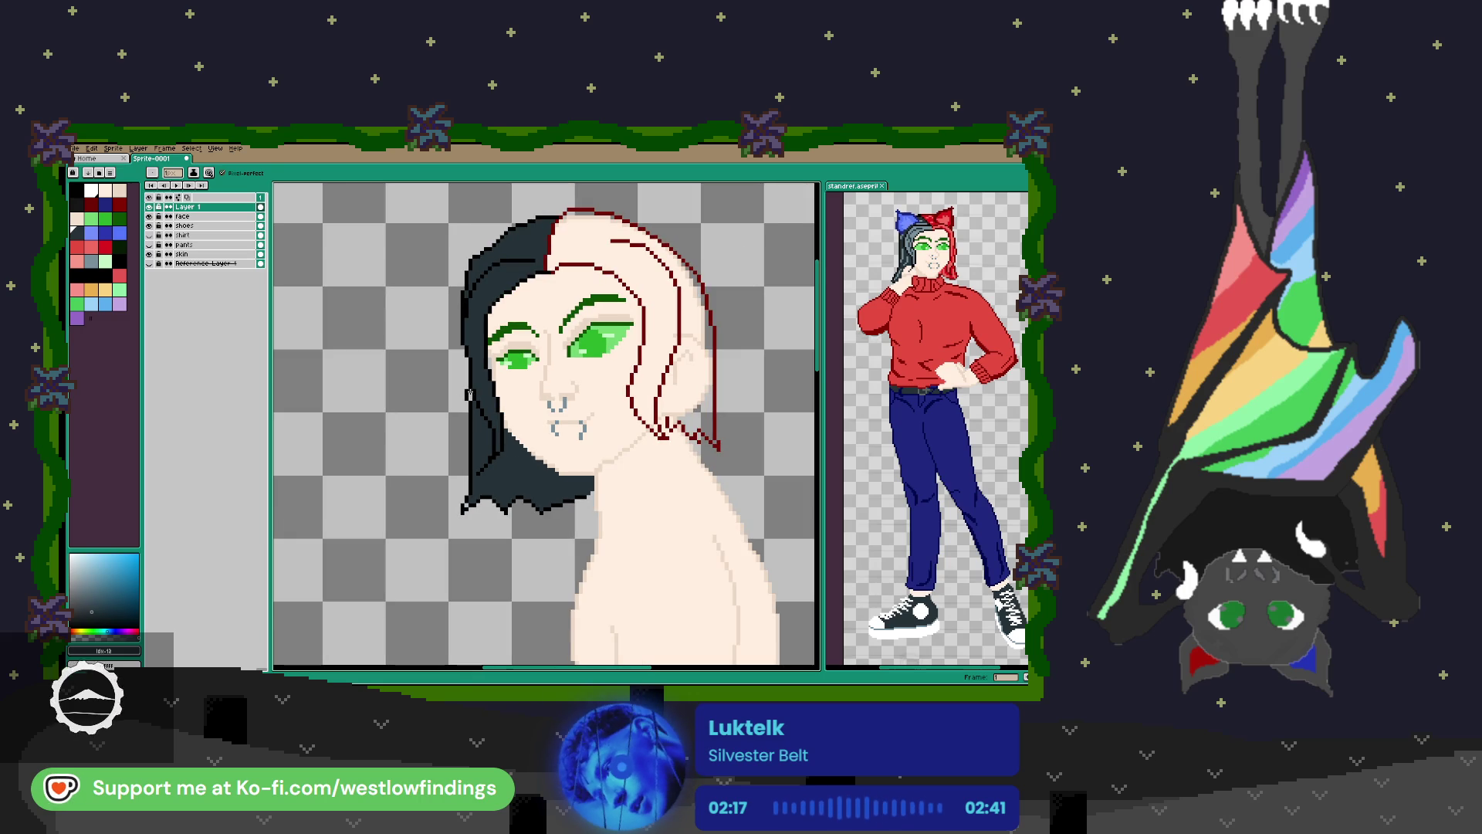
pyautogui.moveTo(639, 376); pyautogui.dragTo(478, 436)
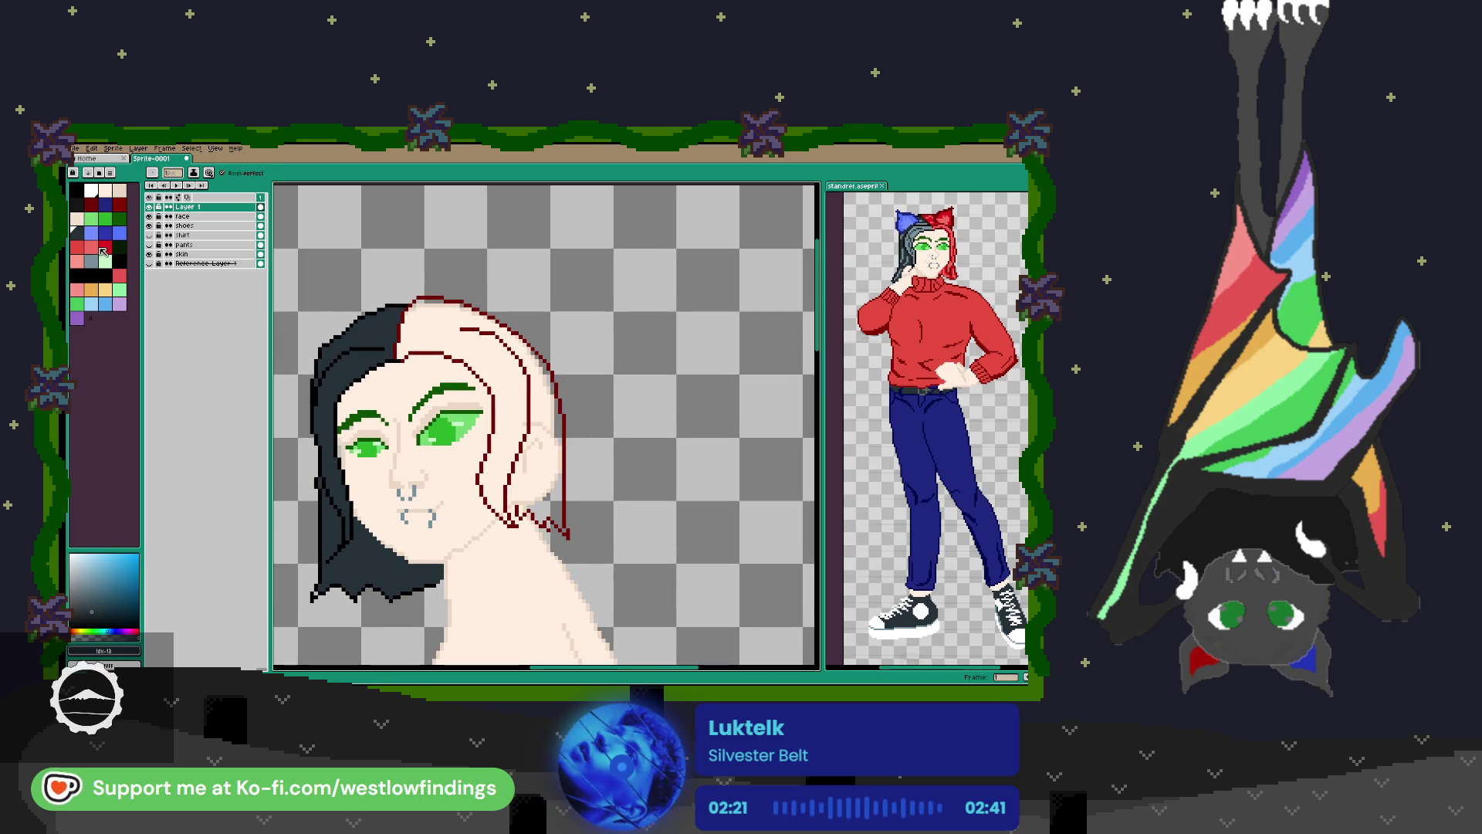
pyautogui.click(104, 249)
pyautogui.press('g')
pyautogui.scroll(3, 487, 508)
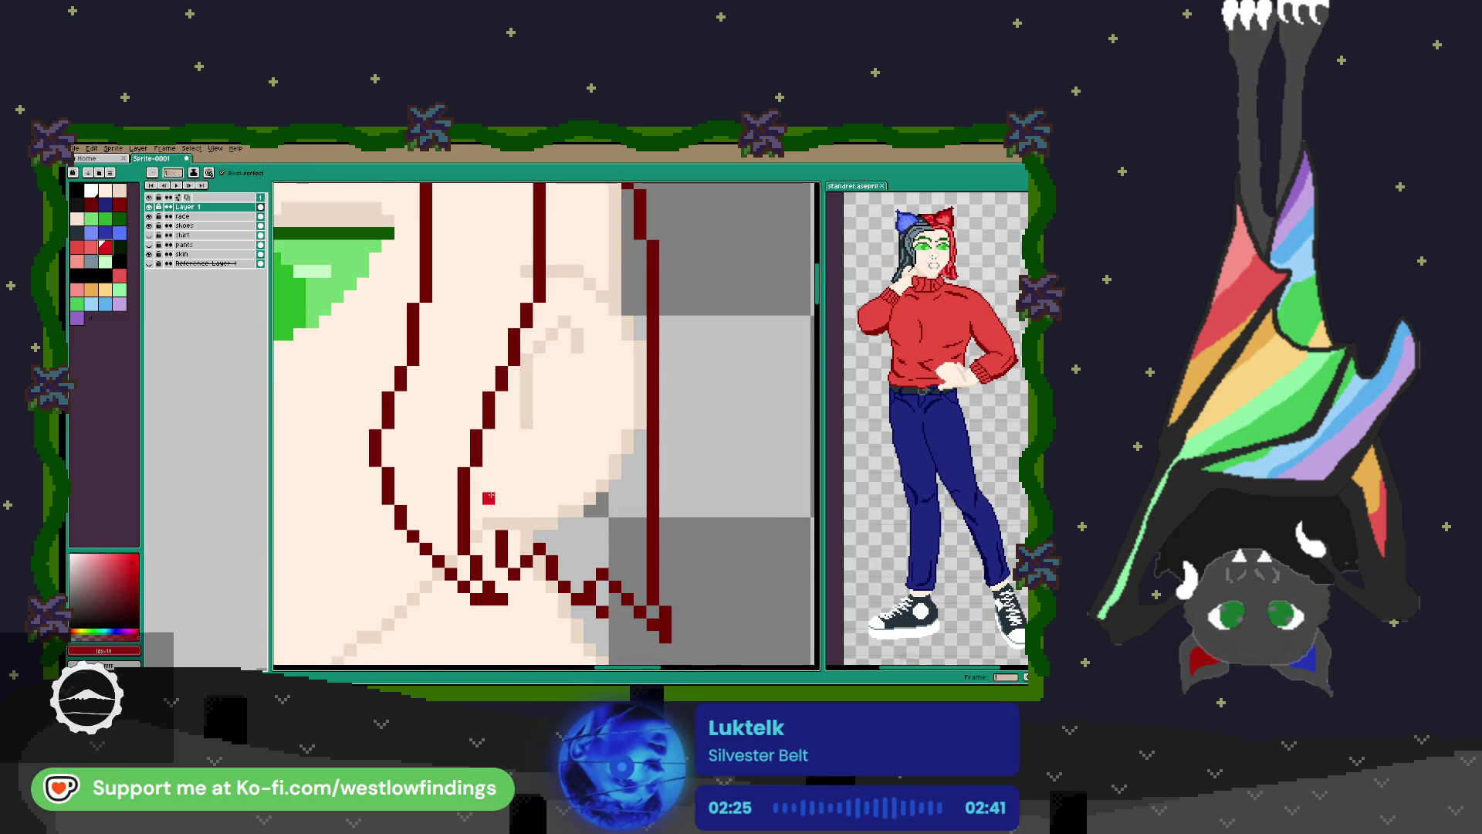
# Bucket-fill the right half of the hair red.
pyautogui.press('g')
pyautogui.click(565, 466)
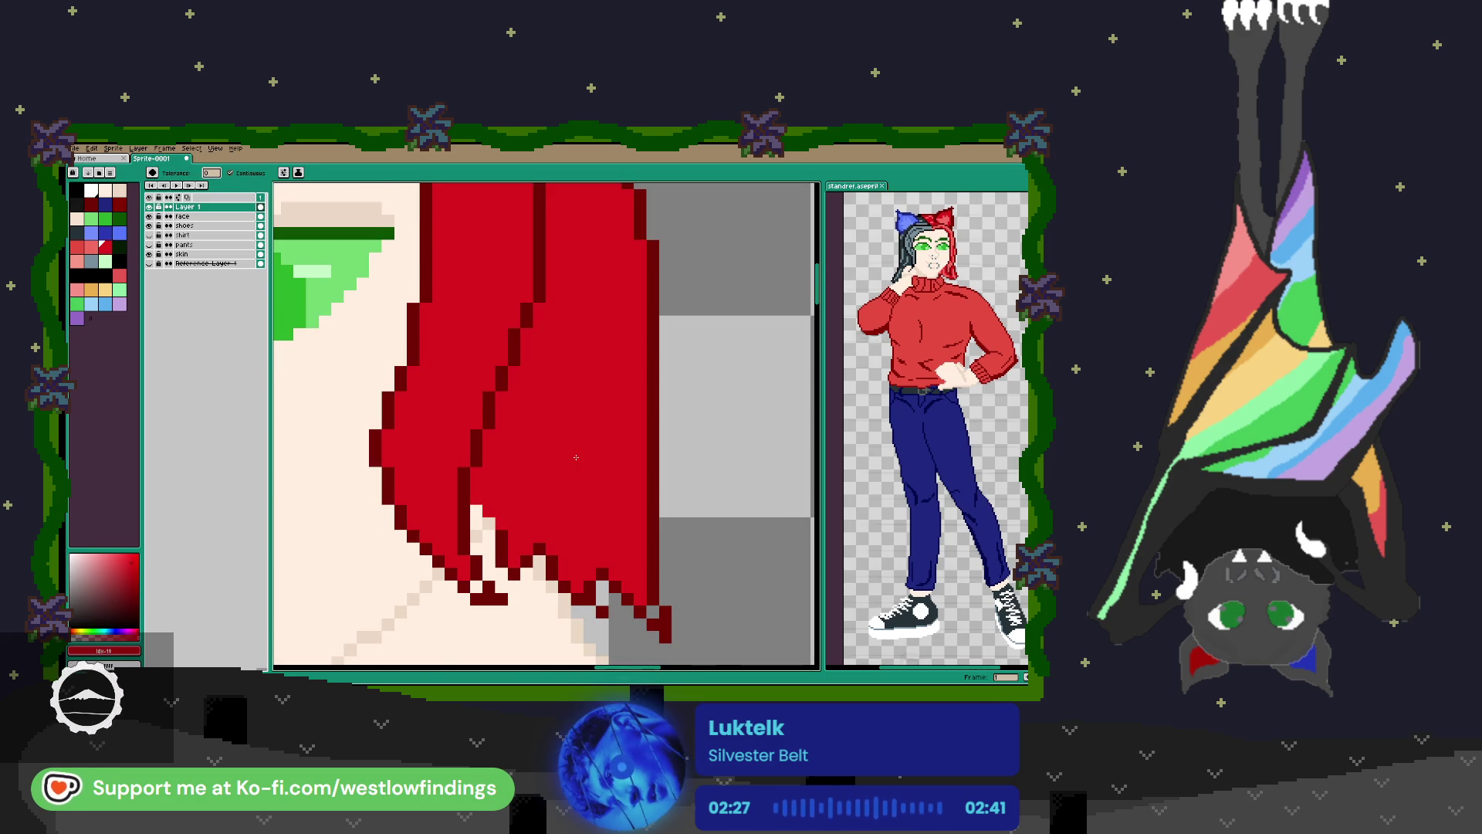
pyautogui.scroll(-2, 562, 452)
pyautogui.scroll(-1, 562, 451)
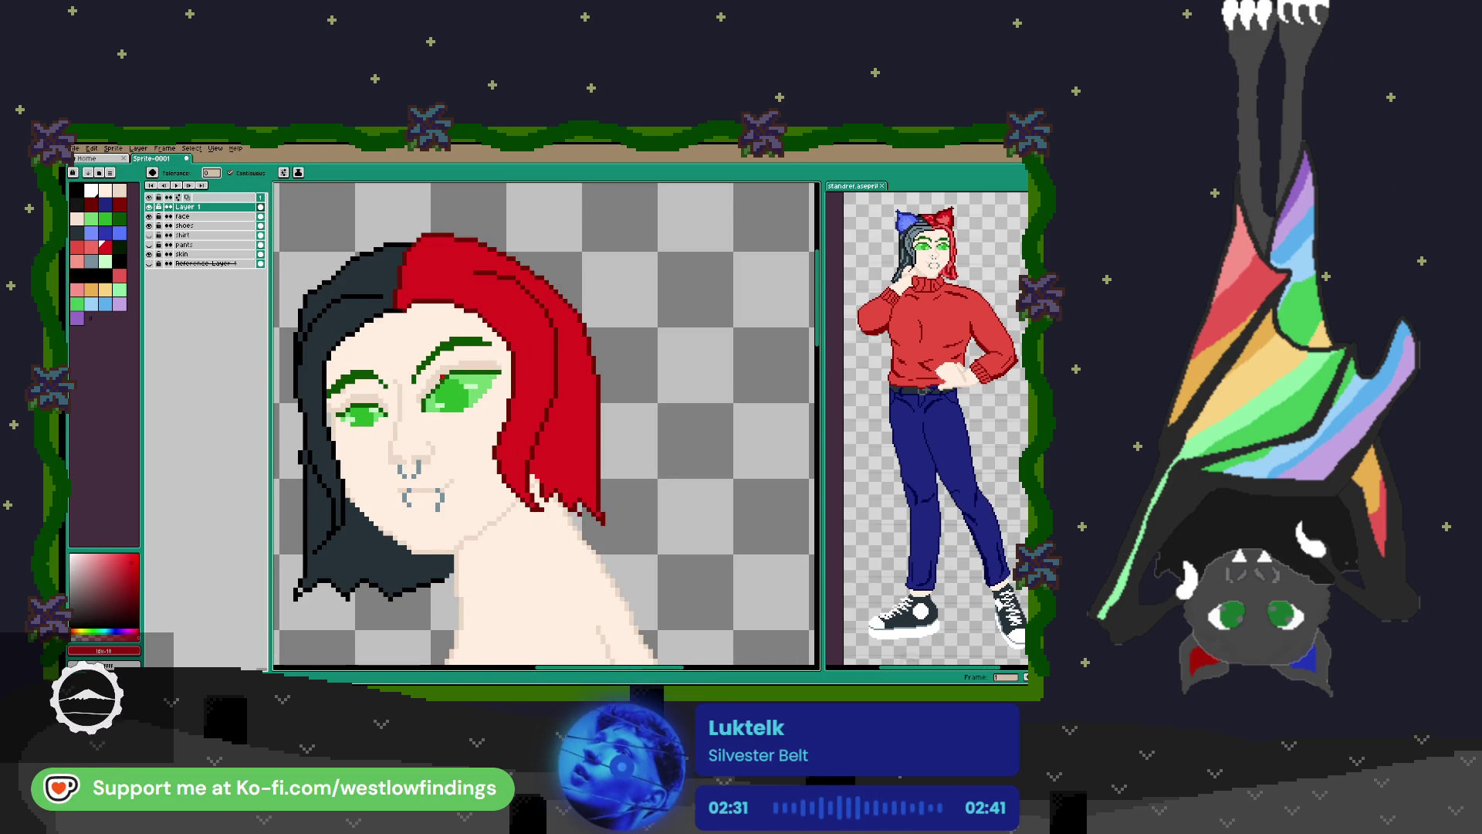
pyautogui.moveTo(442, 376); pyautogui.dragTo(608, 389)
# Draw a light pink dividing line and fill the hair highlight area pink, then pick dark teal.
pyautogui.click(94, 247)
pyautogui.scroll(2, 495, 301)
pyautogui.press('b')
pyautogui.moveTo(446, 292); pyautogui.dragTo(575, 283)
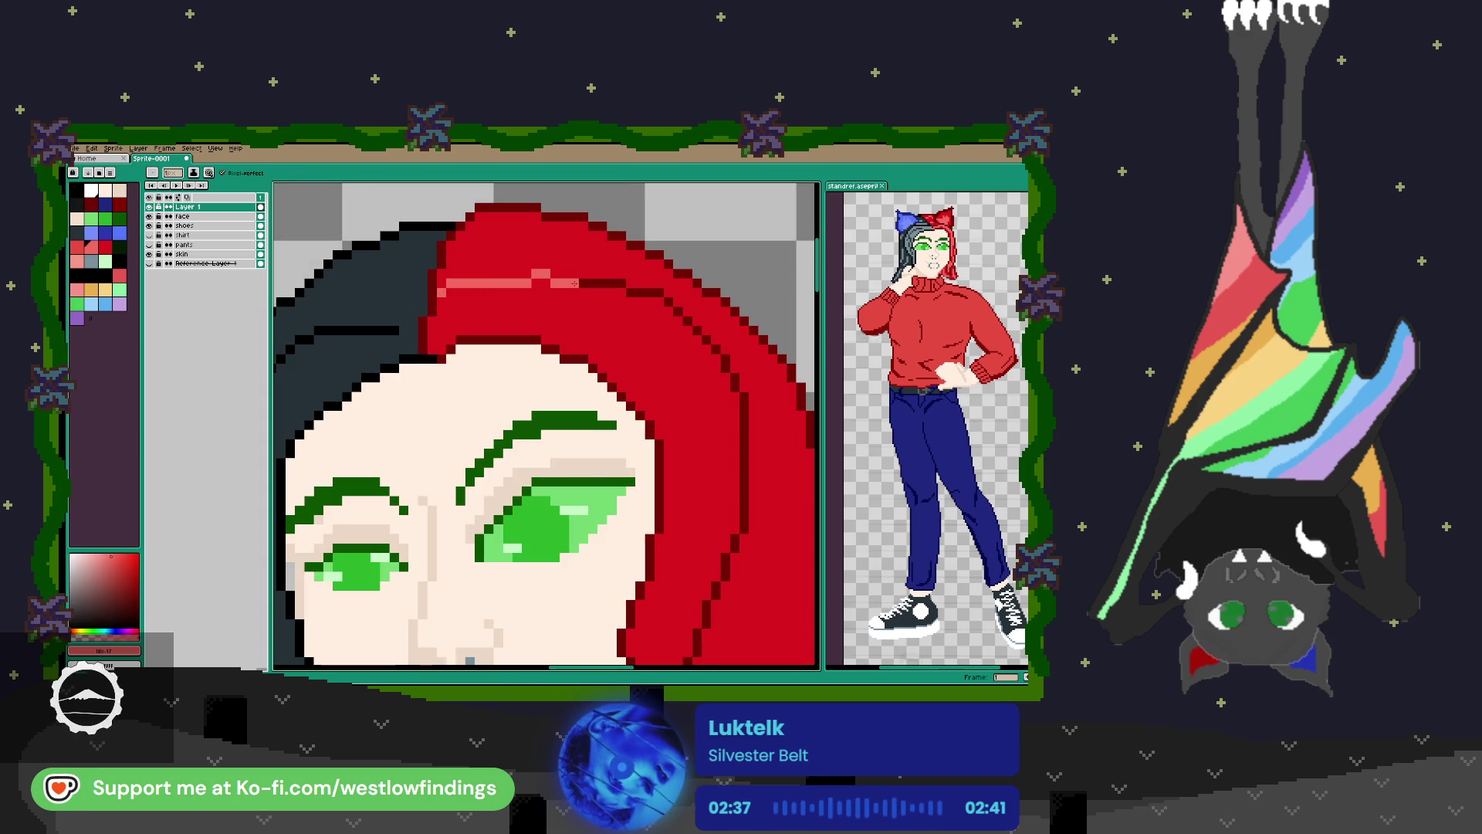
pyautogui.press('g')
pyautogui.click(593, 331)
pyautogui.scroll(-4, 535, 322)
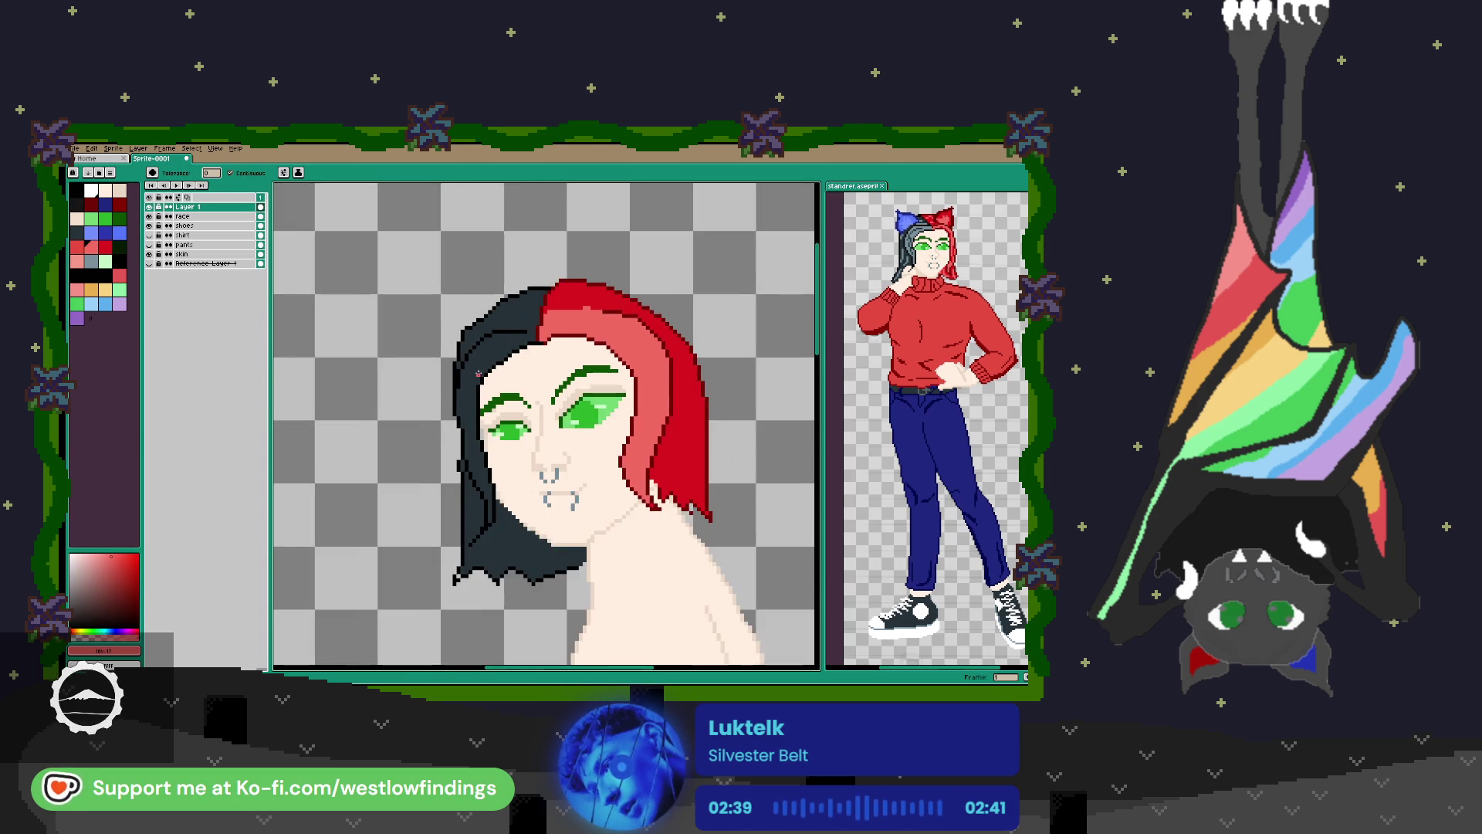
pyautogui.scroll(1, 535, 322)
pyautogui.click(93, 265)
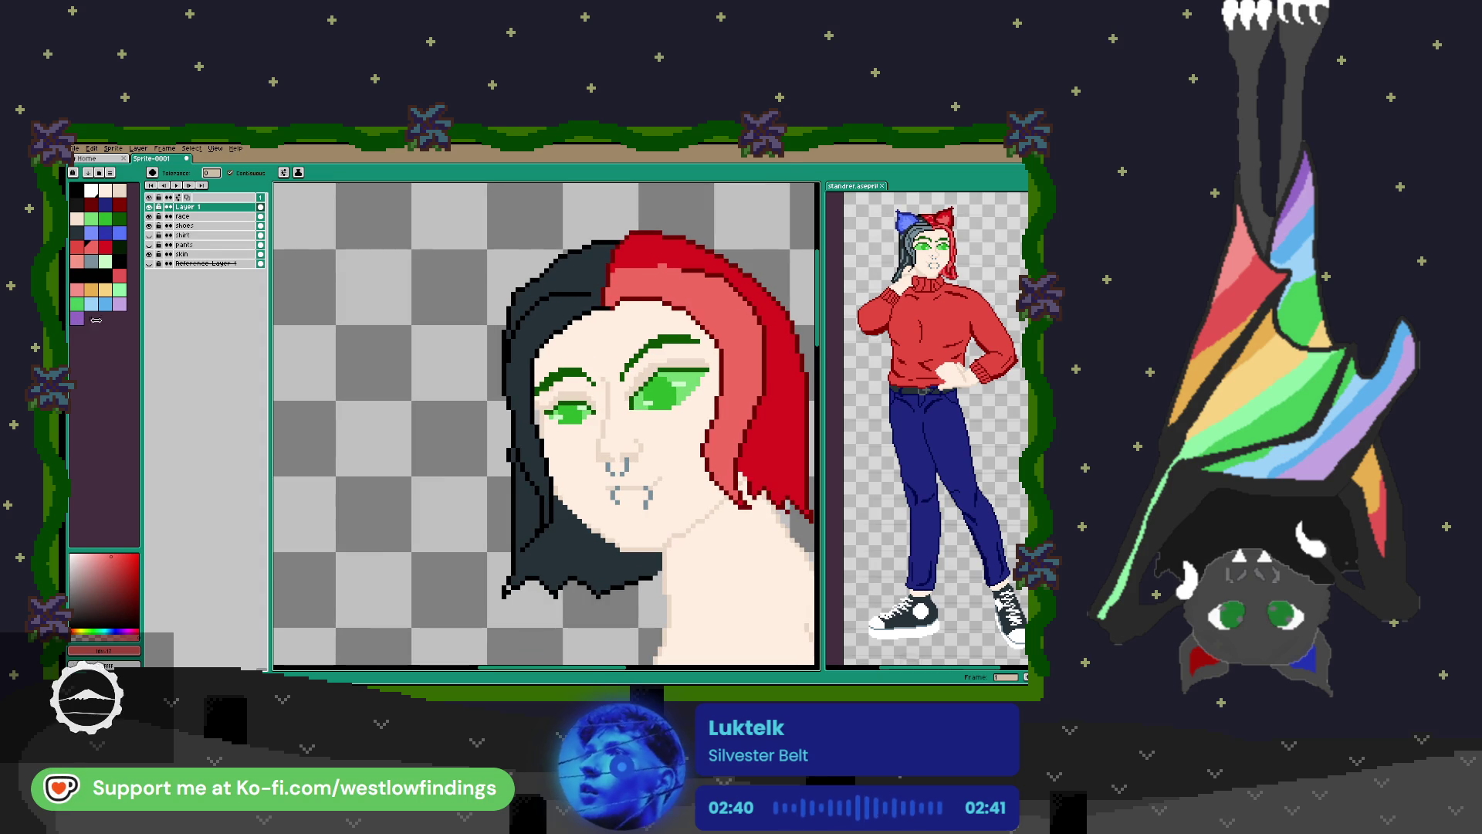
pyautogui.scroll(3, 524, 322)
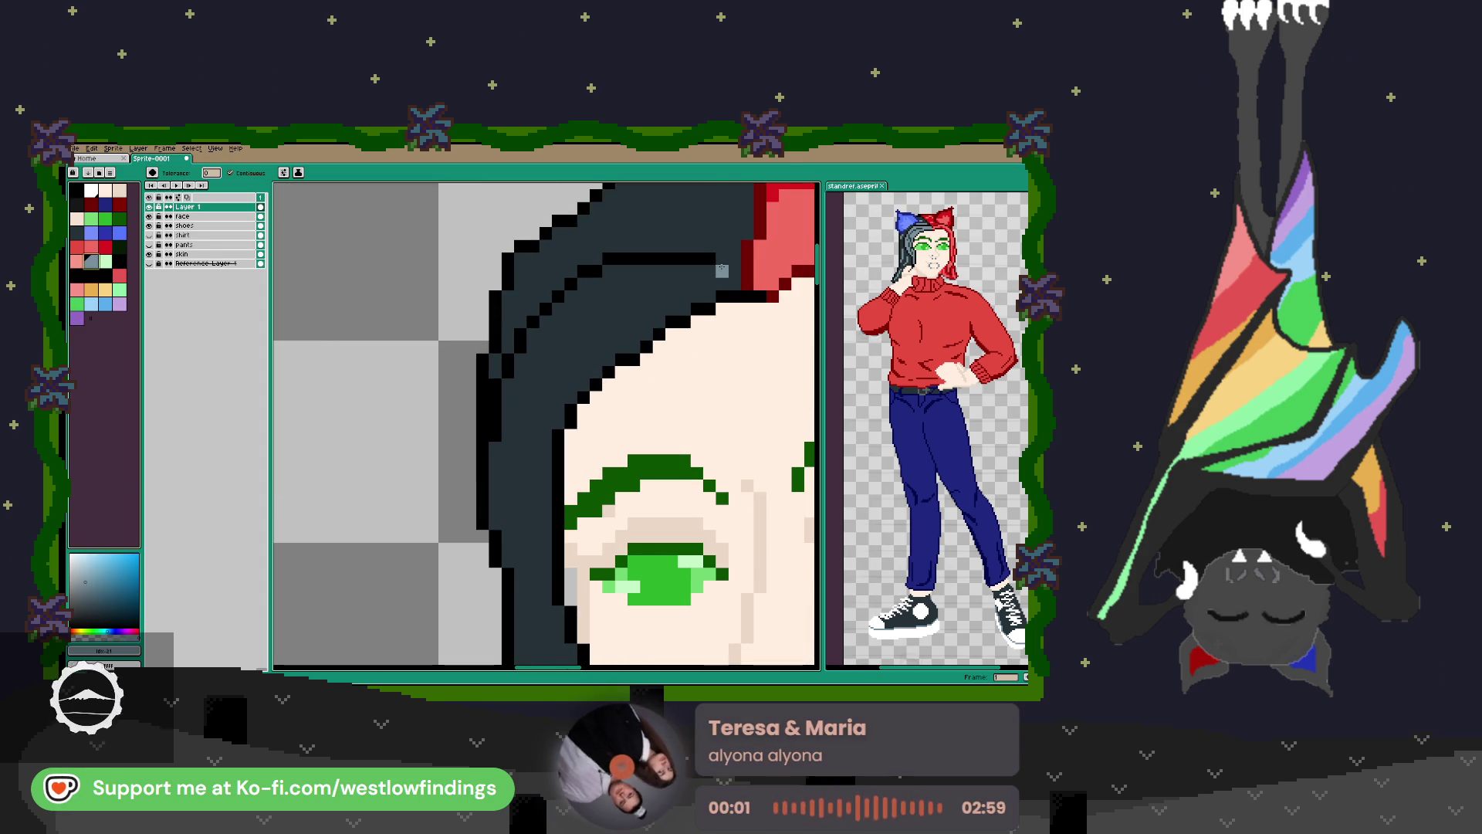
# Bucket-fill the upper left hair area with grey-blue.
pyautogui.press('b')
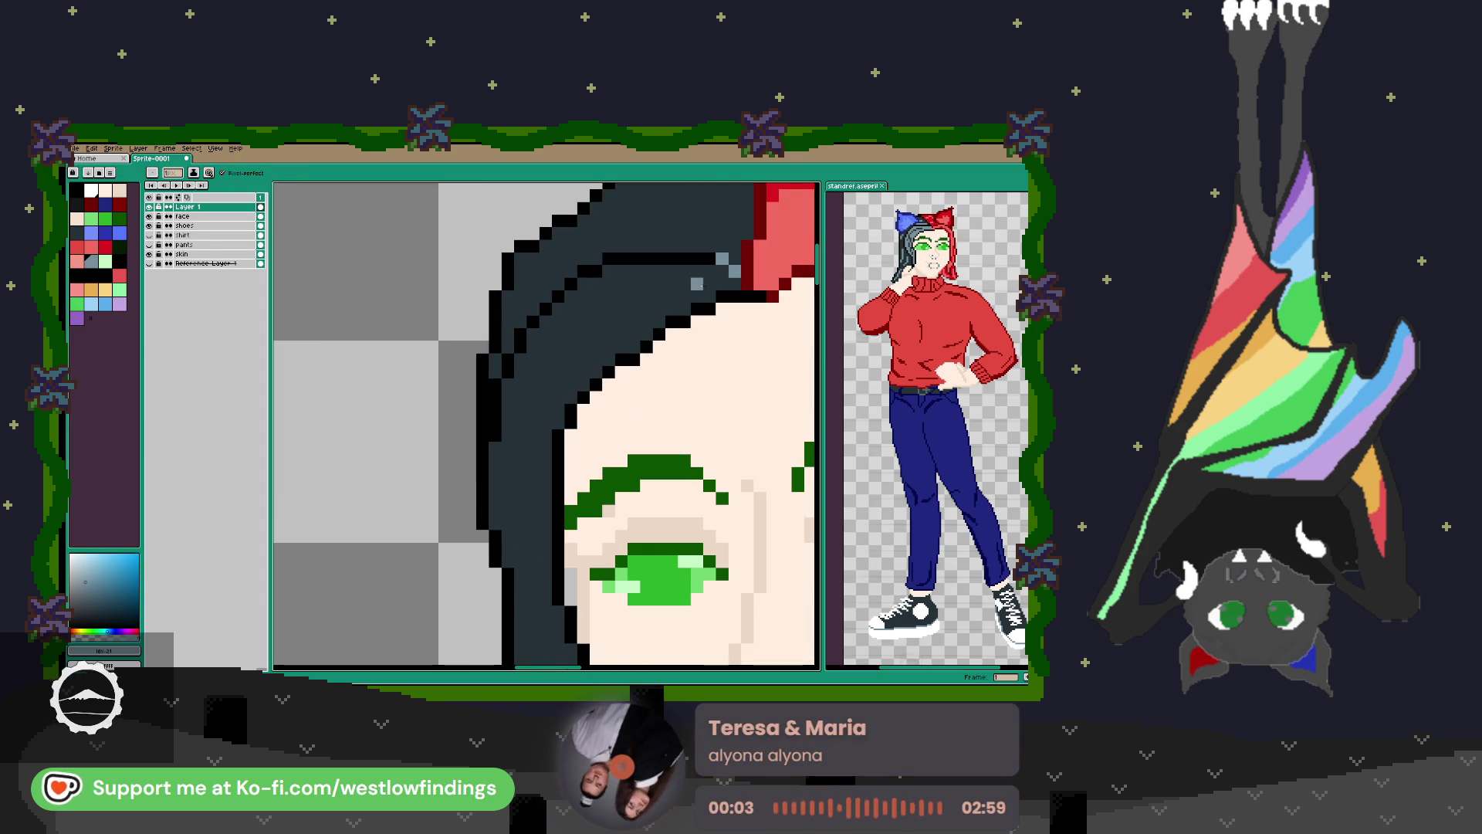
pyautogui.press('g')
pyautogui.click(683, 282)
pyautogui.scroll(-4, 683, 282)
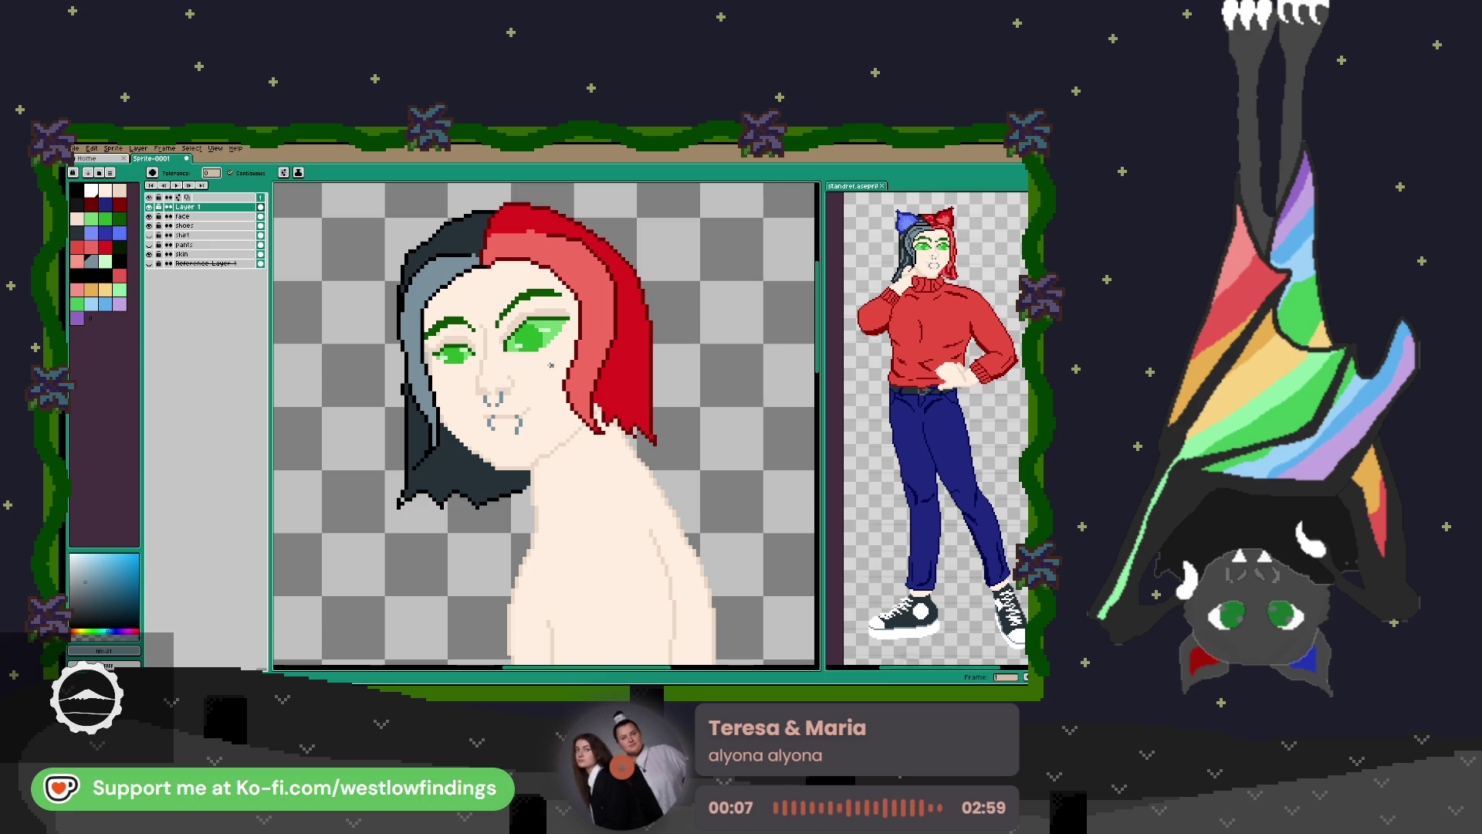
# Show the shirt and pants layers again and sample black from the hair outline.
pyautogui.click(149, 235)
pyautogui.click(149, 244)
pyautogui.scroll(-2, 472, 359)
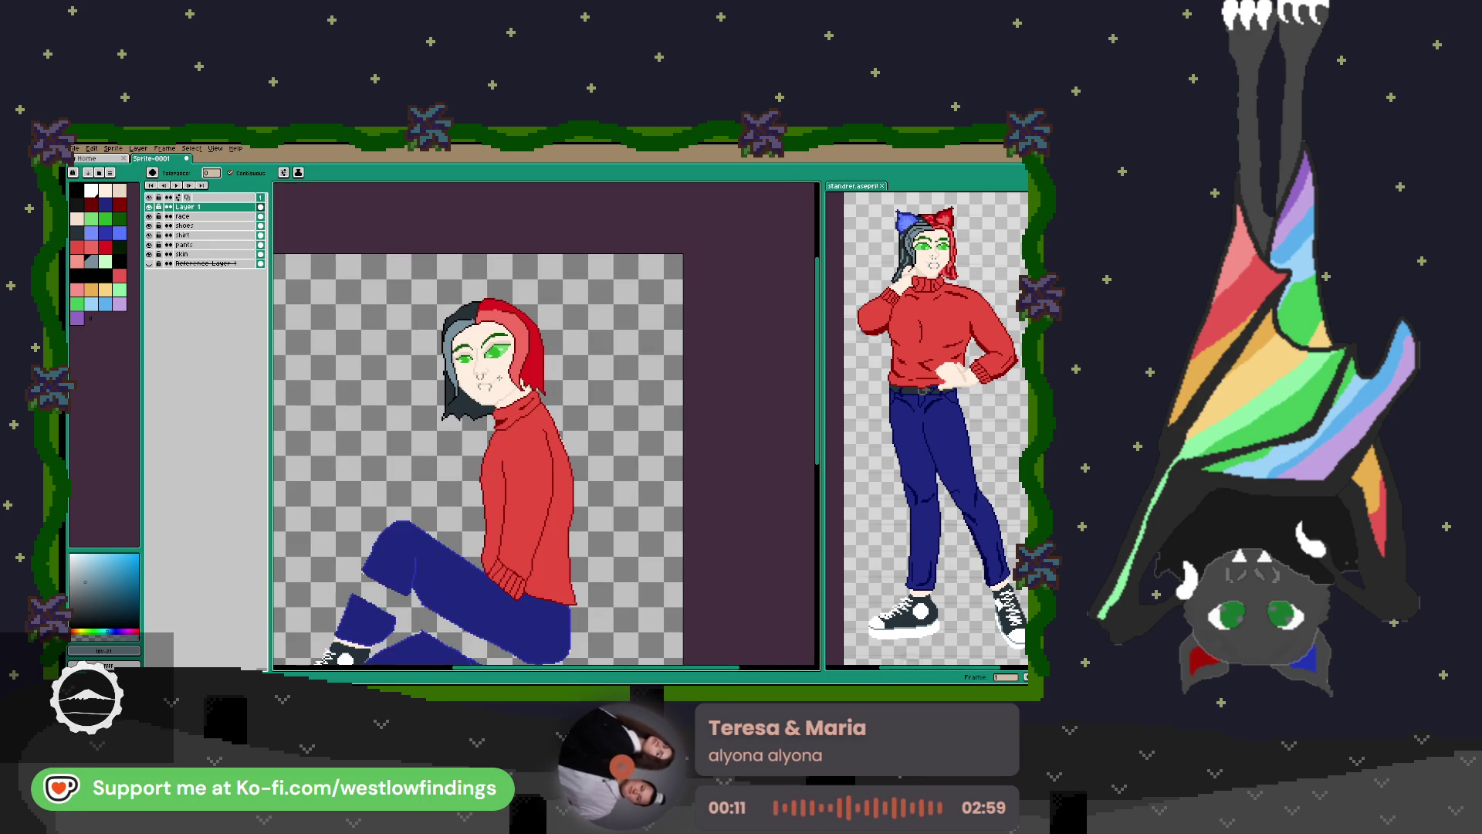
pyautogui.scroll(3, 510, 372)
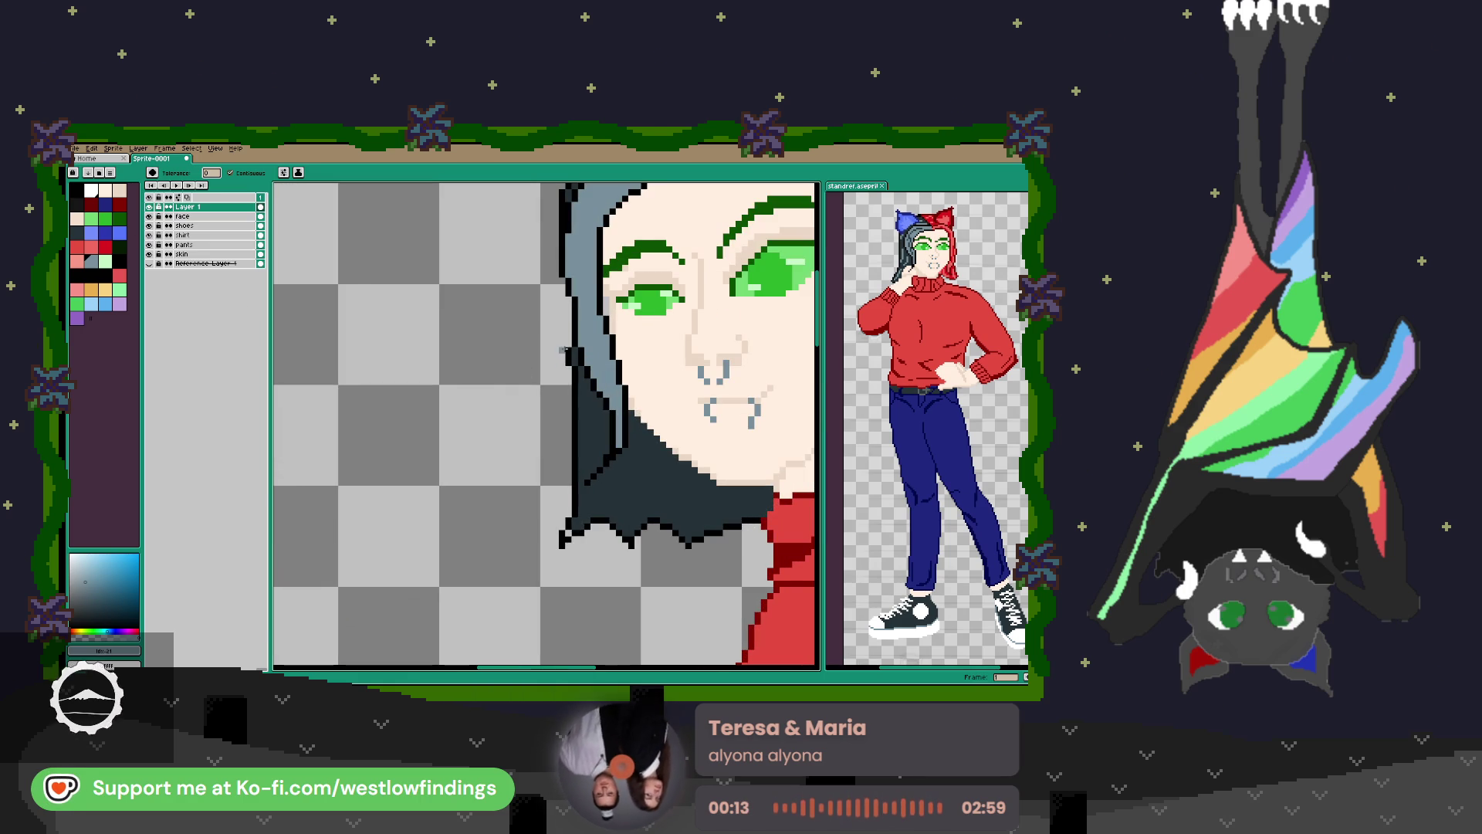
pyautogui.press('b')
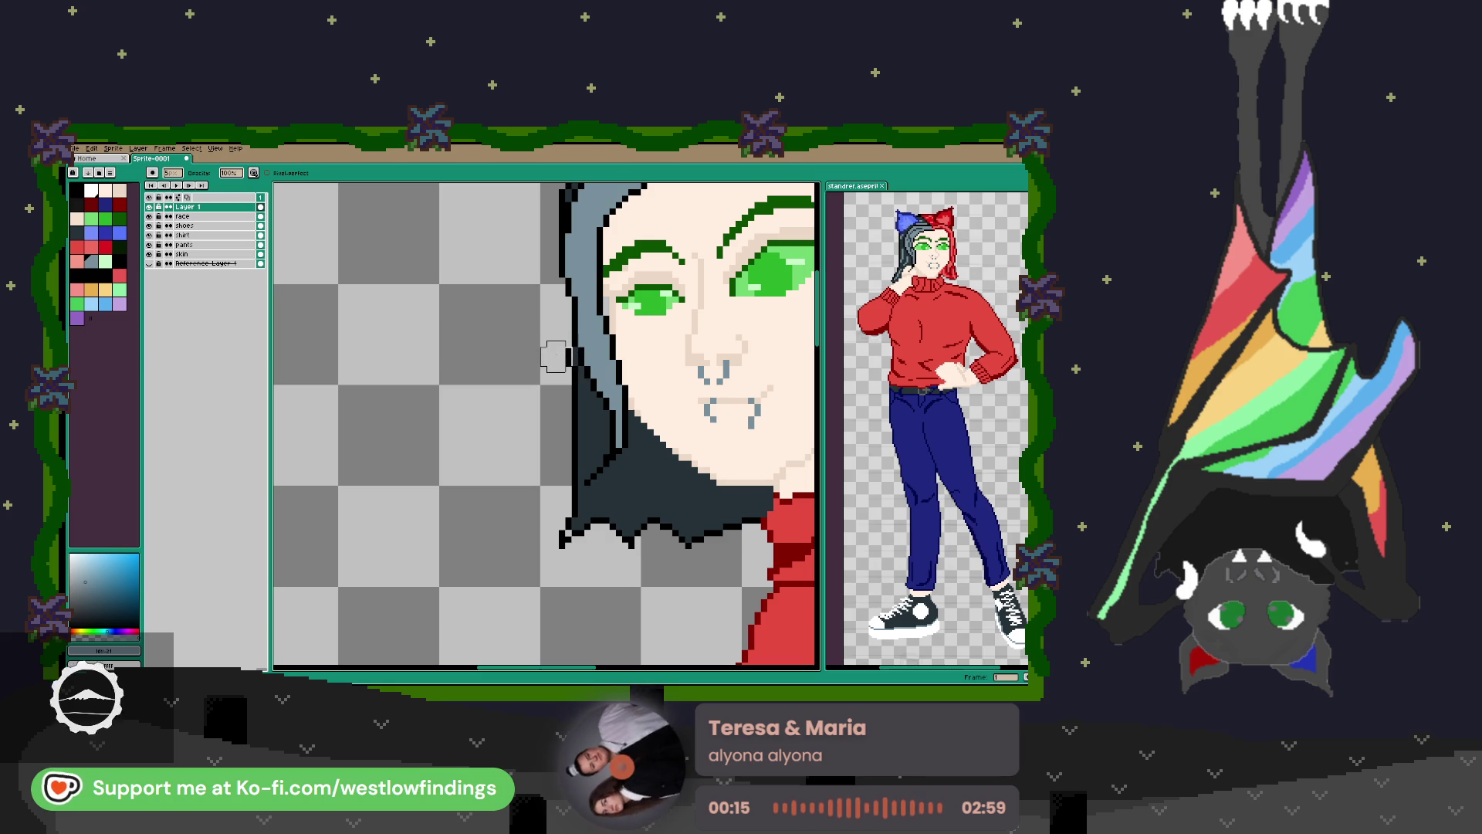
pyautogui.press('e')
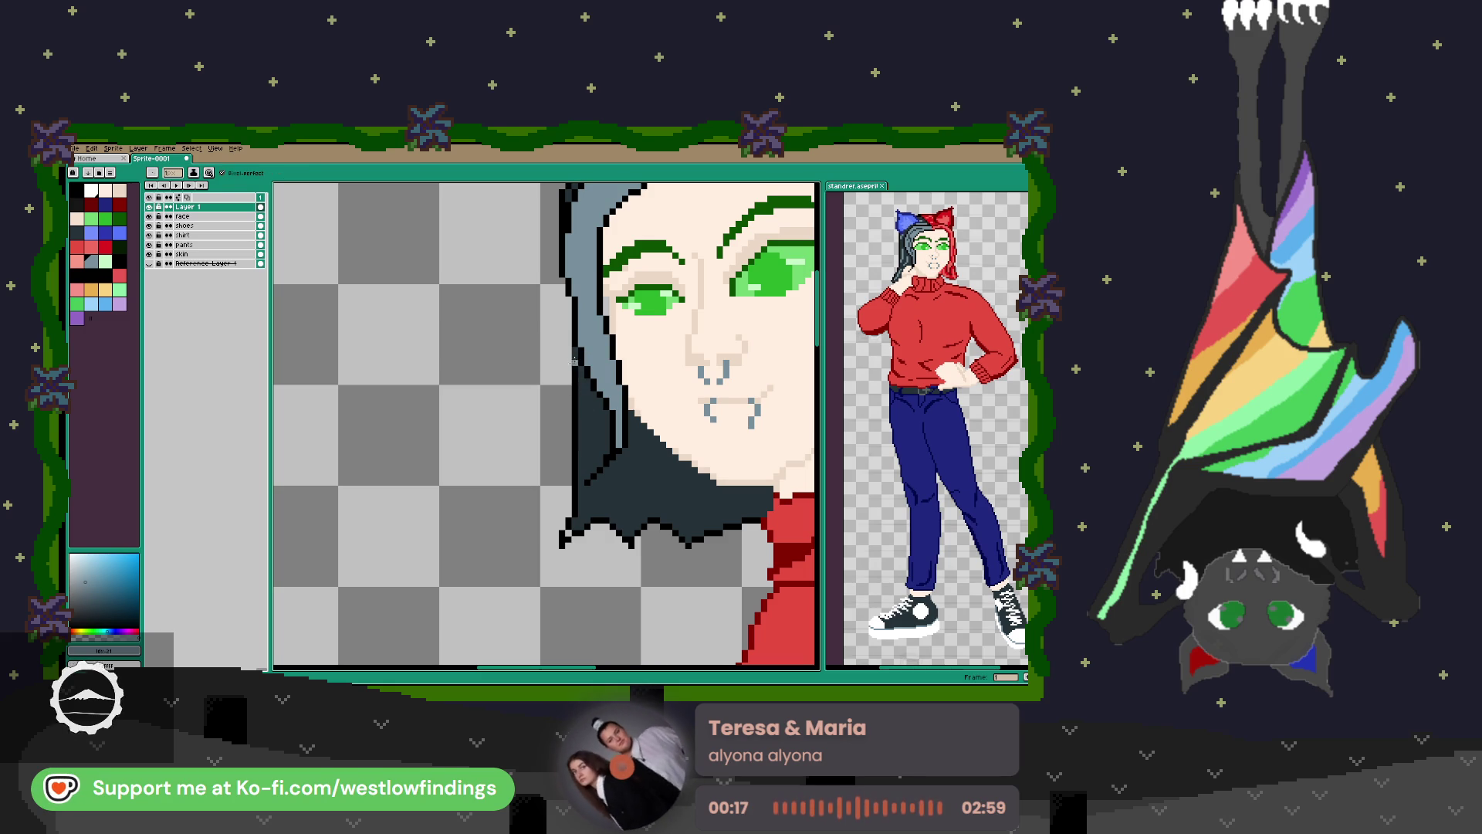
pyautogui.keyDown('alt'); pyautogui.click(575, 357); pyautogui.keyUp('alt')
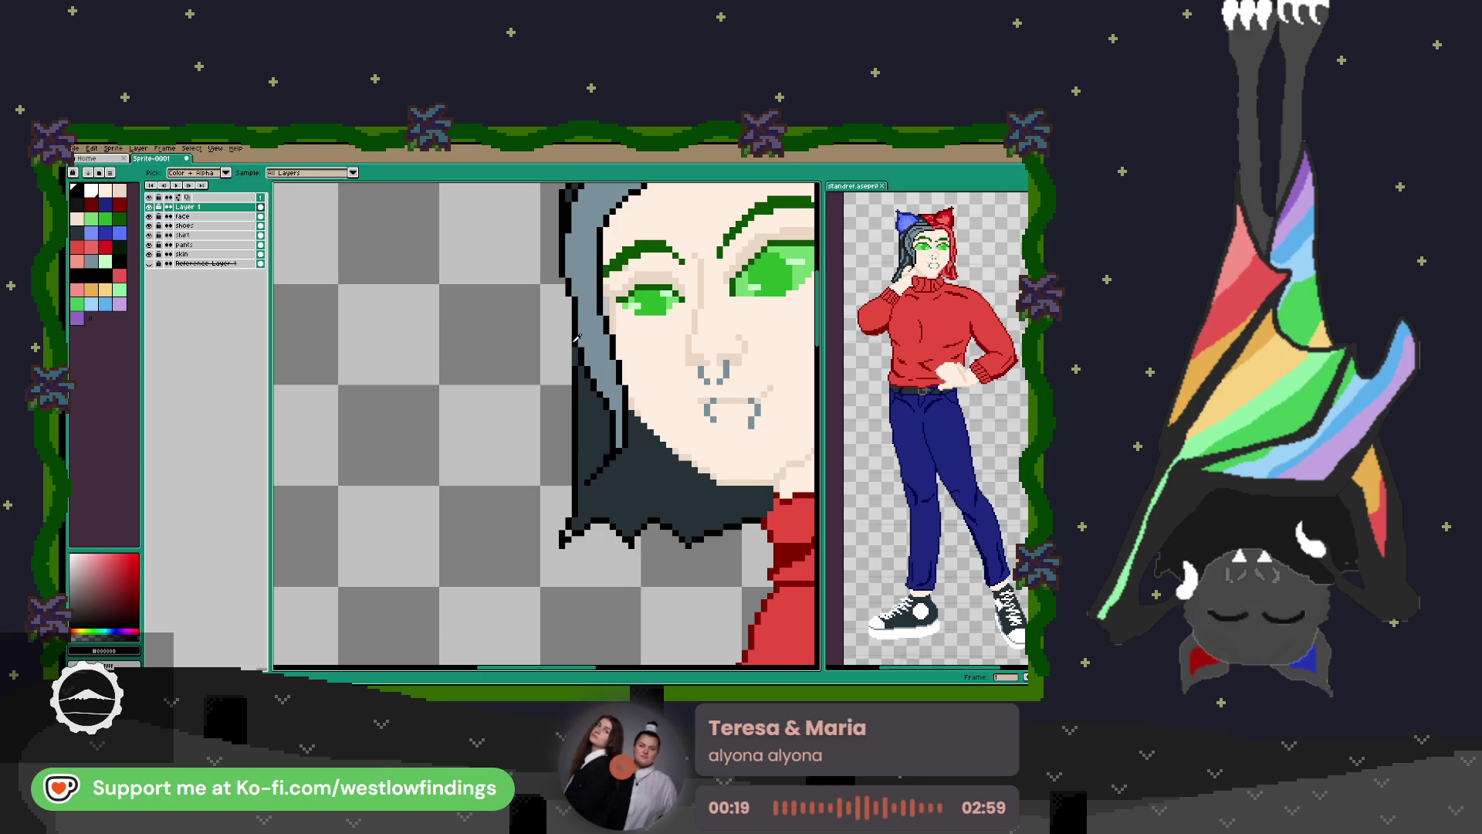
# Extend the left eye's upper lash line in dark green.
pyautogui.scroll(-3, 575, 357)
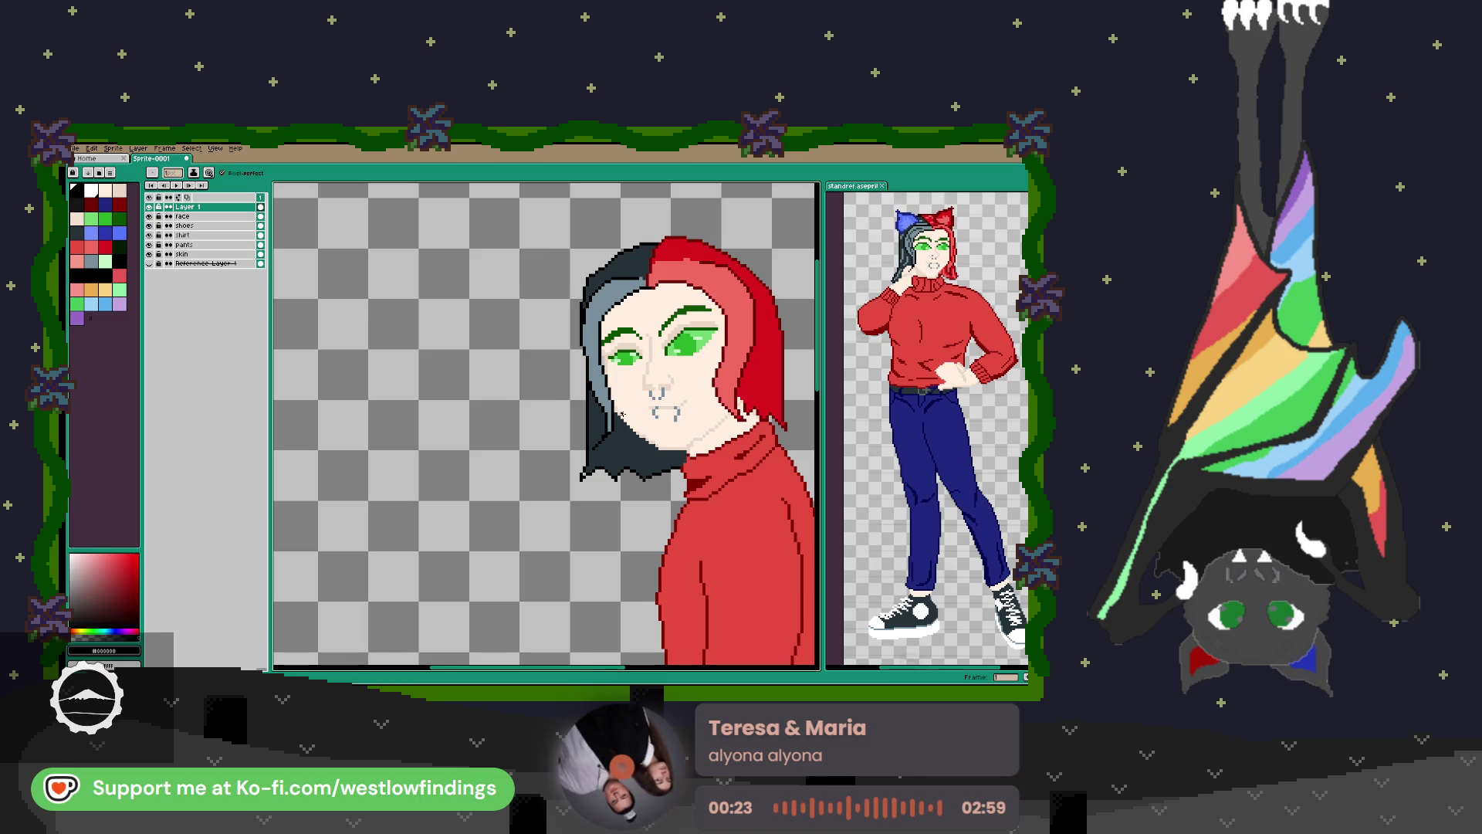
pyautogui.scroll(-3, 622, 414)
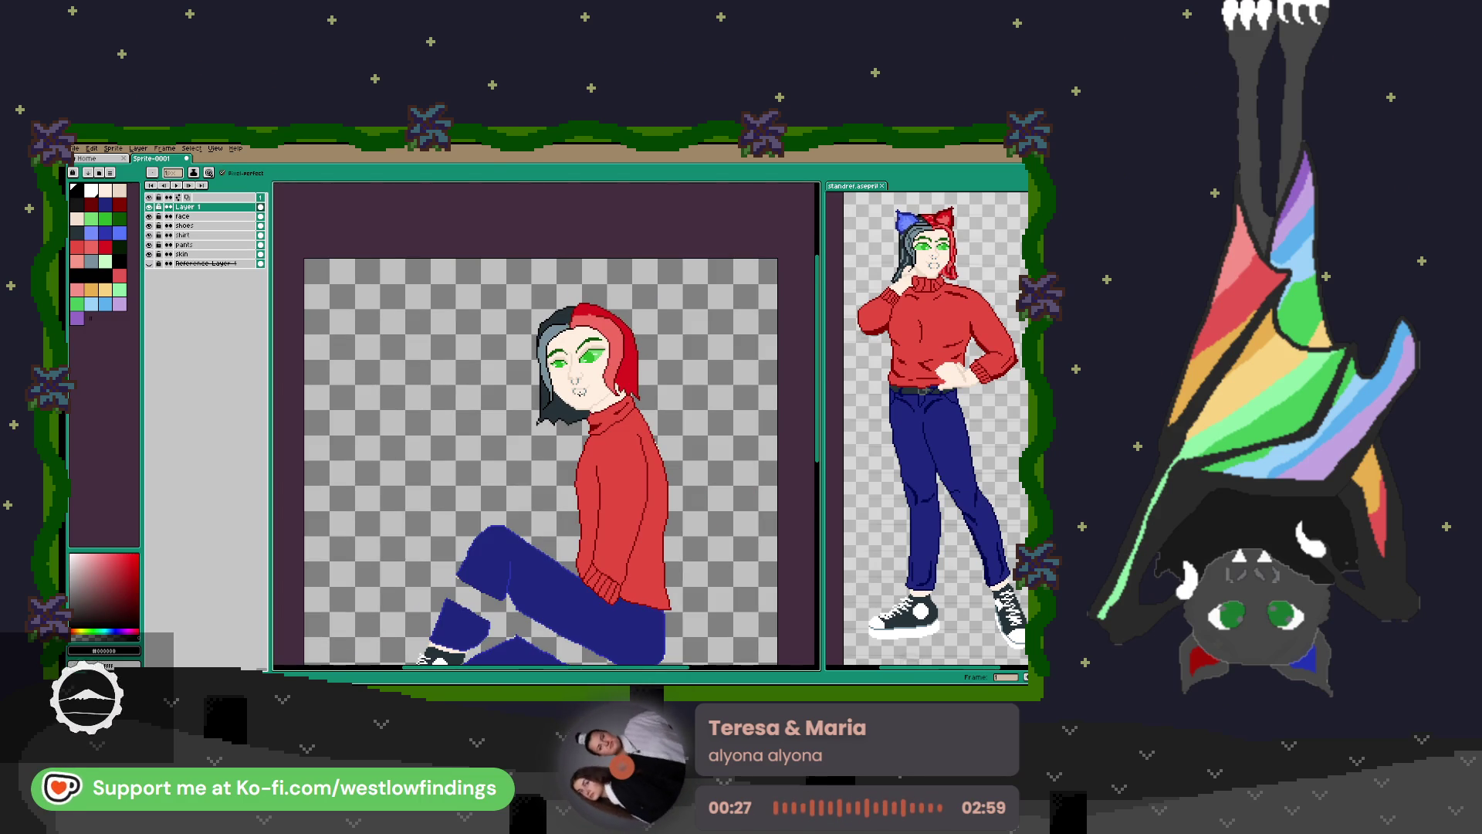
pyautogui.scroll(5, 570, 352)
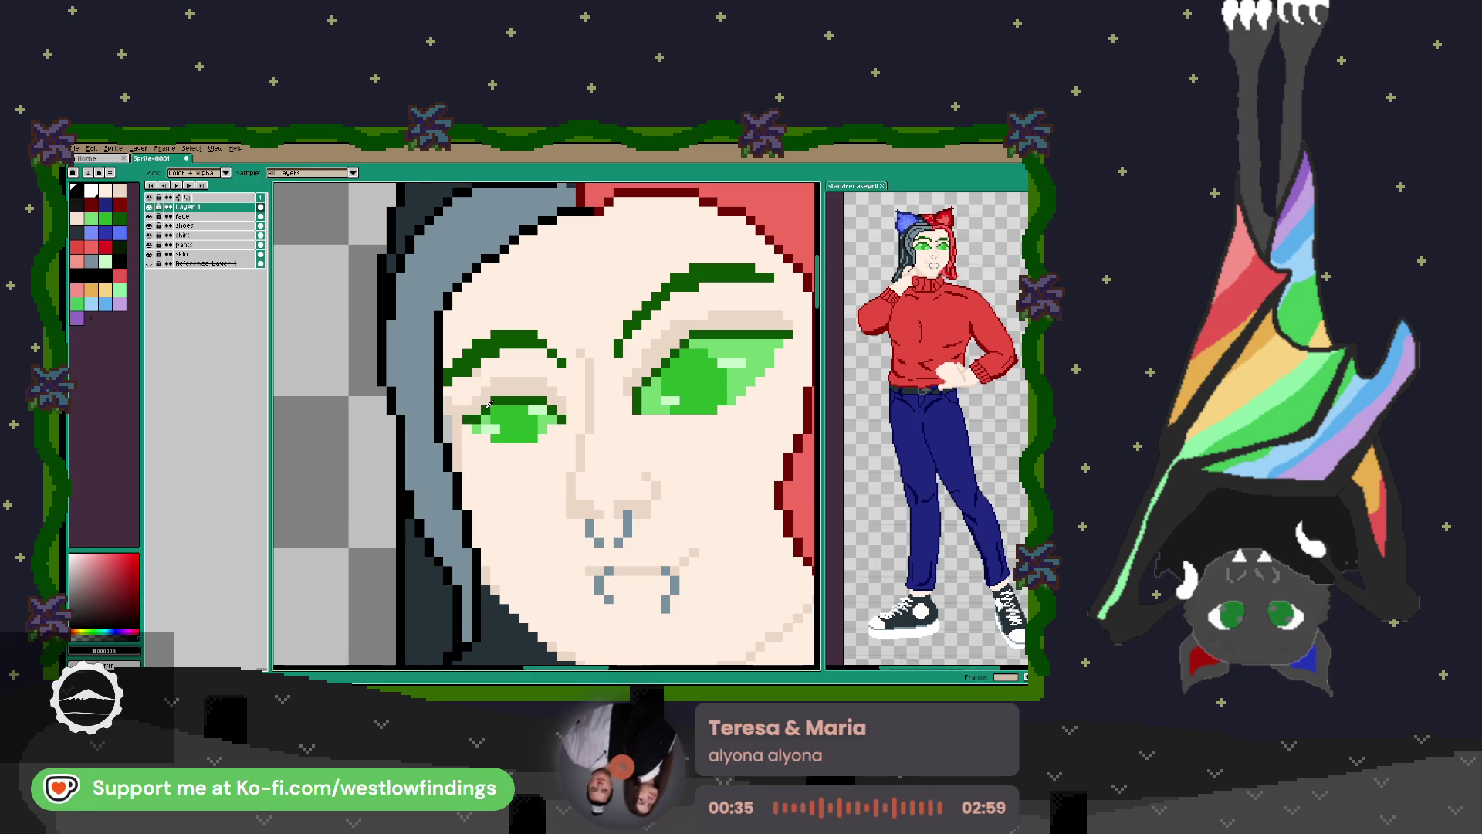
pyautogui.keyDown('alt'); pyautogui.click(481, 410); pyautogui.keyUp('alt')
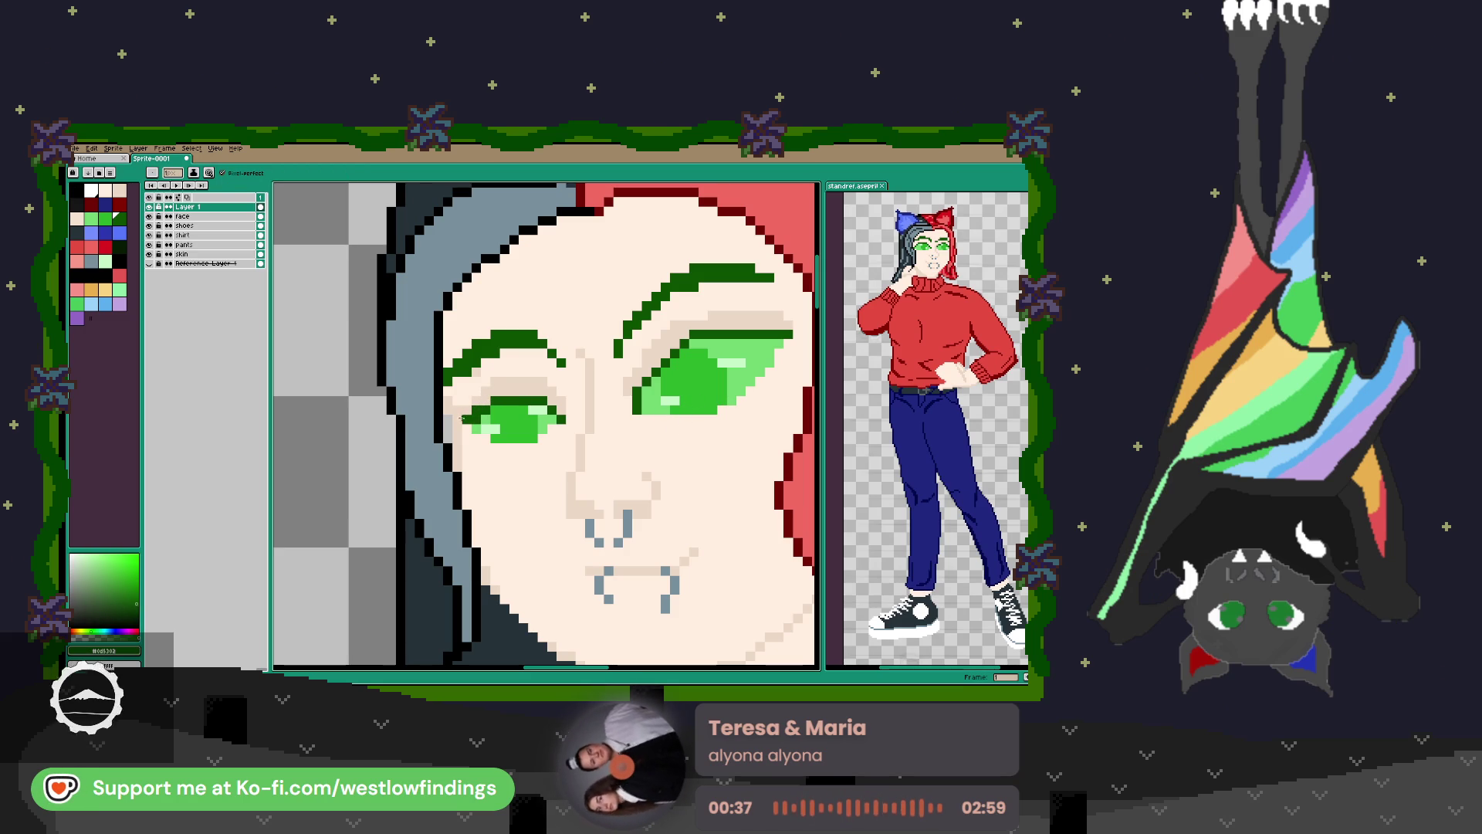
pyautogui.moveTo(462, 418); pyautogui.dragTo(448, 426)
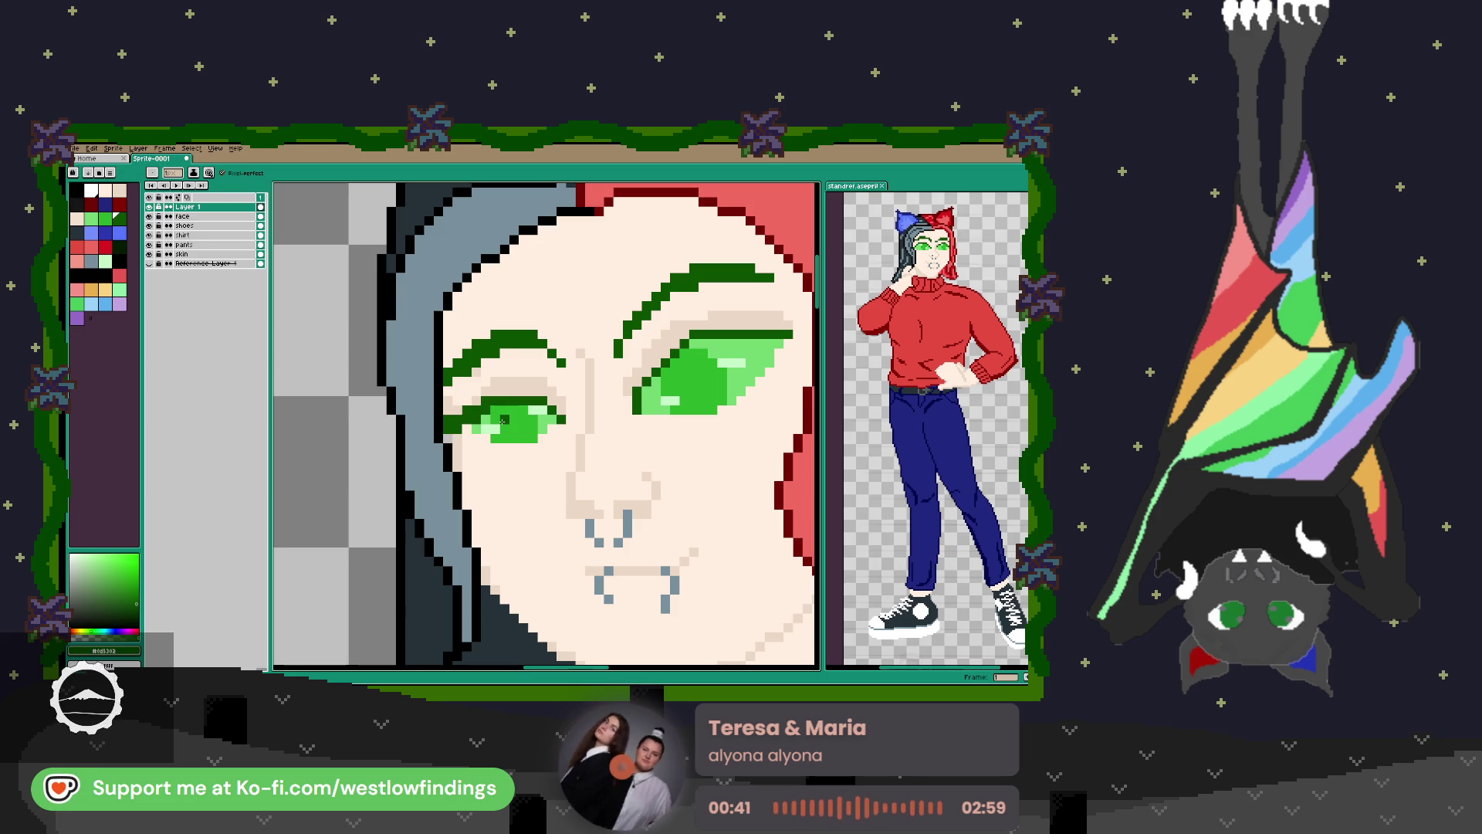
# Sample colours from the face and add a lighter highlight pixel in the green iris.
pyautogui.press('alt')
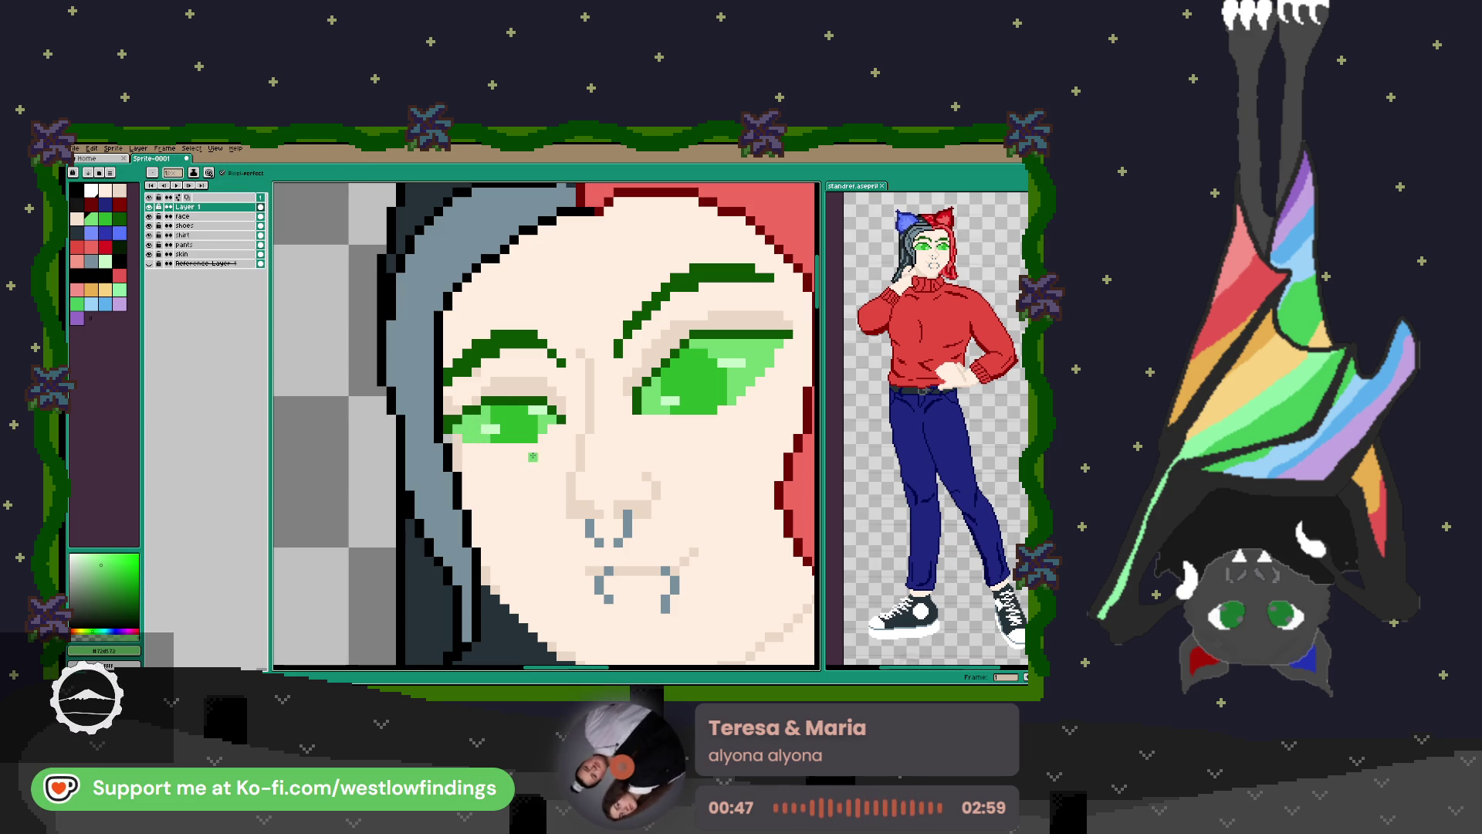
pyautogui.scroll(-3, 544, 463)
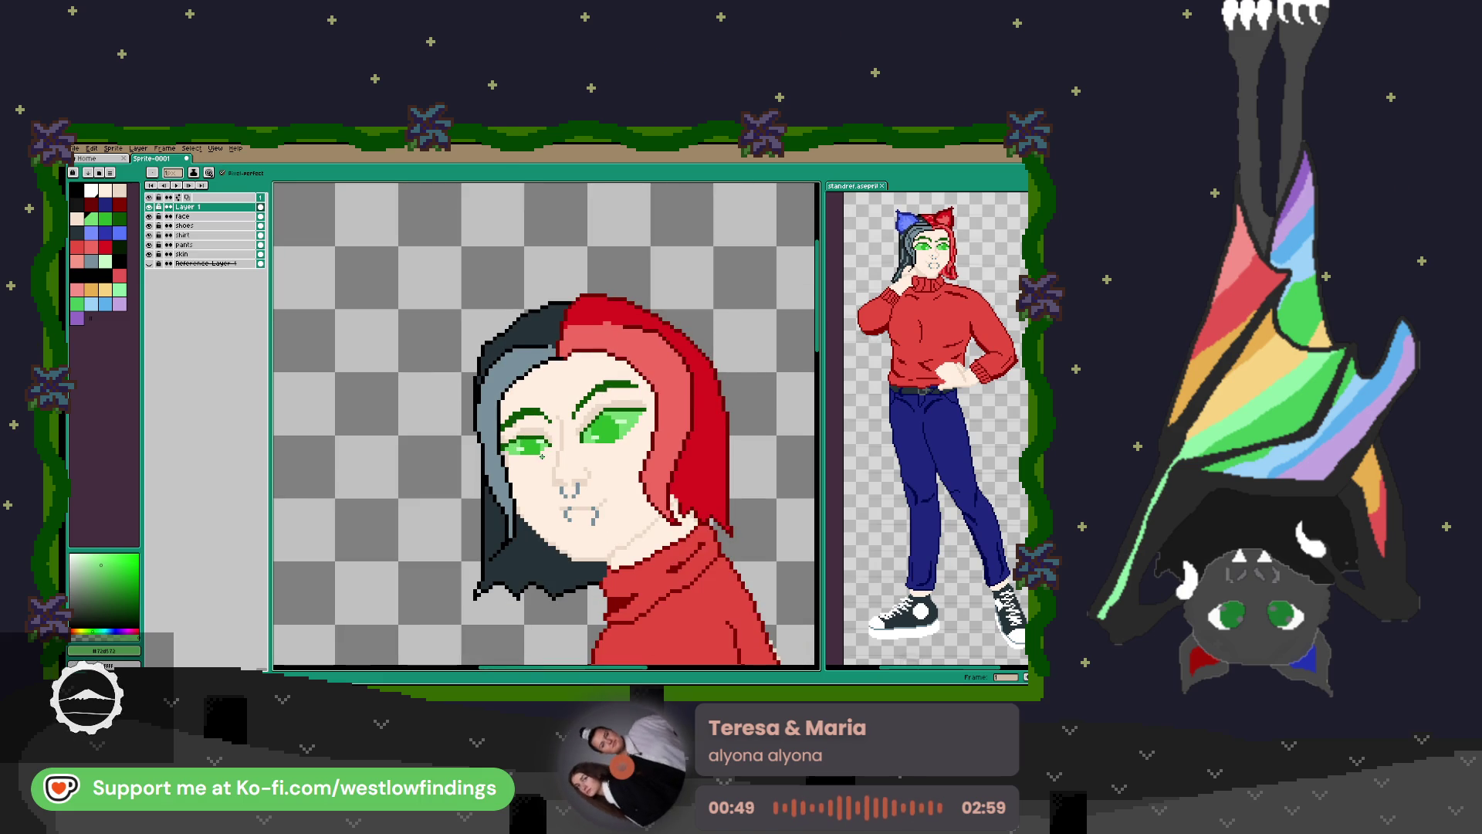
pyautogui.scroll(3, 542, 456)
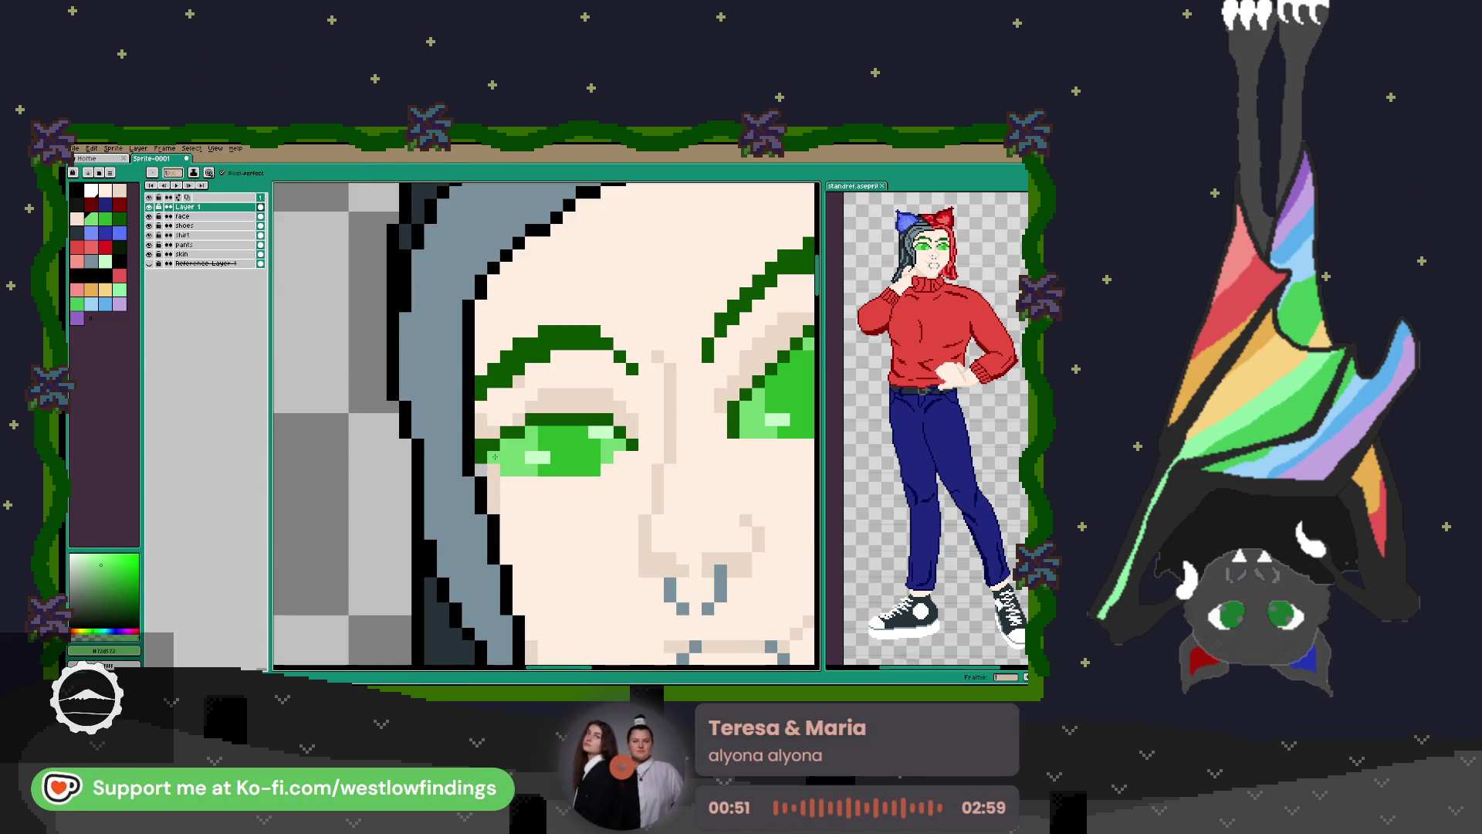
pyautogui.press('alt')
pyautogui.click(488, 424)
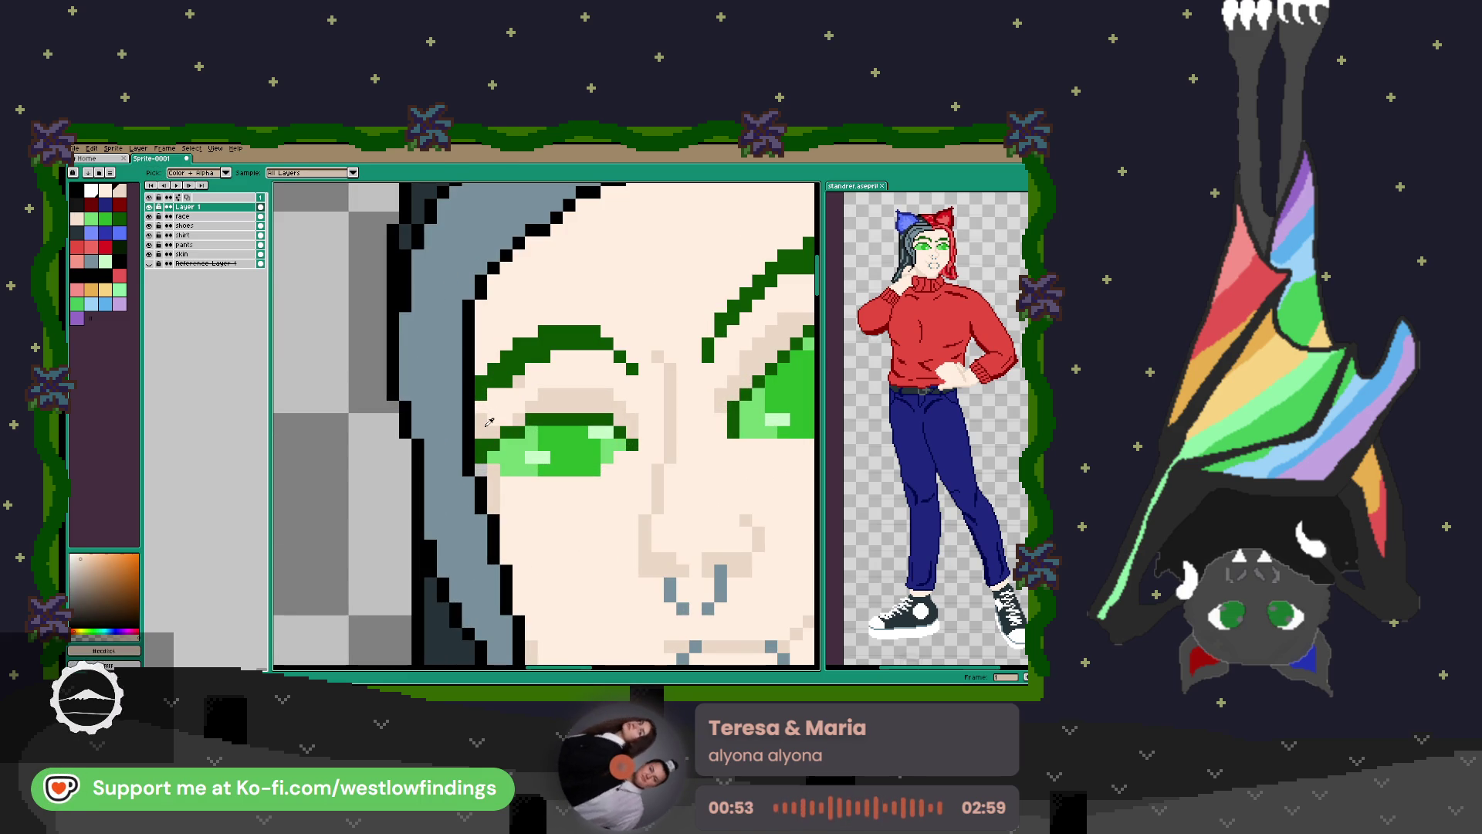
pyautogui.scroll(-3, 486, 446)
pyautogui.scroll(4, 490, 432)
pyautogui.press('alt')
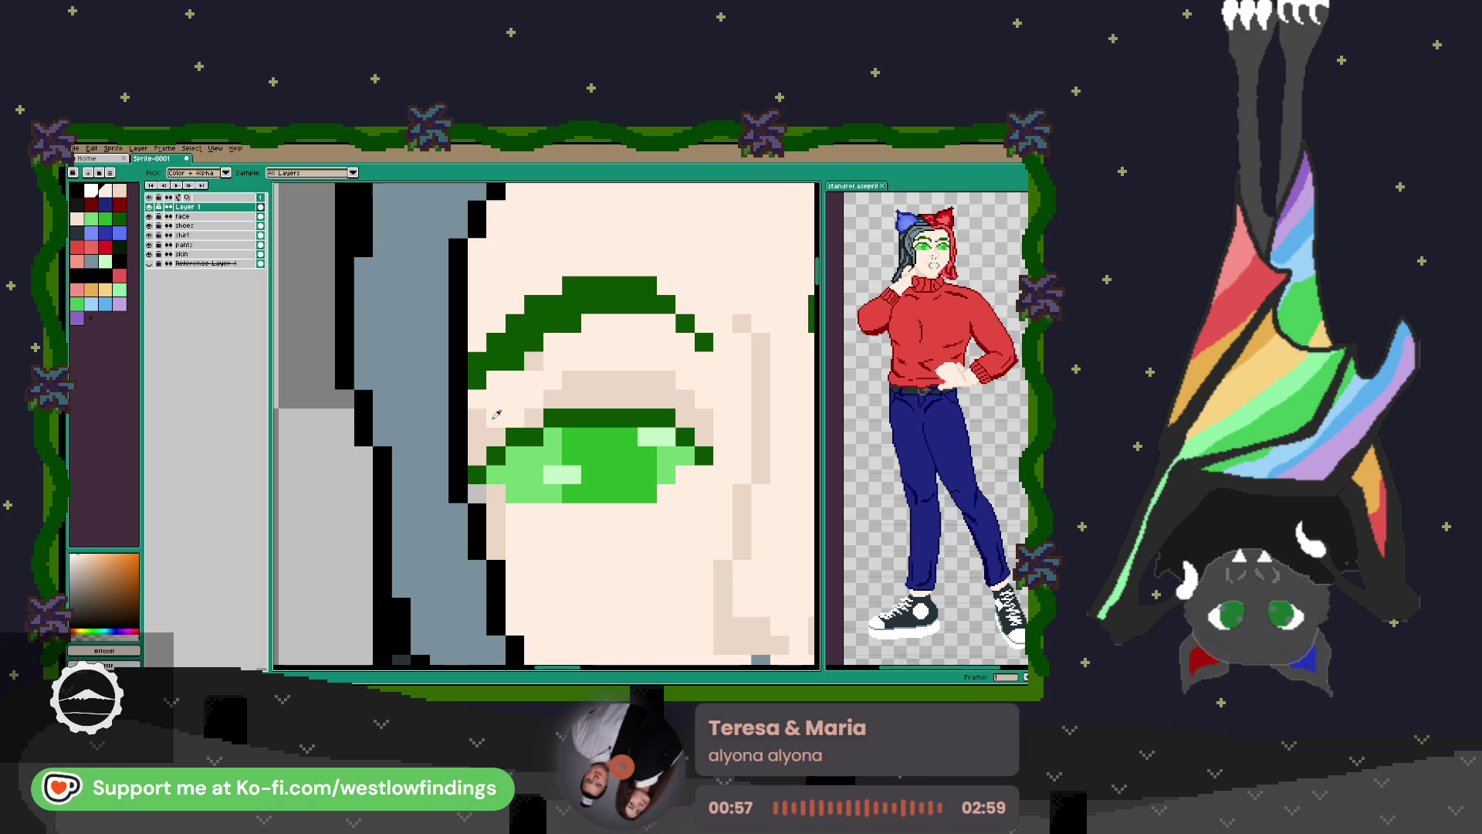
pyautogui.click(493, 418)
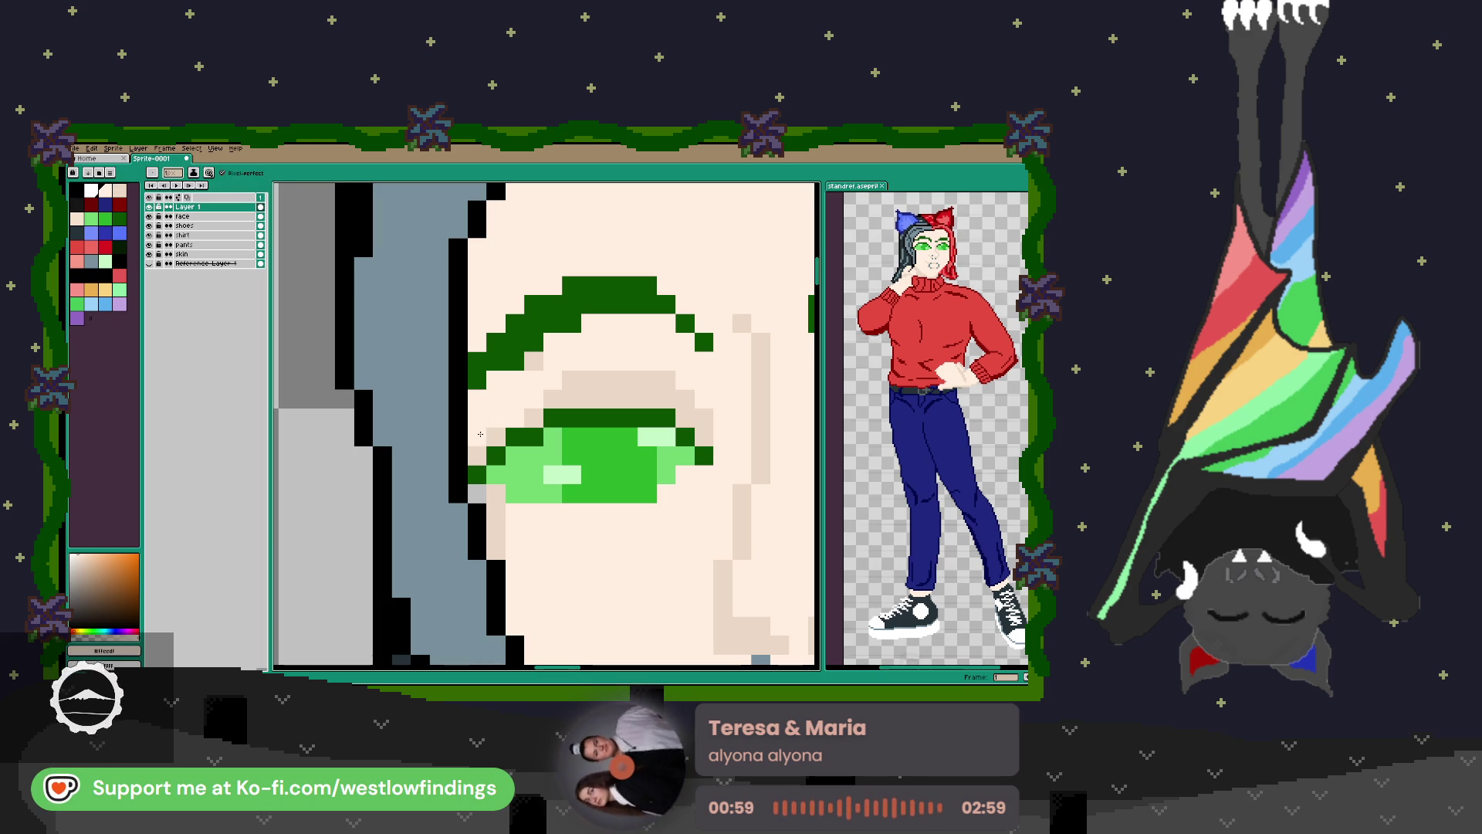
pyautogui.scroll(-1, 573, 469)
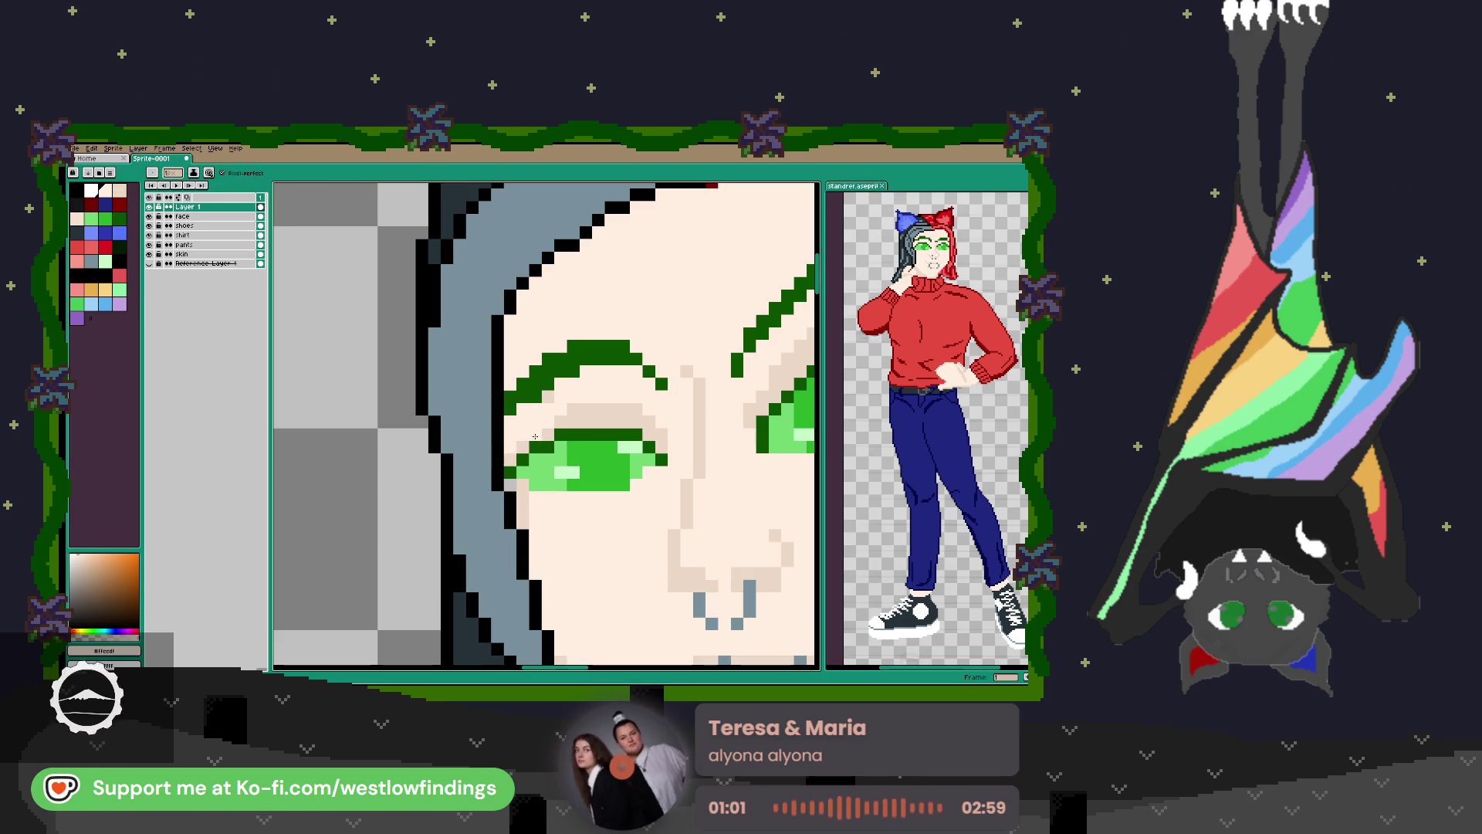
pyautogui.click(580, 446)
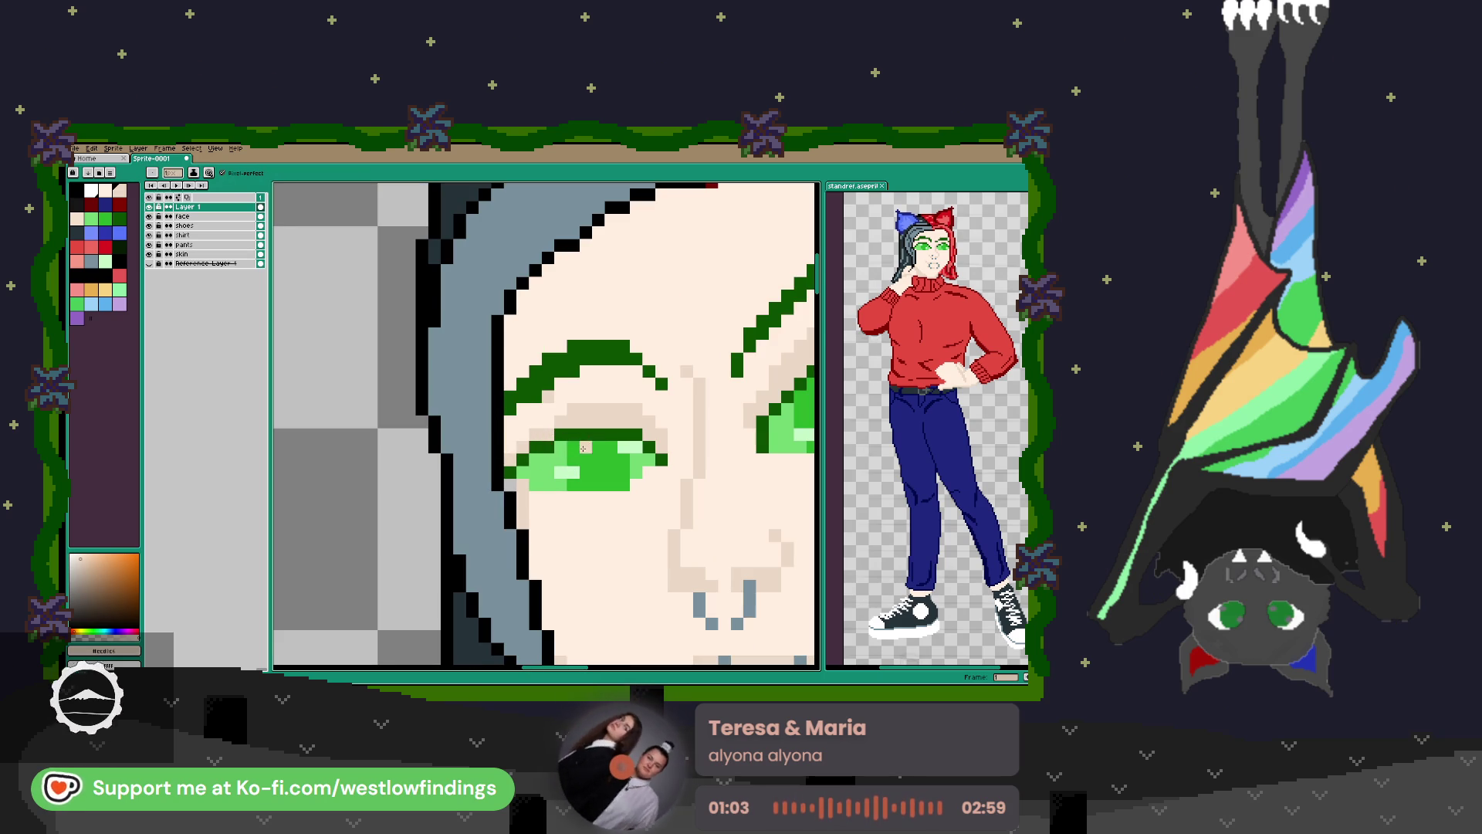
# Sample the tan shading colour and add a tan pixel below the mouth.
pyautogui.scroll(-3, 580, 446)
pyautogui.scroll(3, 571, 437)
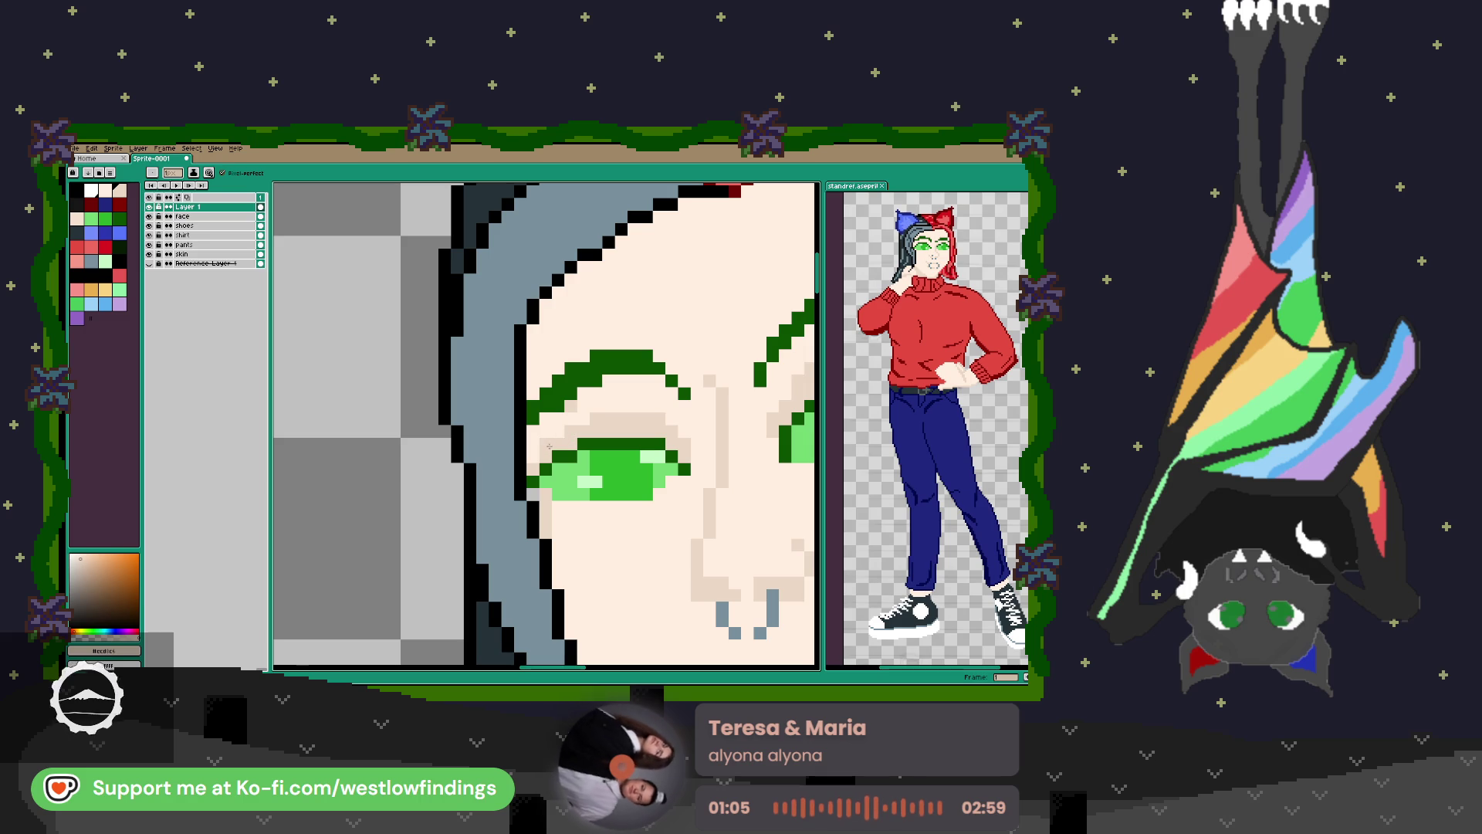
pyautogui.scroll(-2, 689, 488)
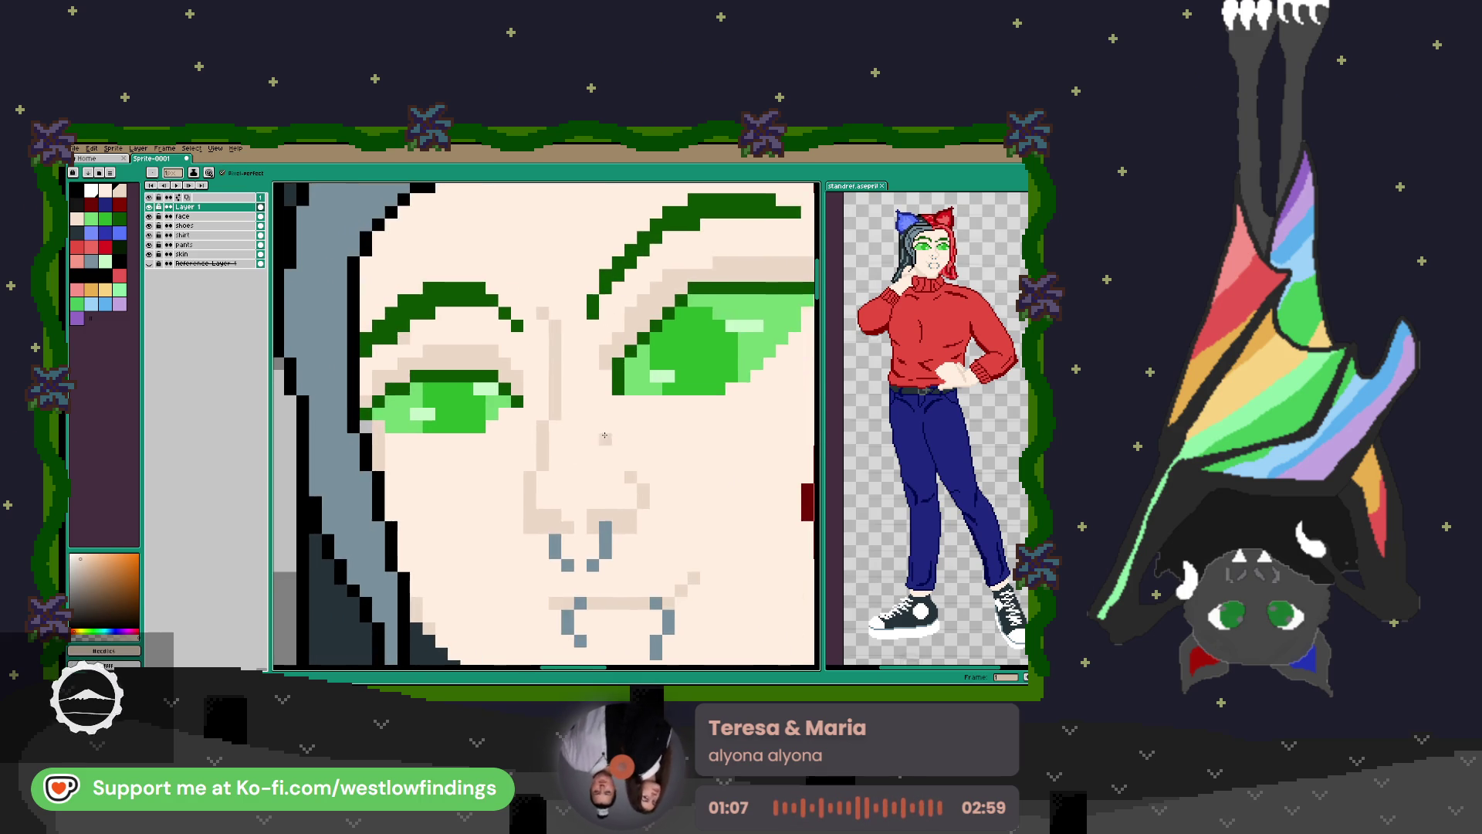
pyautogui.press('i')
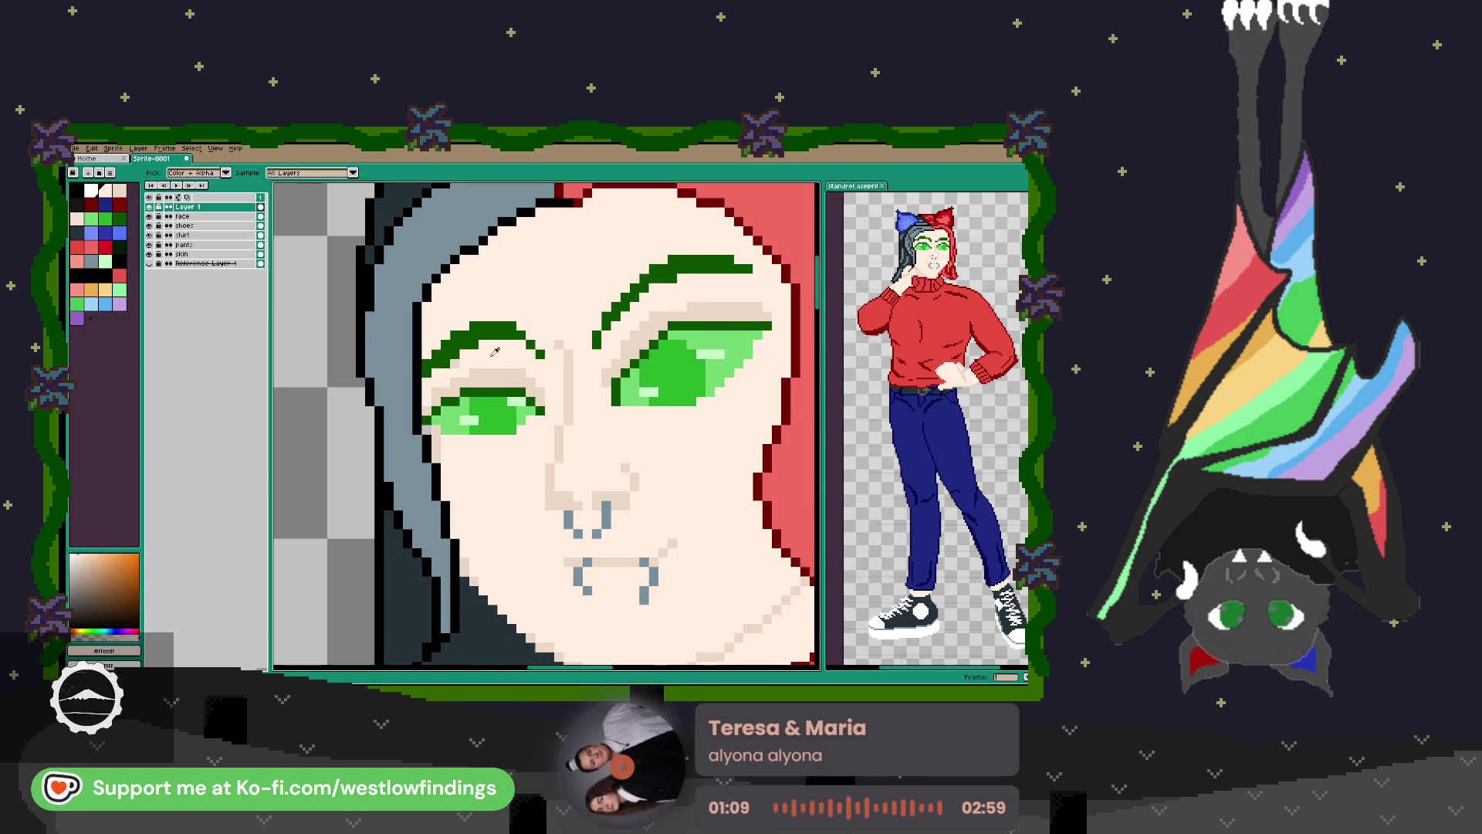
pyautogui.click(491, 363)
pyautogui.press('b')
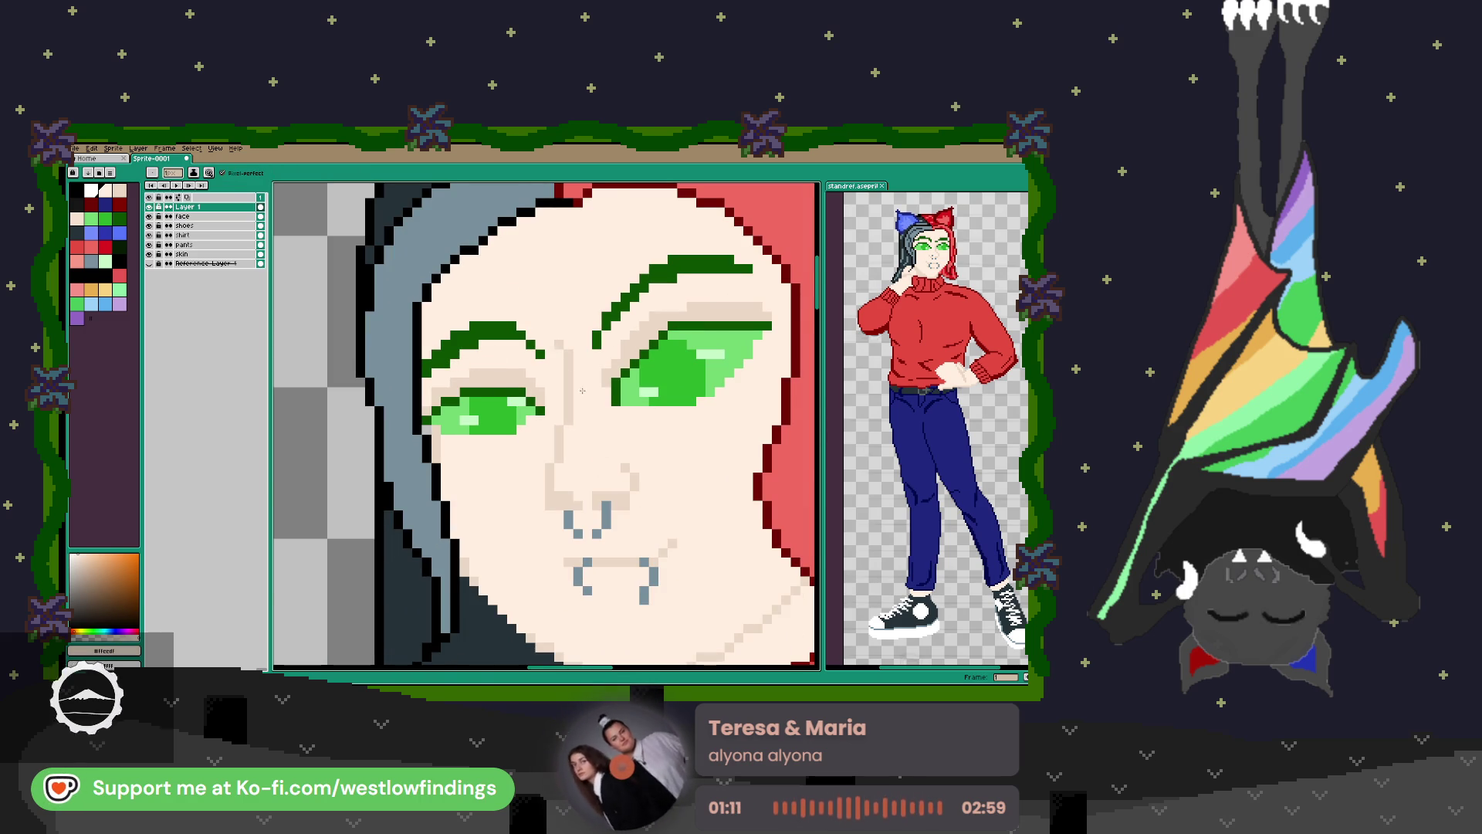
pyautogui.scroll(-3, 640, 423)
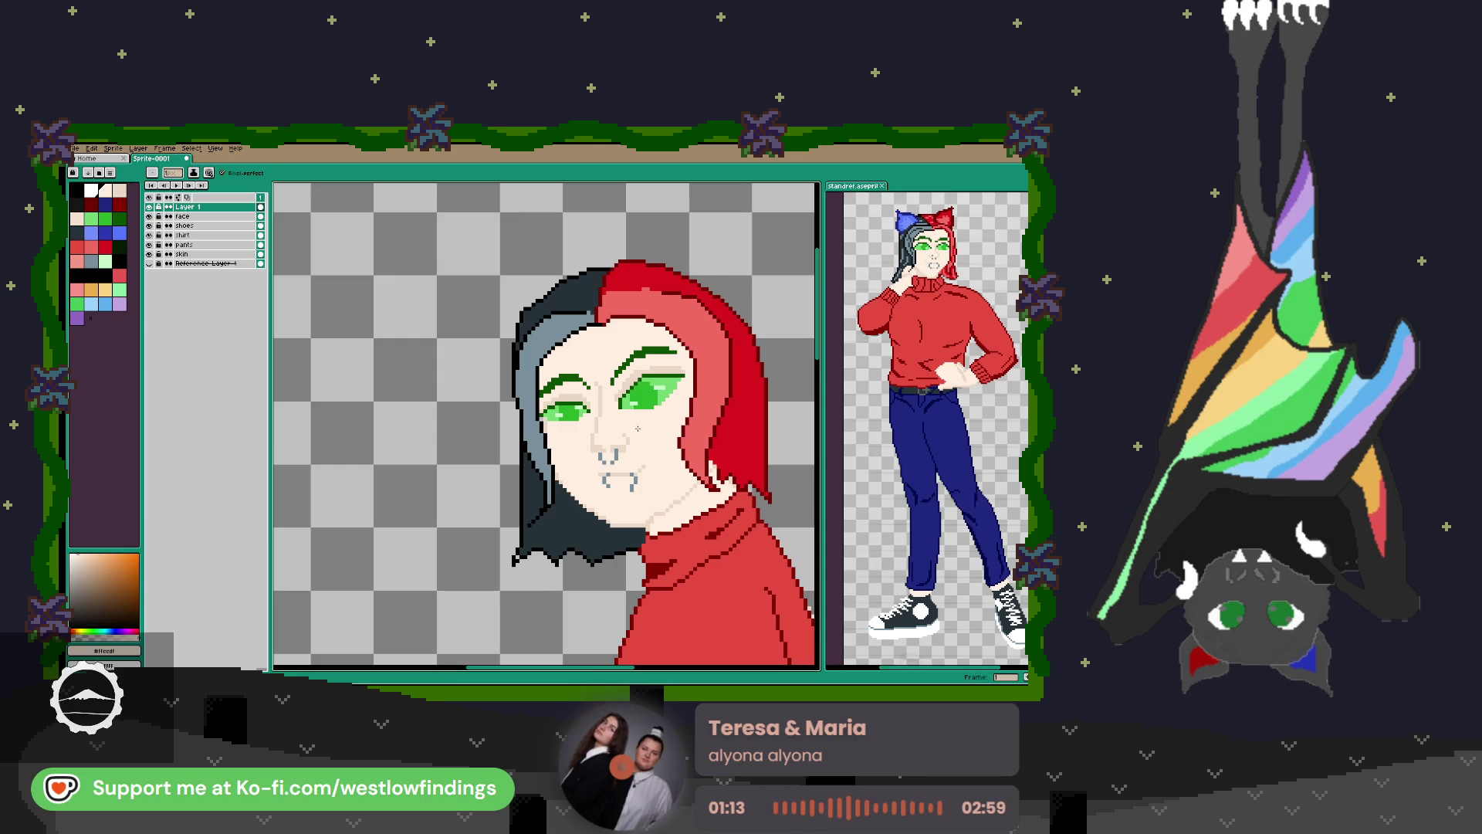
pyautogui.scroll(-1, 638, 428)
pyautogui.scroll(5, 616, 455)
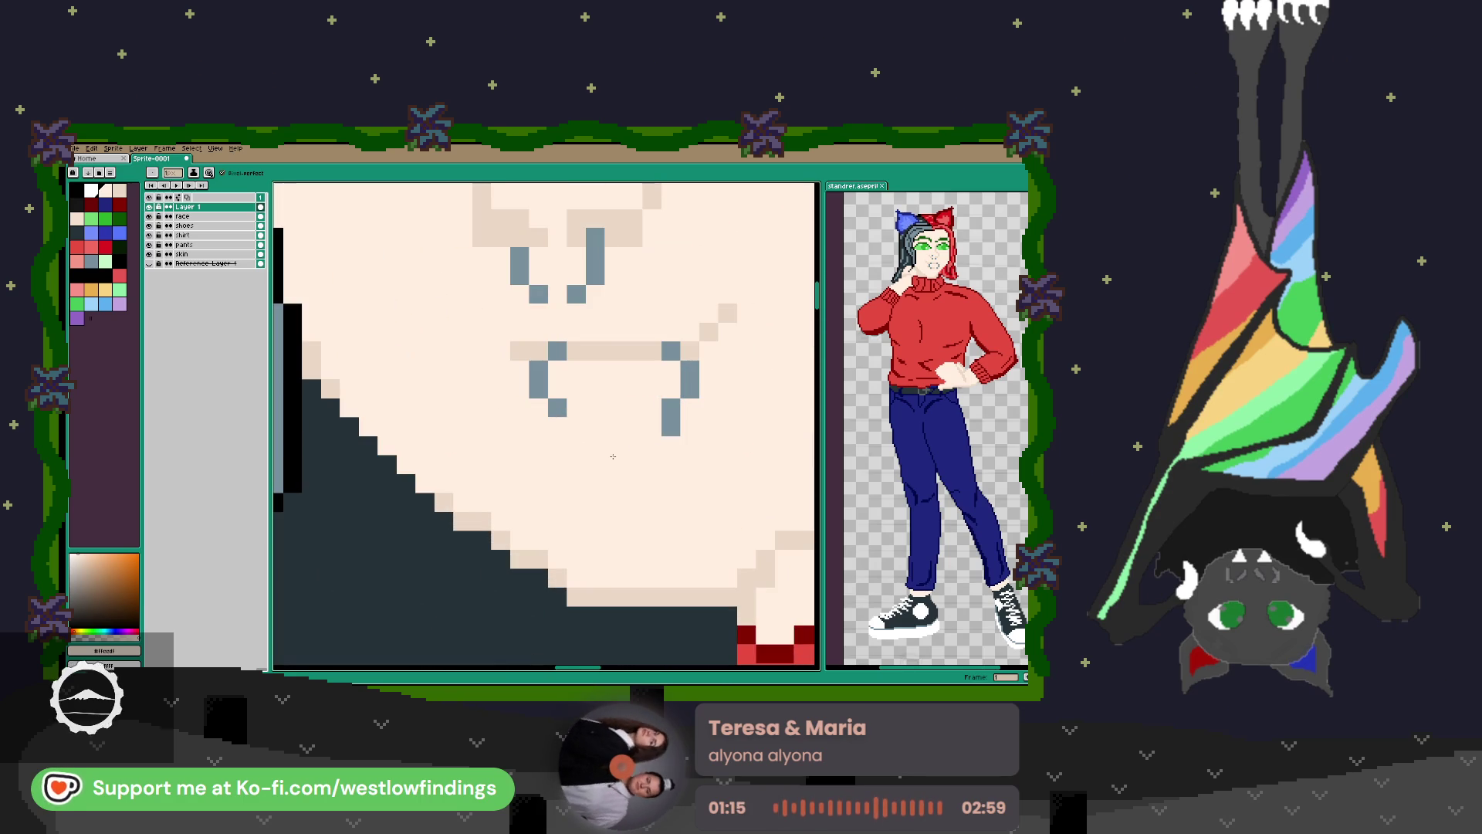
pyautogui.press('i')
pyautogui.click(601, 347)
pyautogui.press('b')
pyautogui.click(589, 440)
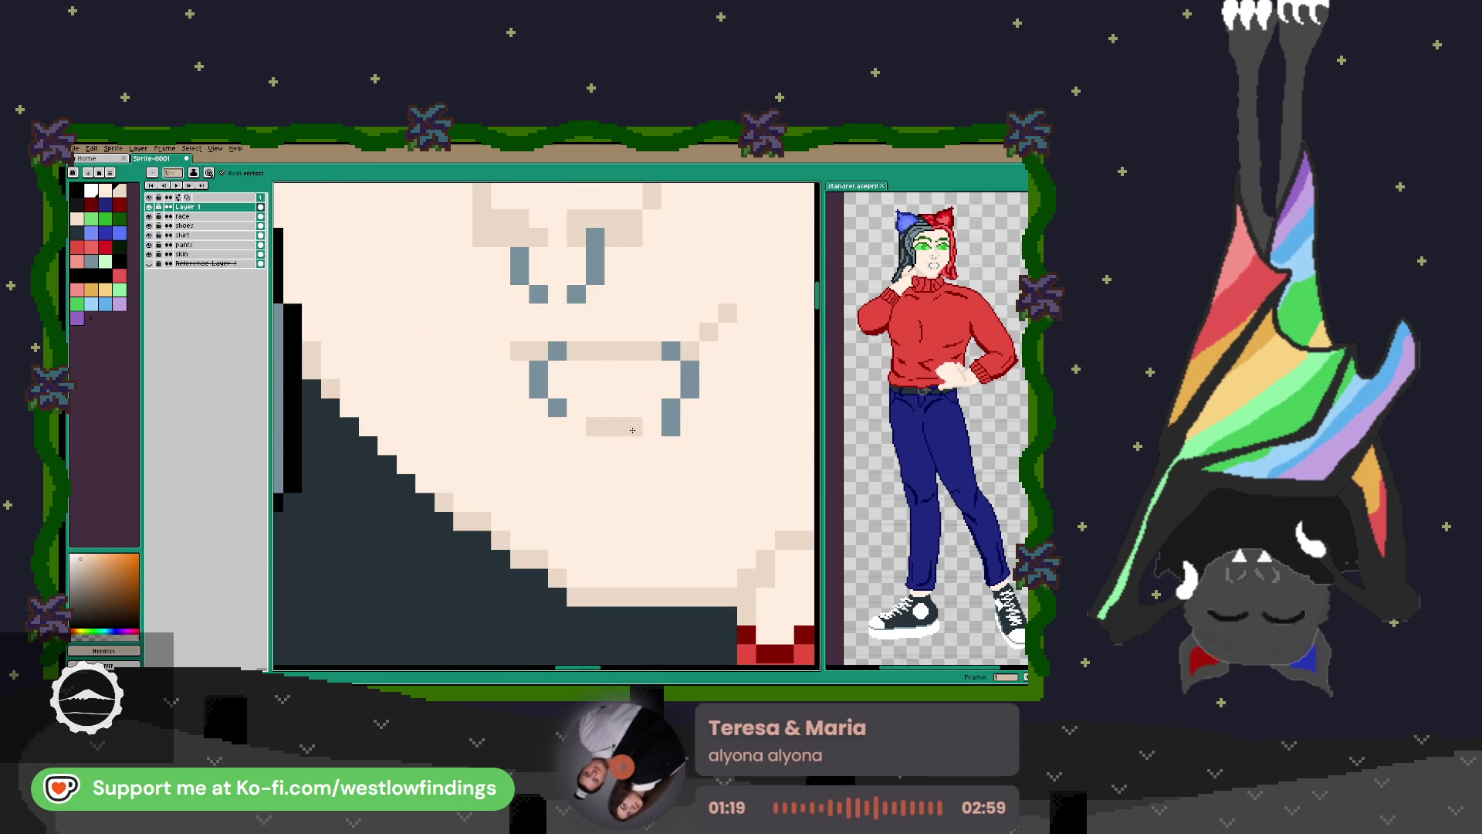
# Switch to the face layer and zoom in on the right eye.
pyautogui.scroll(-3, 698, 440)
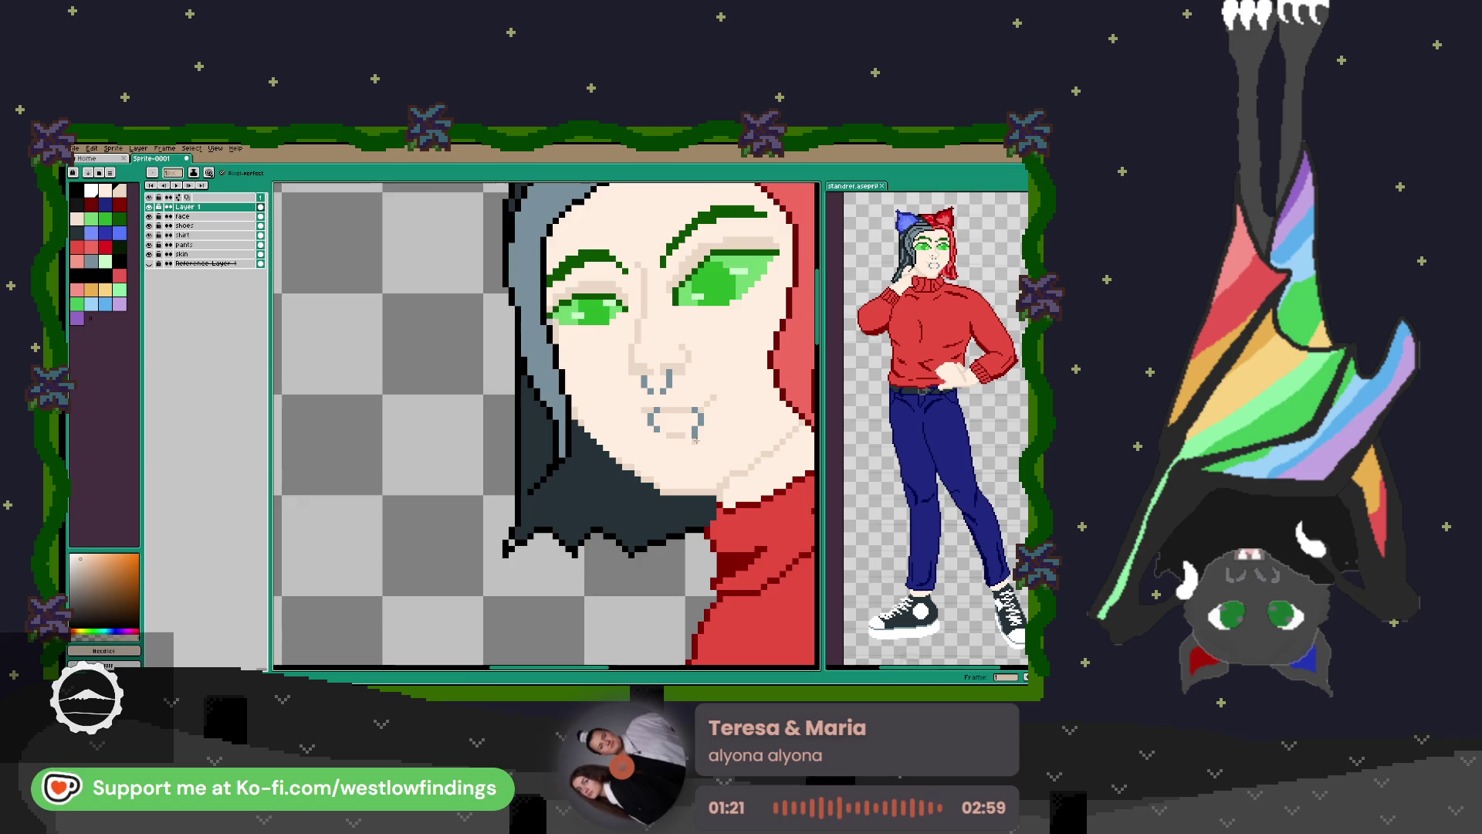
pyautogui.scroll(-2, 583, 430)
pyautogui.click(217, 217)
pyautogui.scroll(4, 671, 448)
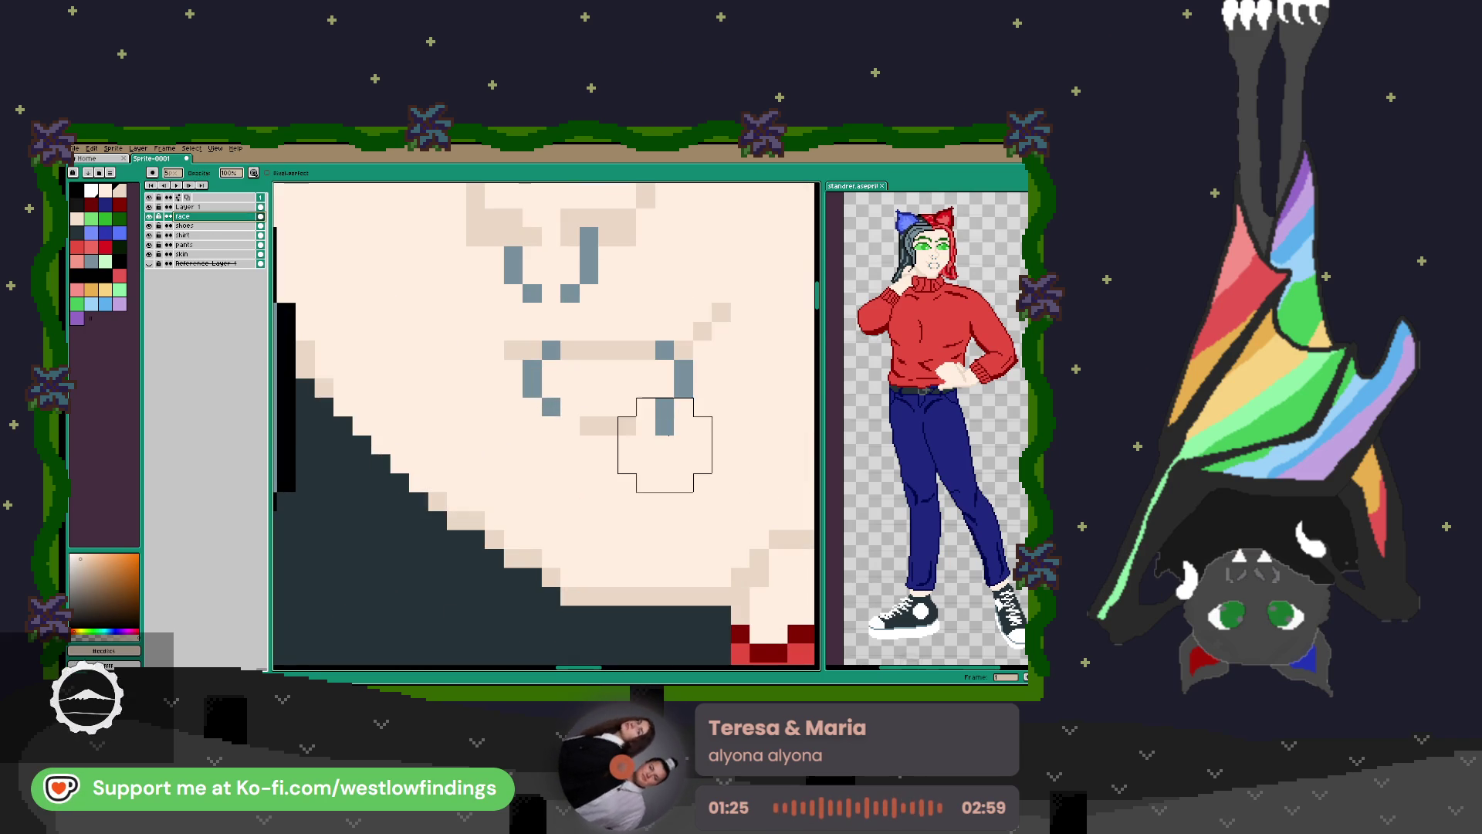
pyautogui.scroll(-4, 772, 473)
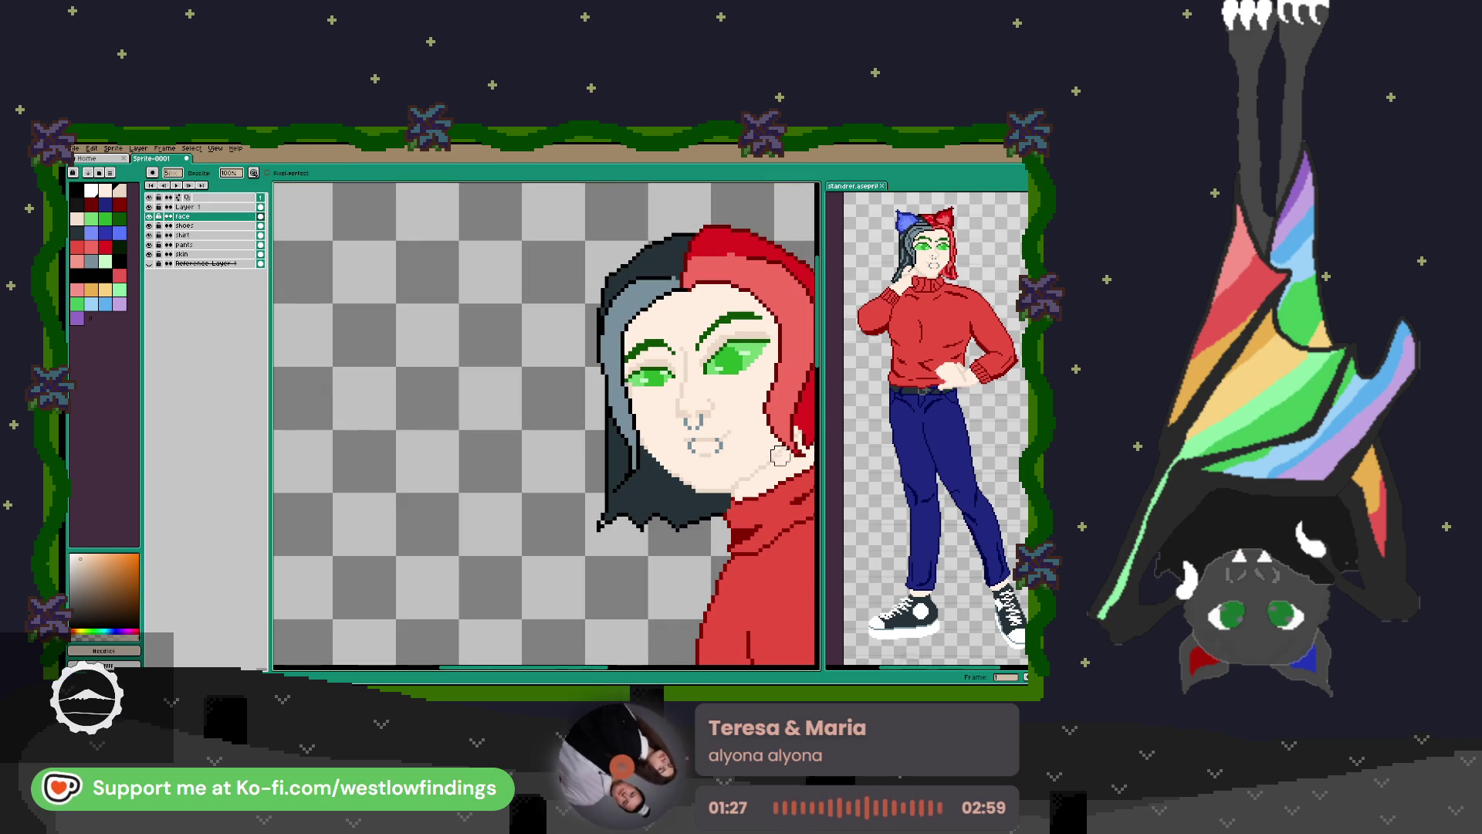
pyautogui.scroll(2, 717, 460)
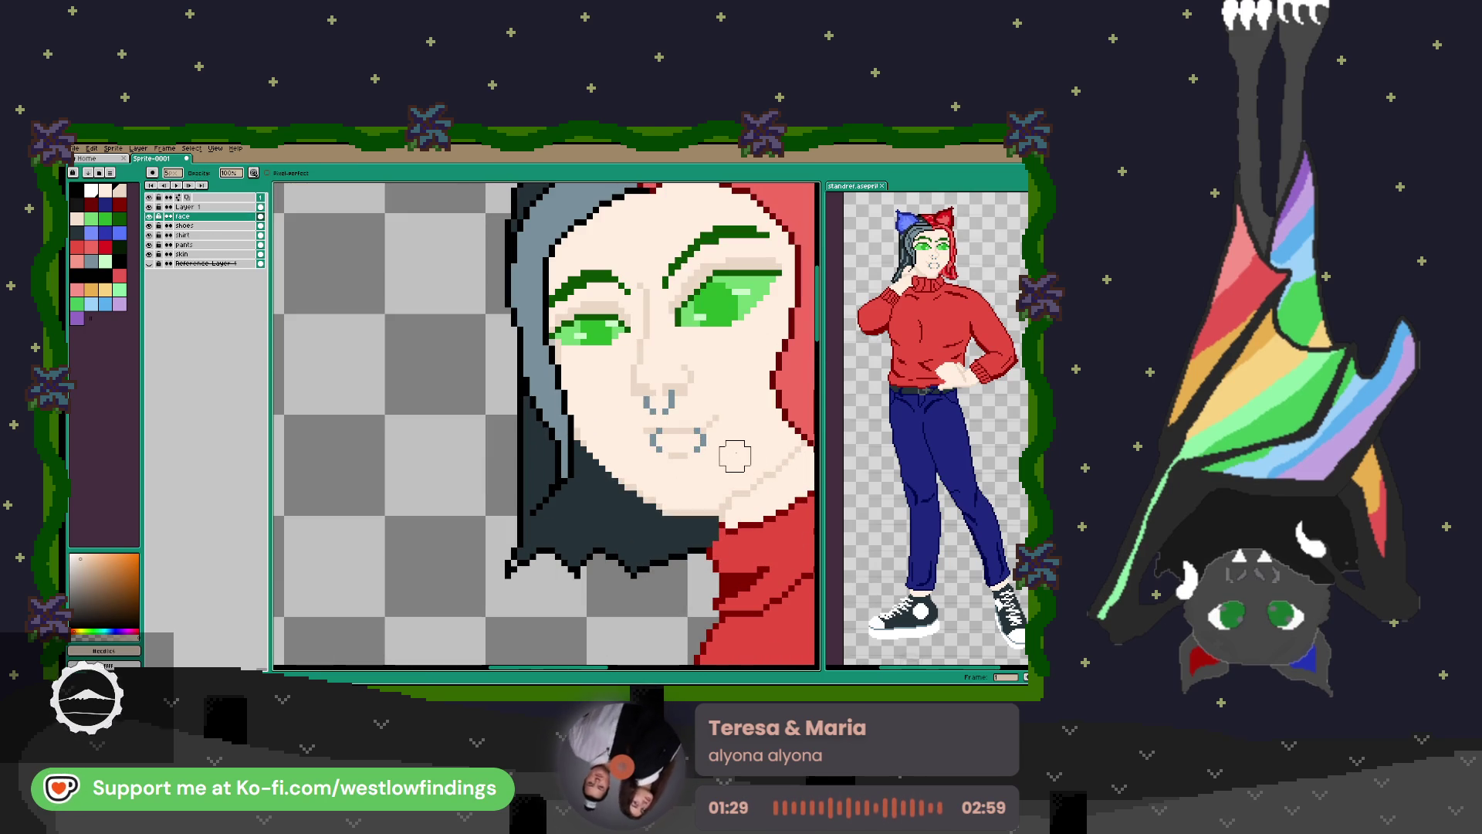
pyautogui.scroll(-6, 735, 455)
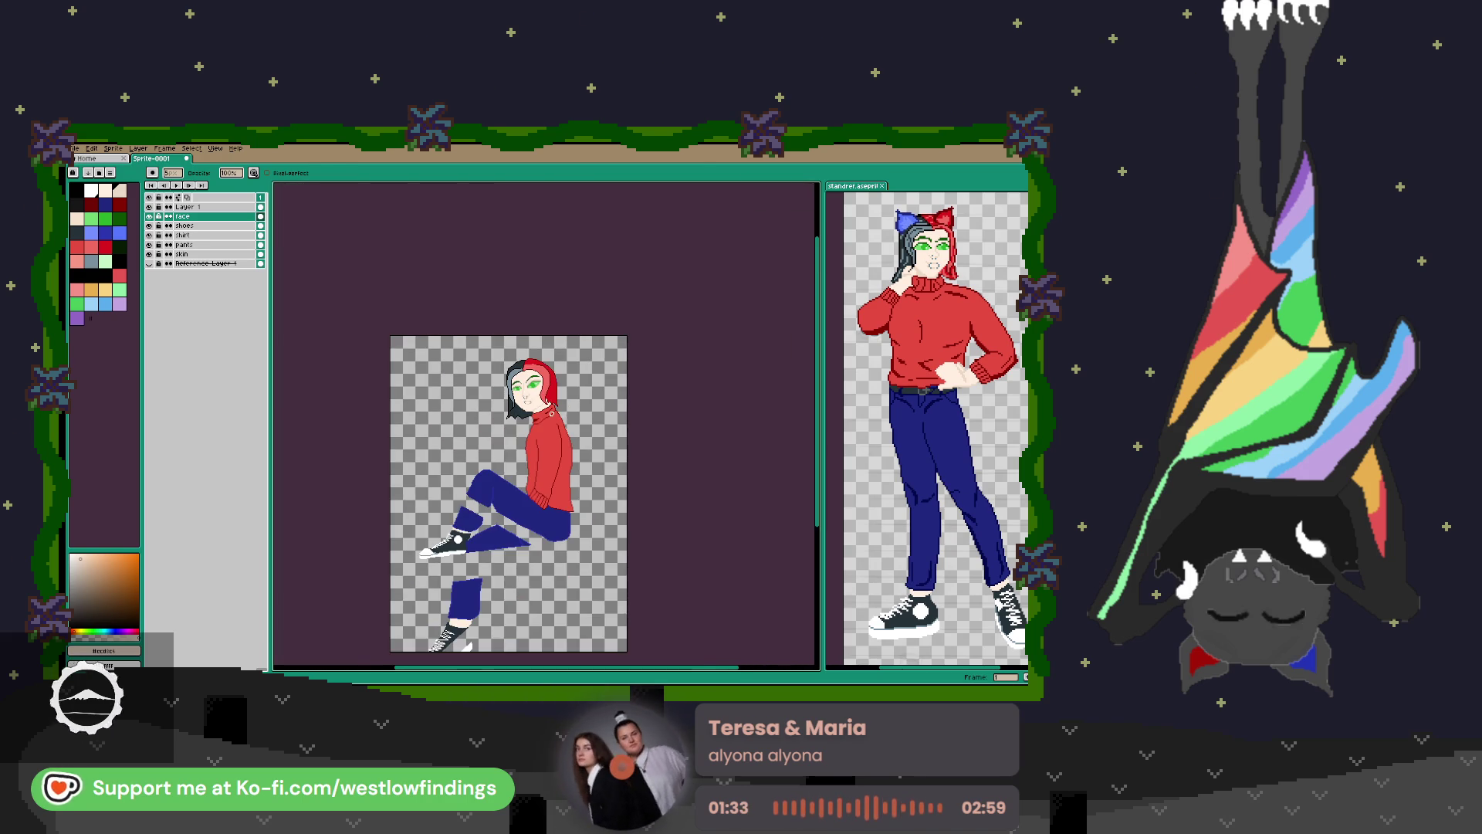
pyautogui.scroll(4, 544, 398)
pyautogui.scroll(-1, 517, 352)
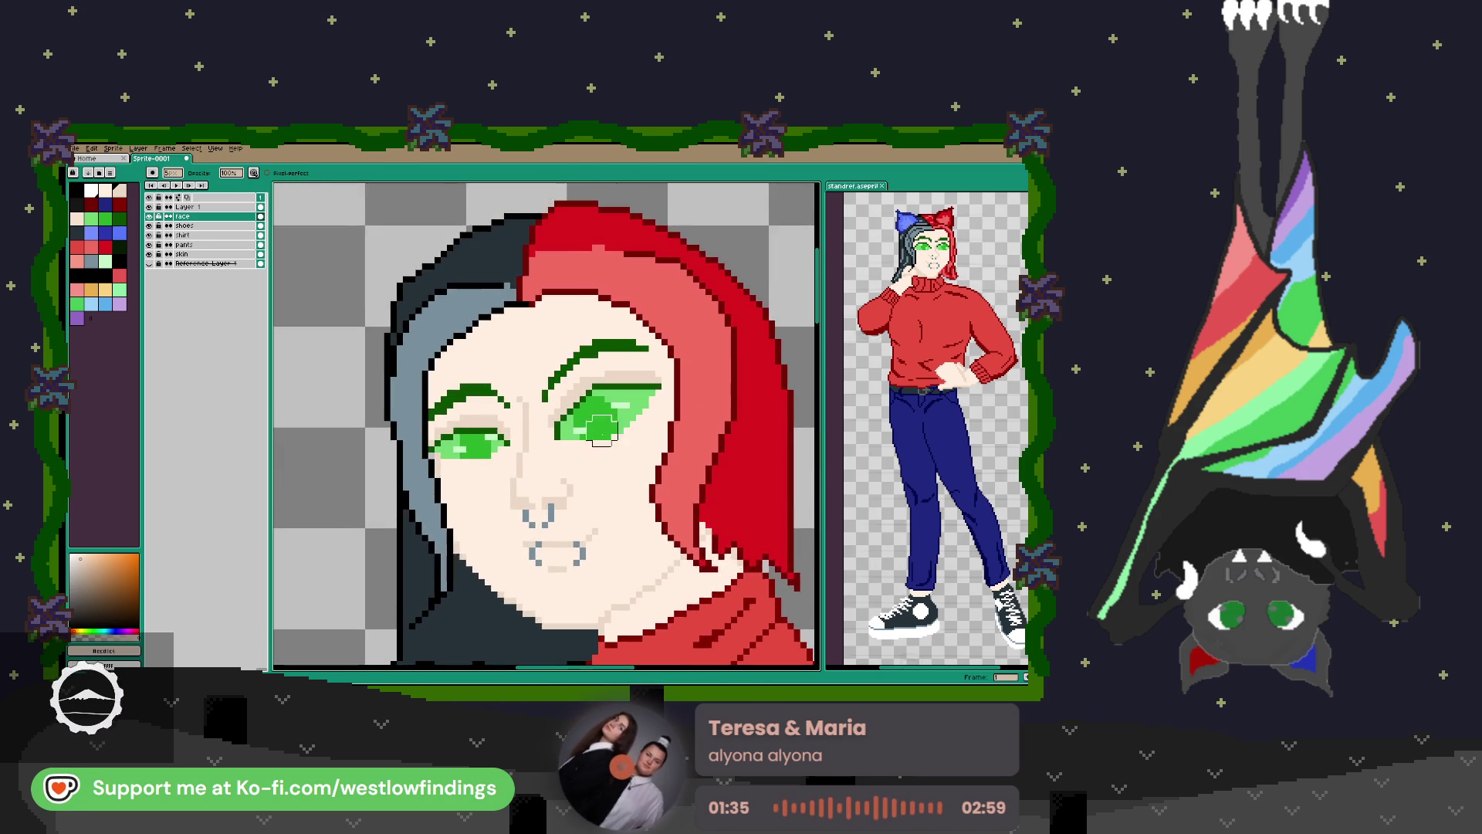
pyautogui.scroll(5, 622, 412)
pyautogui.scroll(-1, 623, 411)
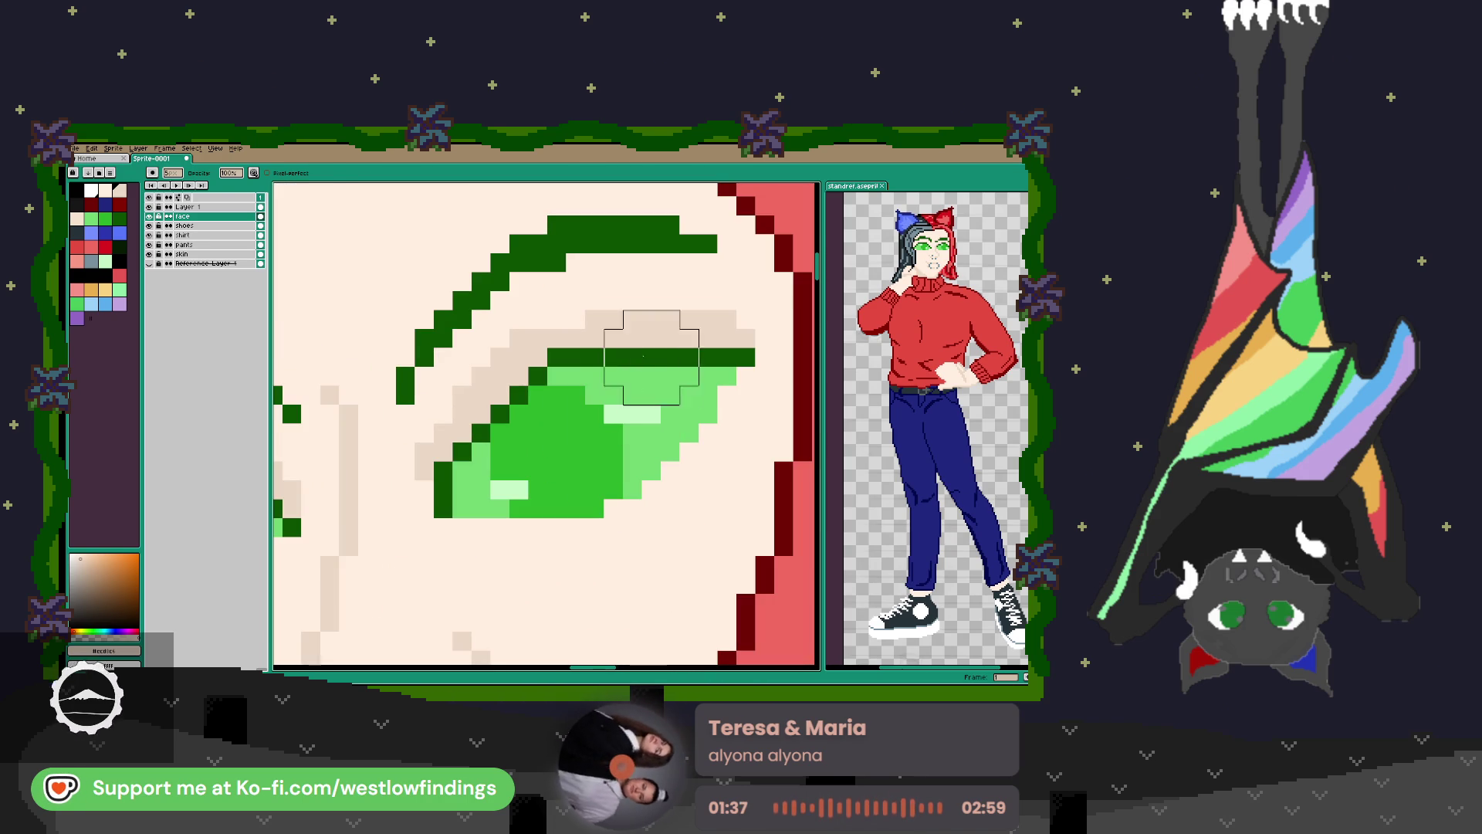
# Move the right eye's upper lid strip down onto the iris, then return to the pencil.
pyautogui.press('m')
pyautogui.moveTo(547, 311)
pyautogui.mouseDown()
pyautogui.moveTo(735, 384)
pyautogui.moveTo(757, 368)
pyautogui.moveTo(695, 353)
pyautogui.moveTo(695, 376)
pyautogui.mouseUp()
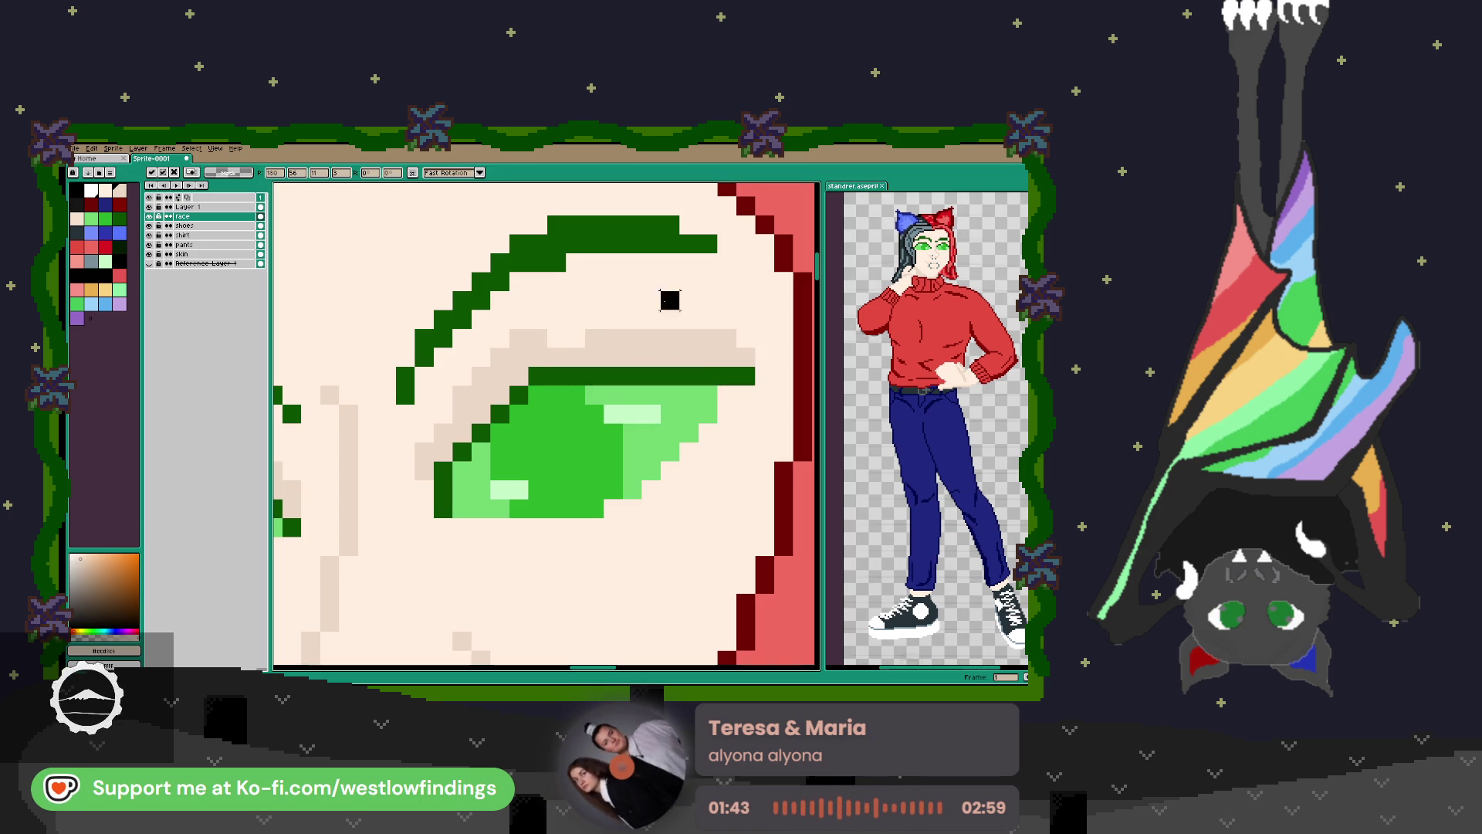
pyautogui.press('Return')
pyautogui.press('i')
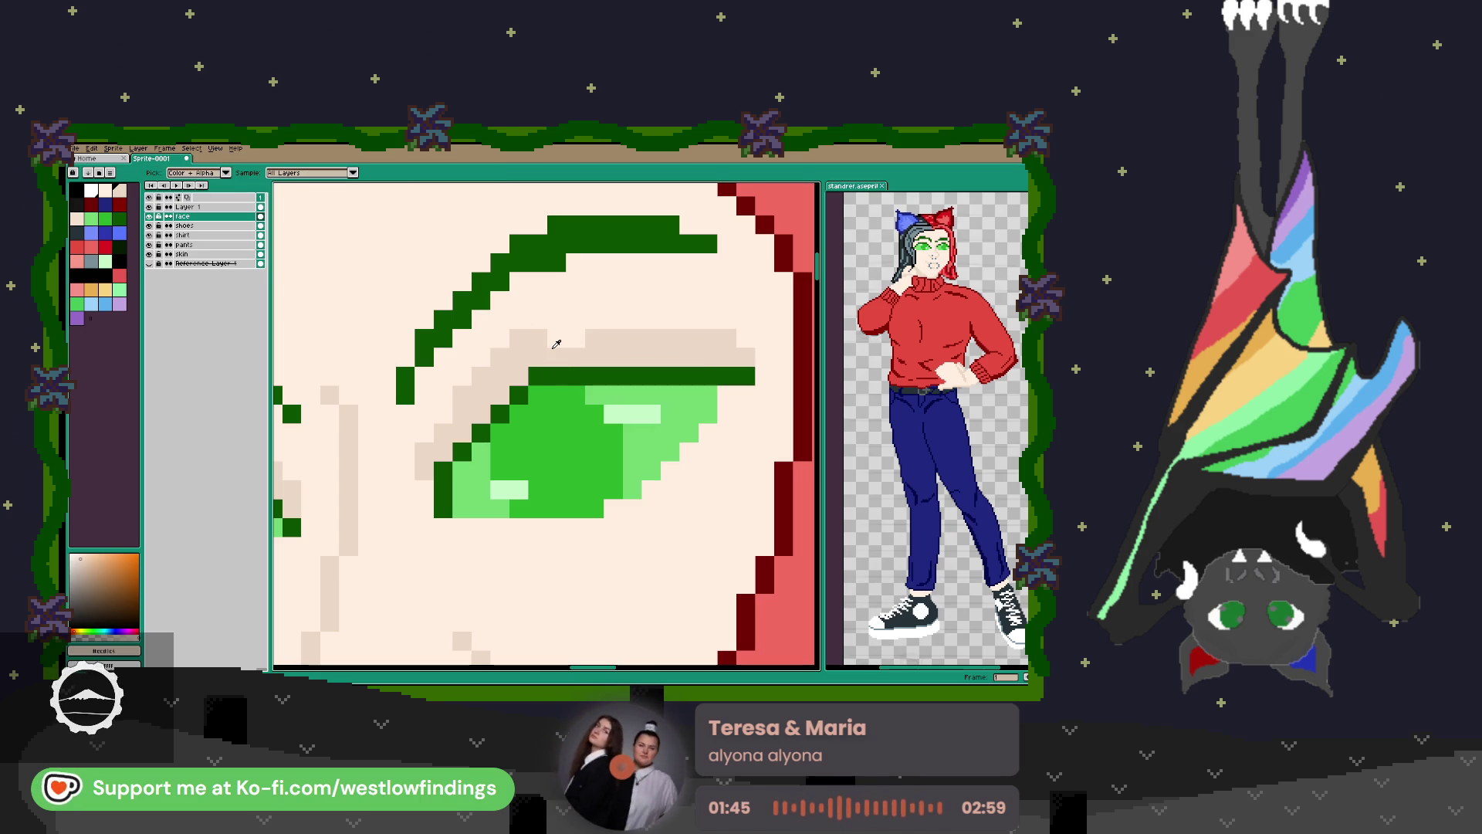
pyautogui.press('b')
pyautogui.scroll(-3, 591, 374)
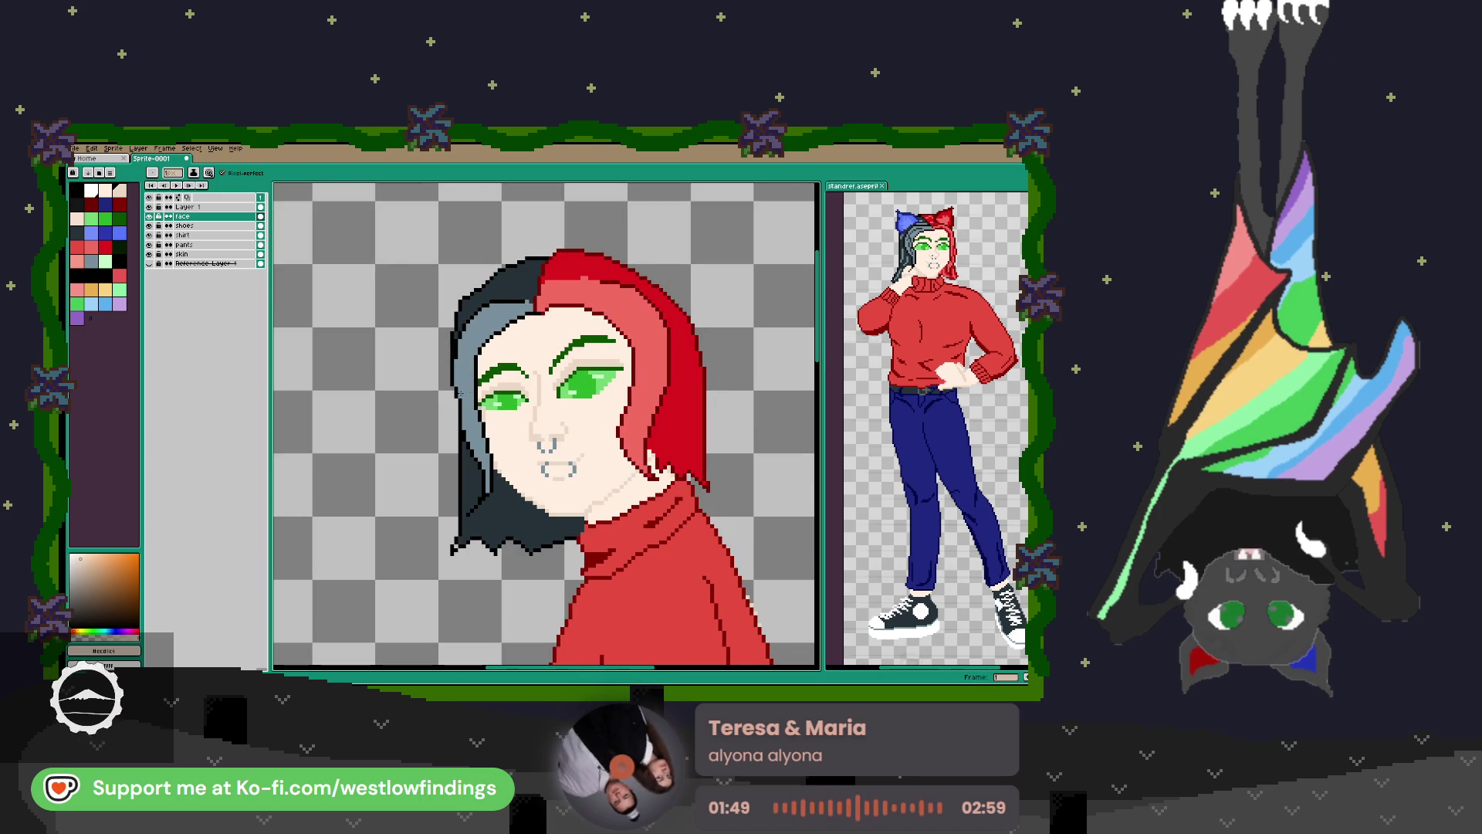
pyautogui.rightClick(196, 207)
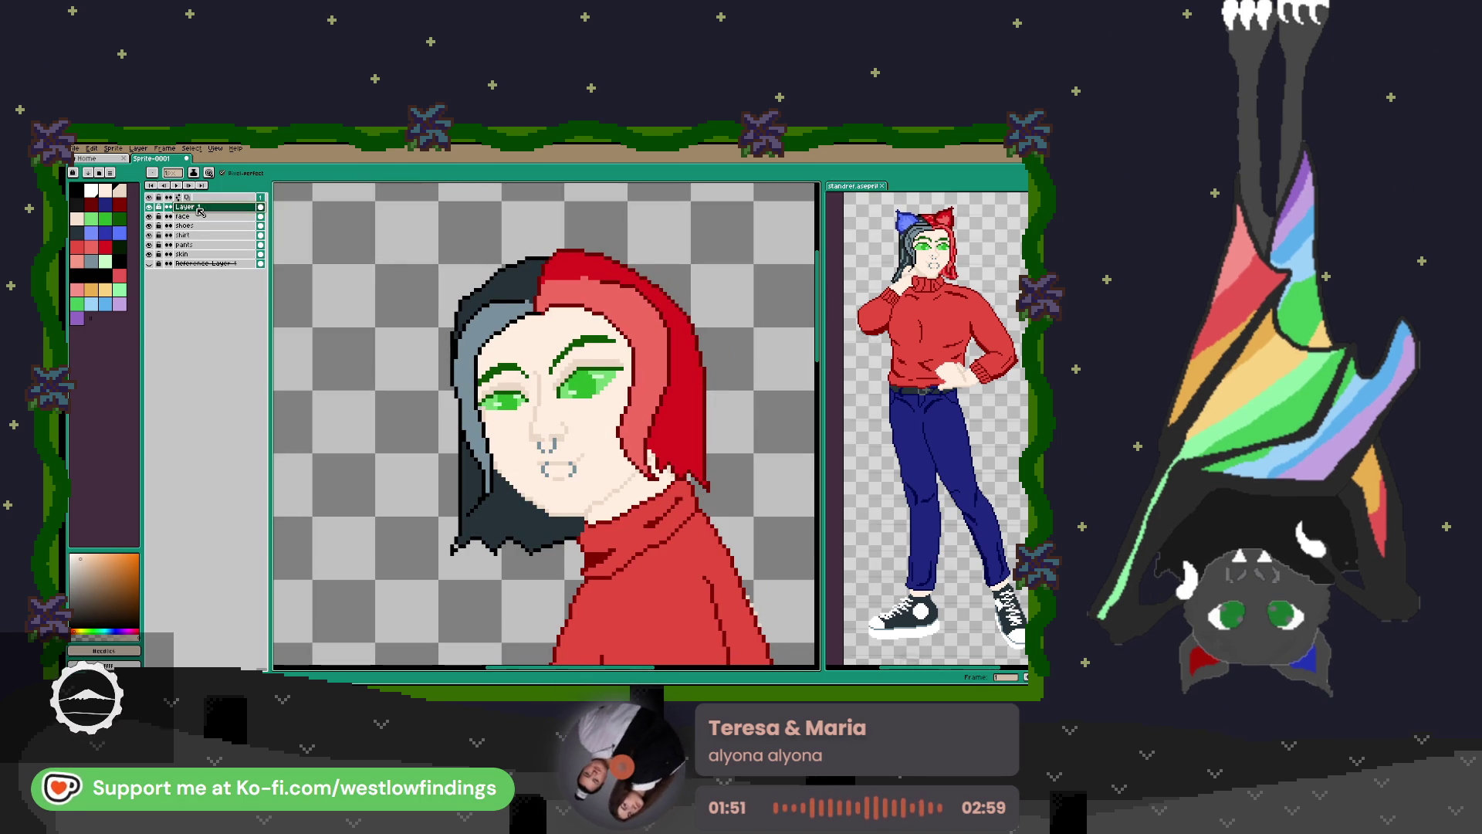
# Merge Layer 1 down into the face layer and check the face and skin layers.
pyautogui.click(242, 267)
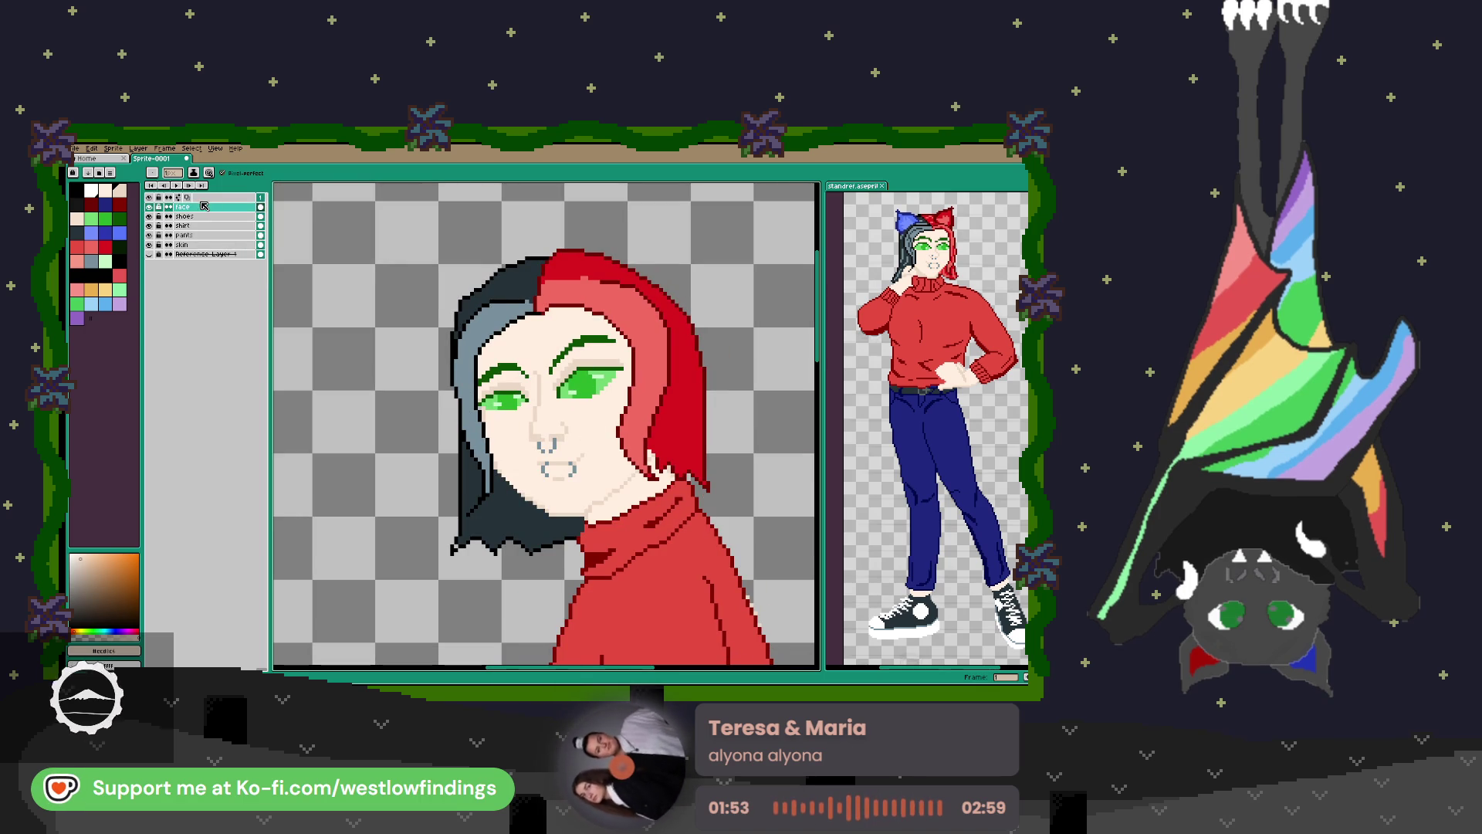
pyautogui.click(150, 207)
pyautogui.click(150, 207)
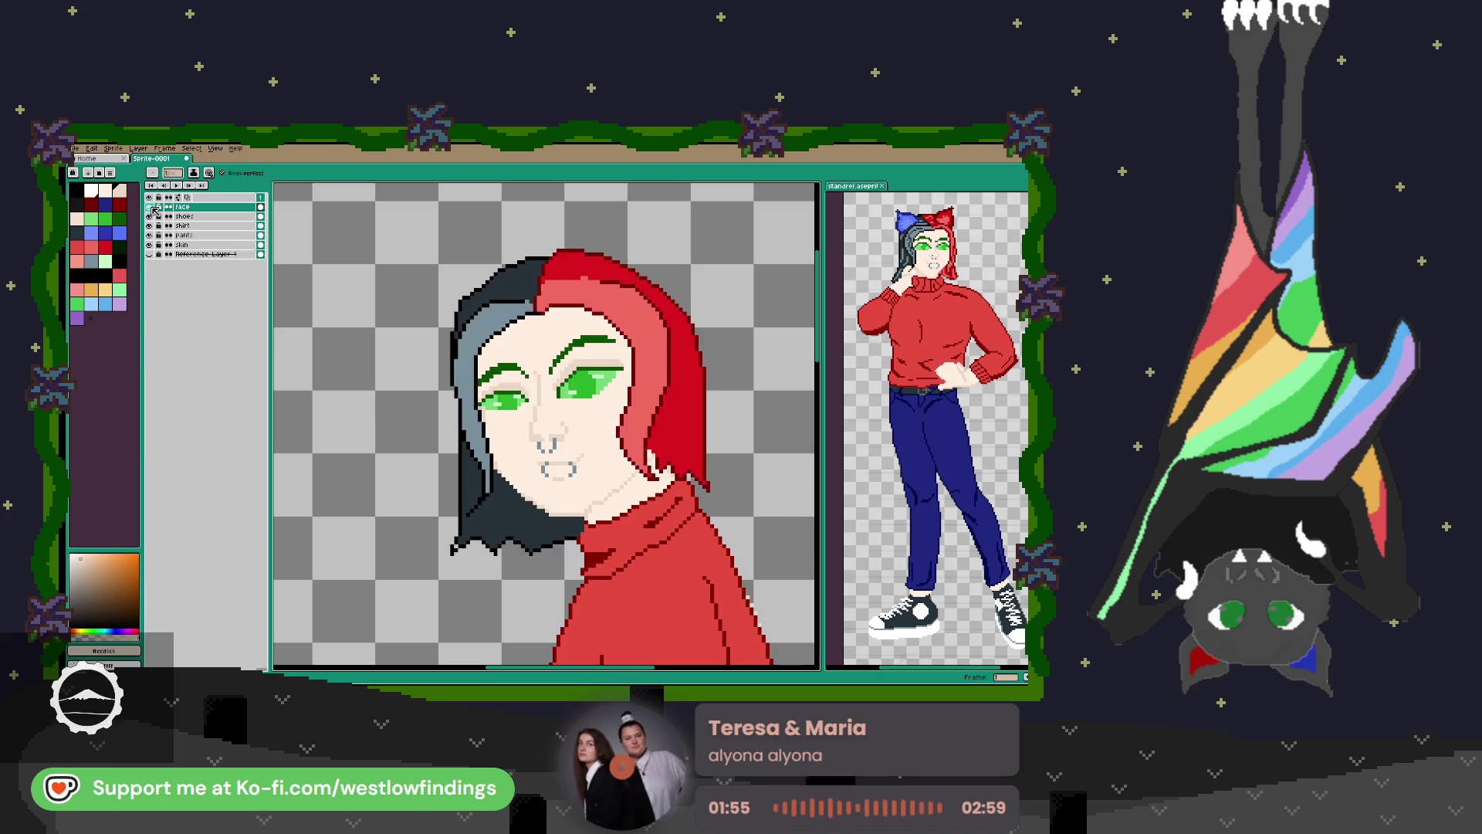
pyautogui.click(151, 207)
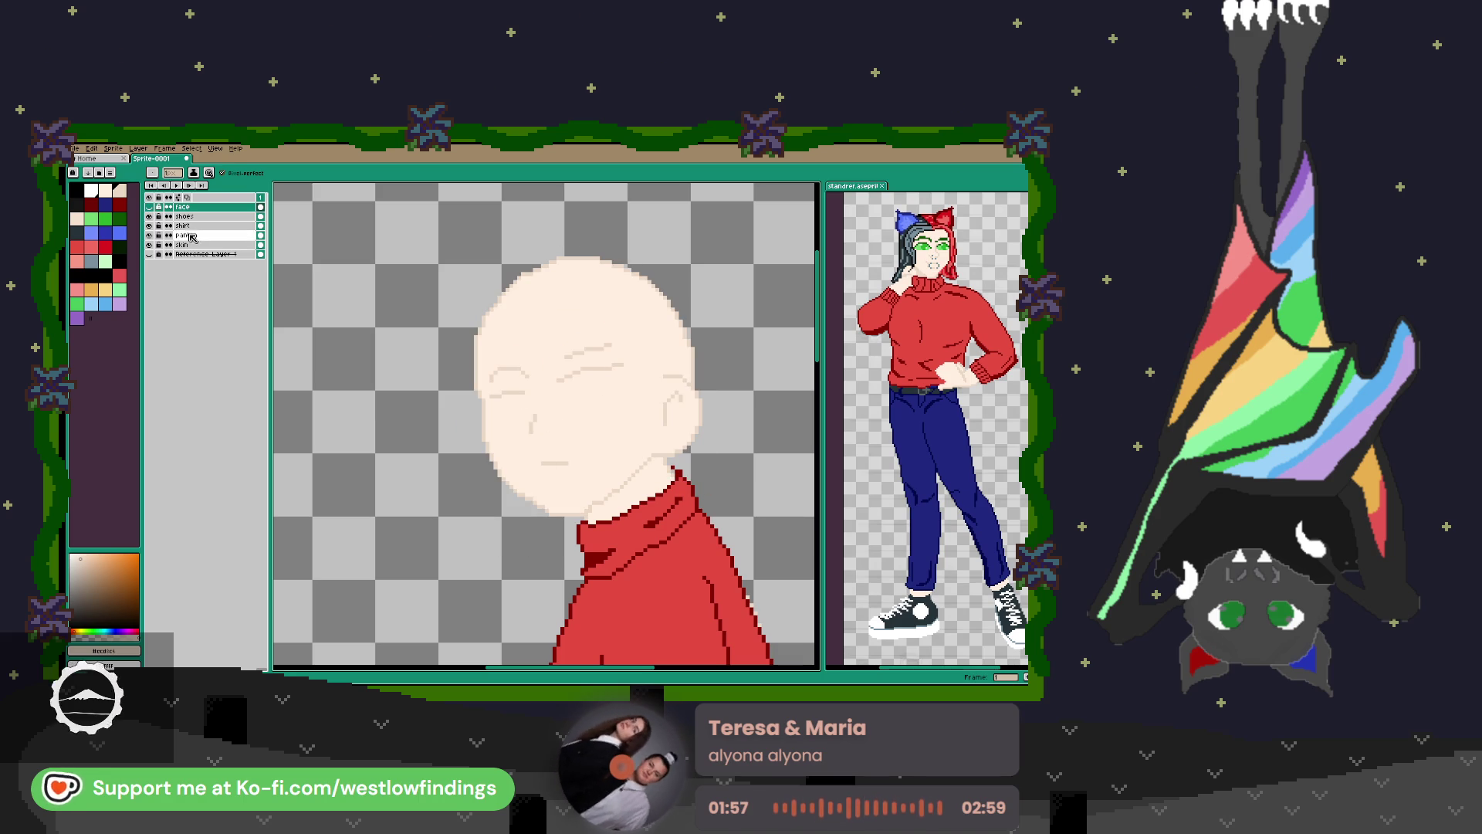
pyautogui.click(150, 207)
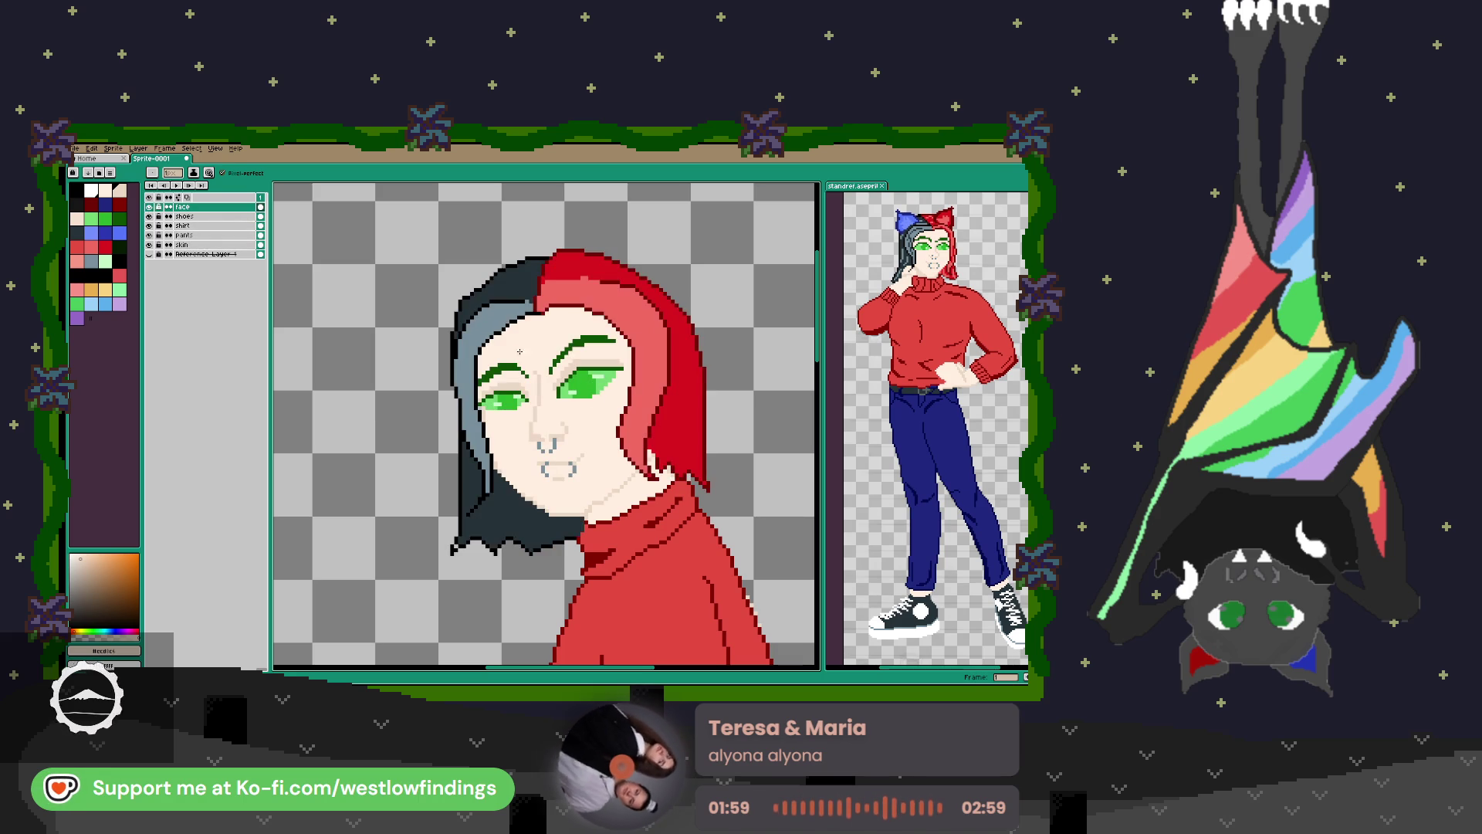
pyautogui.scroll(-2, 645, 427)
pyautogui.scroll(3, 618, 427)
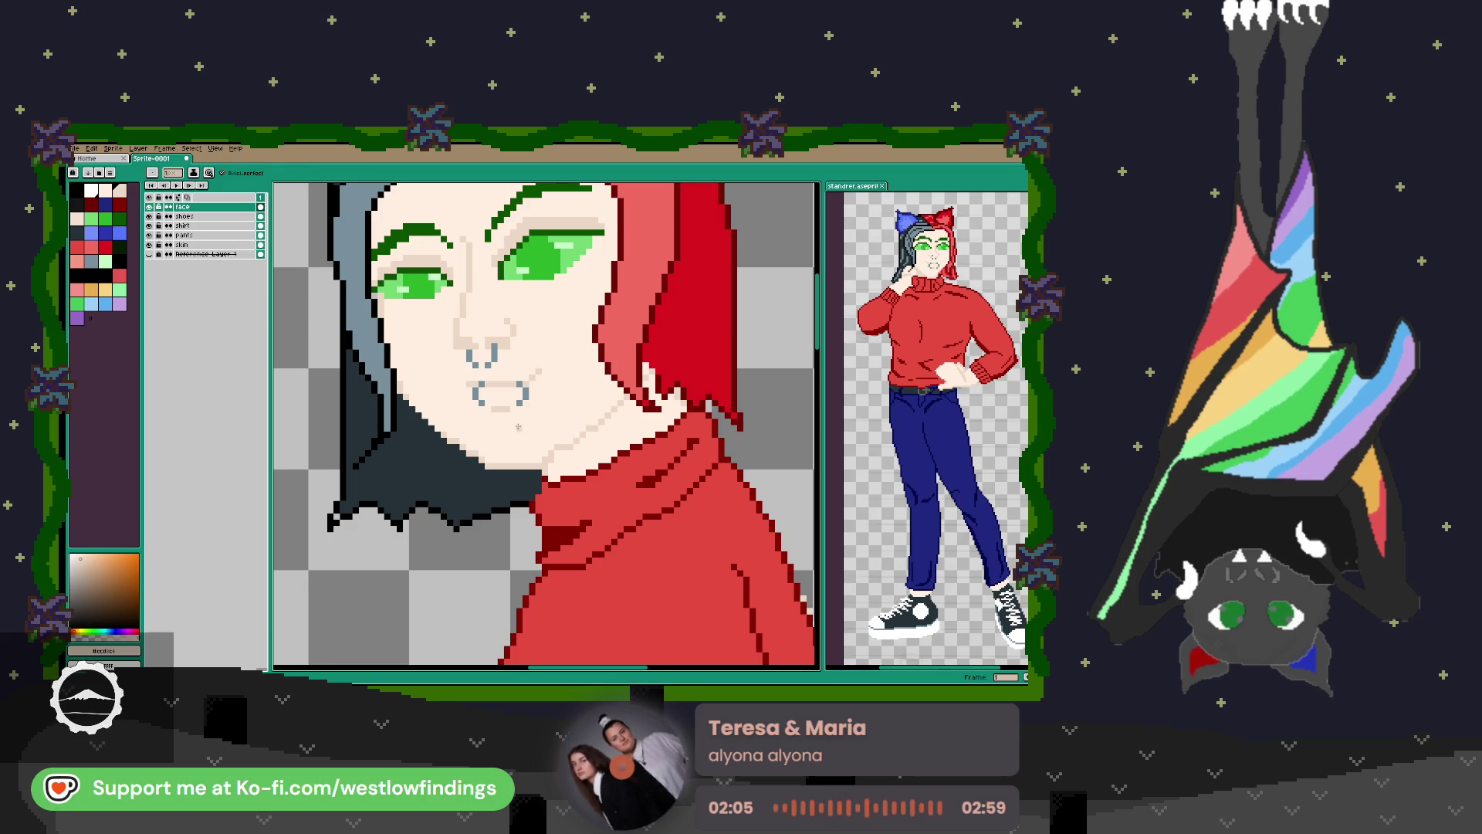
pyautogui.click(149, 245)
pyautogui.click(149, 245)
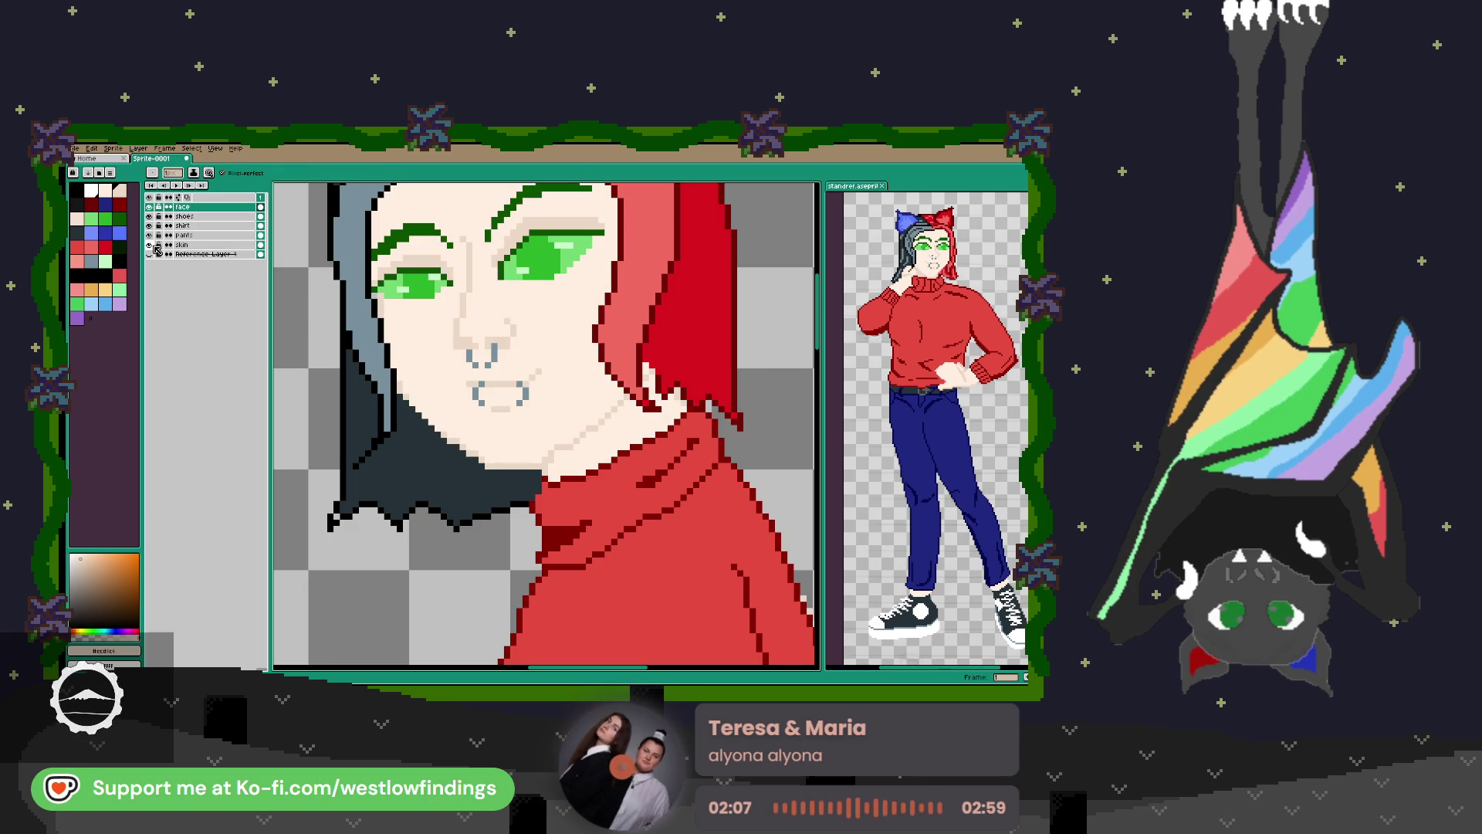
# With face hidden, bucket-fill the neck on the skin layer with darker skin.
pyautogui.click(215, 245)
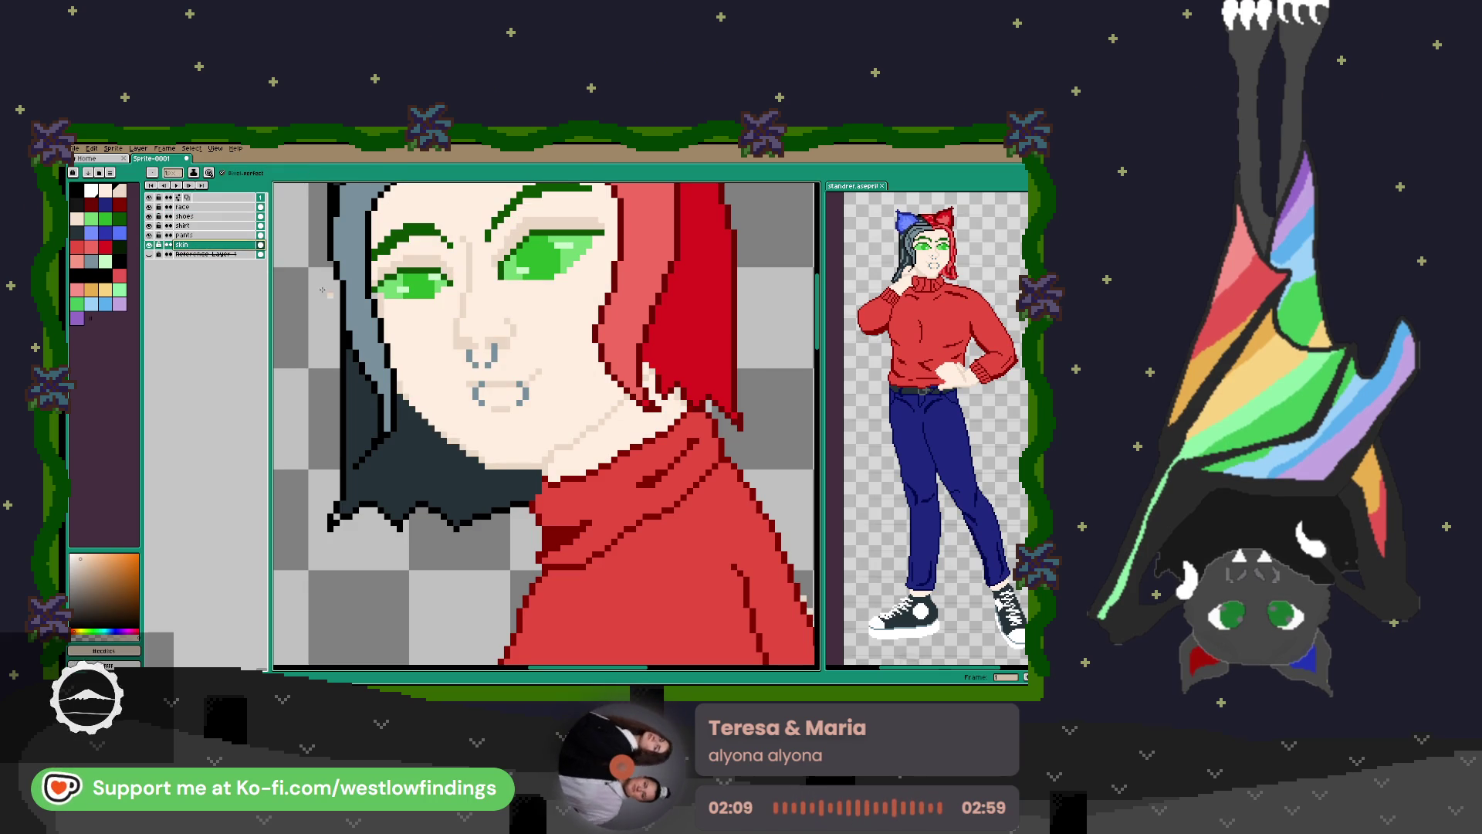
pyautogui.click(149, 206)
pyautogui.press('g')
pyautogui.click(645, 425)
pyautogui.scroll(-2, 626, 421)
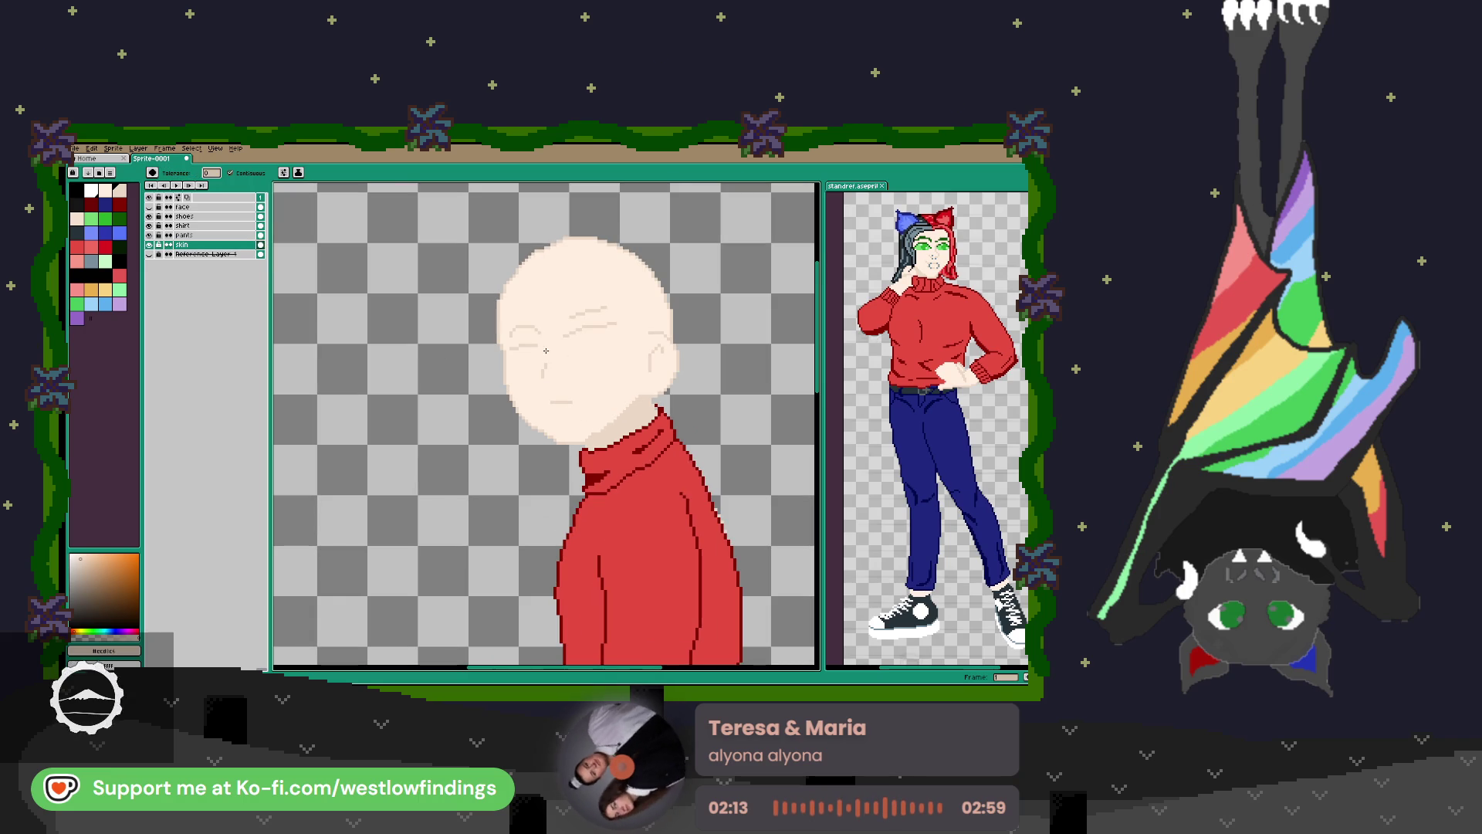
pyautogui.click(149, 207)
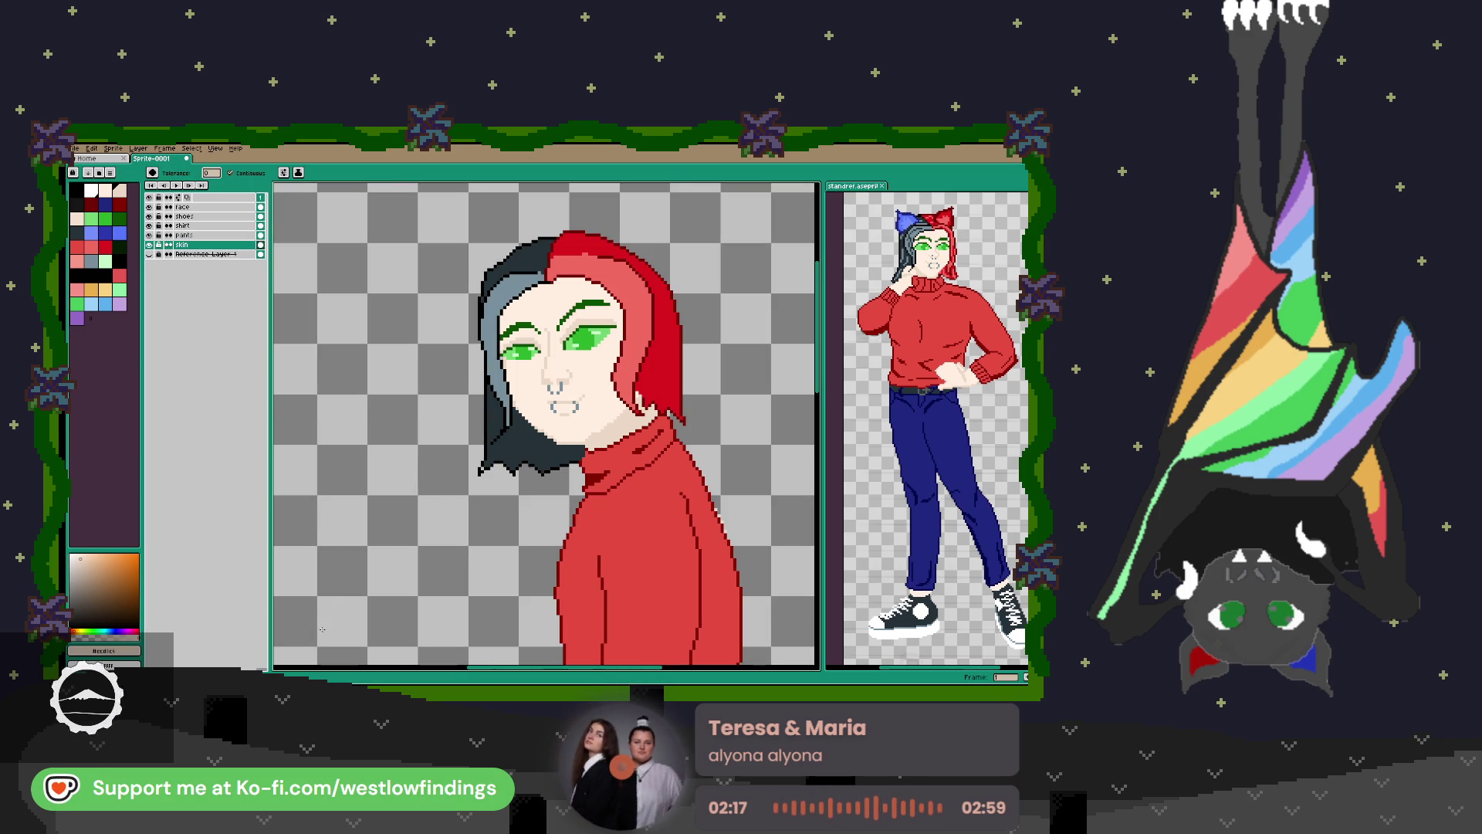
pyautogui.scroll(-2, 329, 609)
pyautogui.moveTo(401, 656)
pyautogui.mouseDown()
pyautogui.moveTo(395, 596)
pyautogui.moveTo(497, 543)
pyautogui.mouseUp()
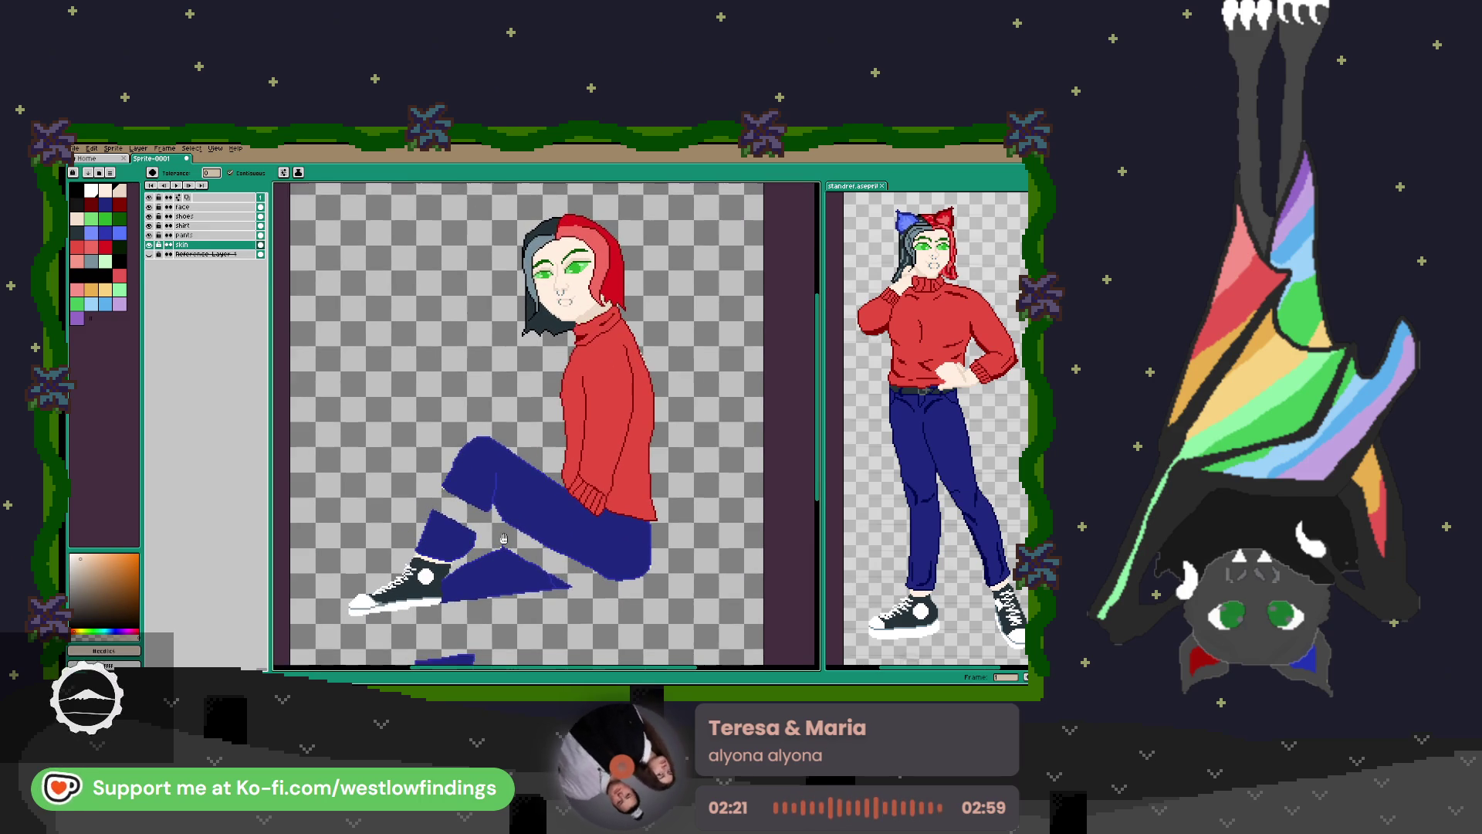
pyautogui.scroll(4, 421, 506)
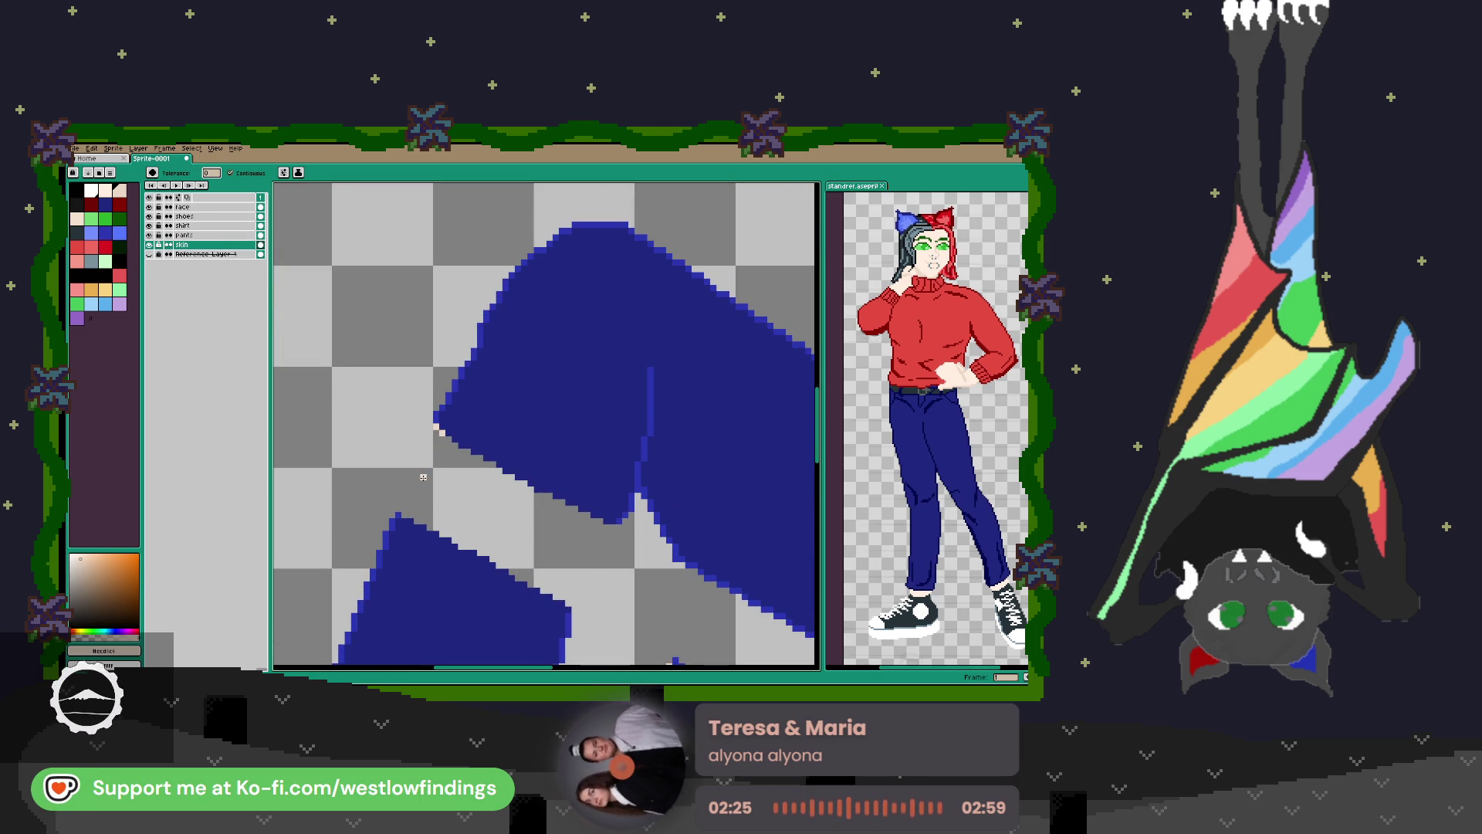
pyautogui.press('b')
pyautogui.press('1')
pyautogui.moveTo(621, 529); pyautogui.dragTo(609, 503)
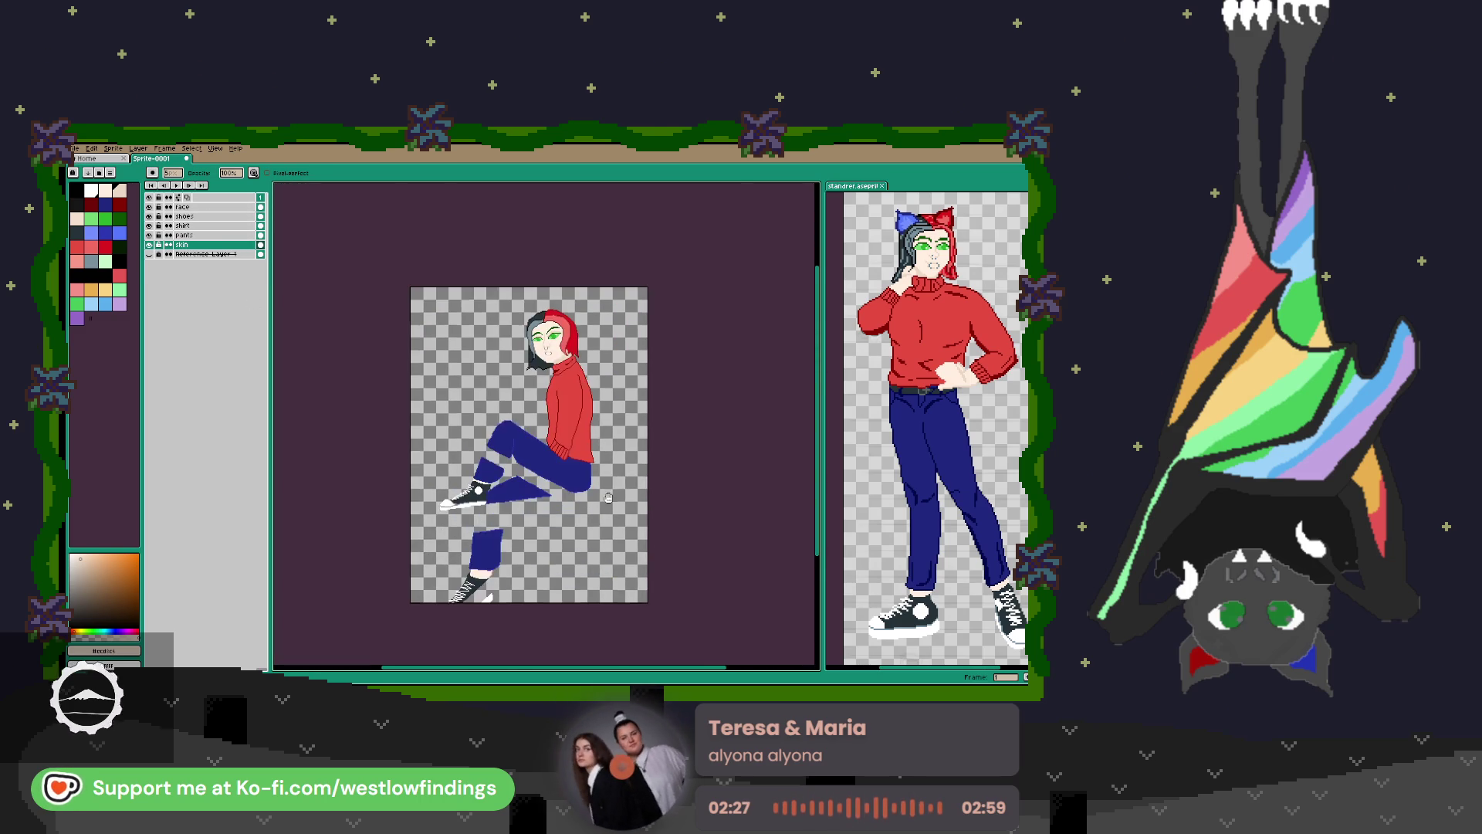
pyautogui.scroll(5, 609, 503)
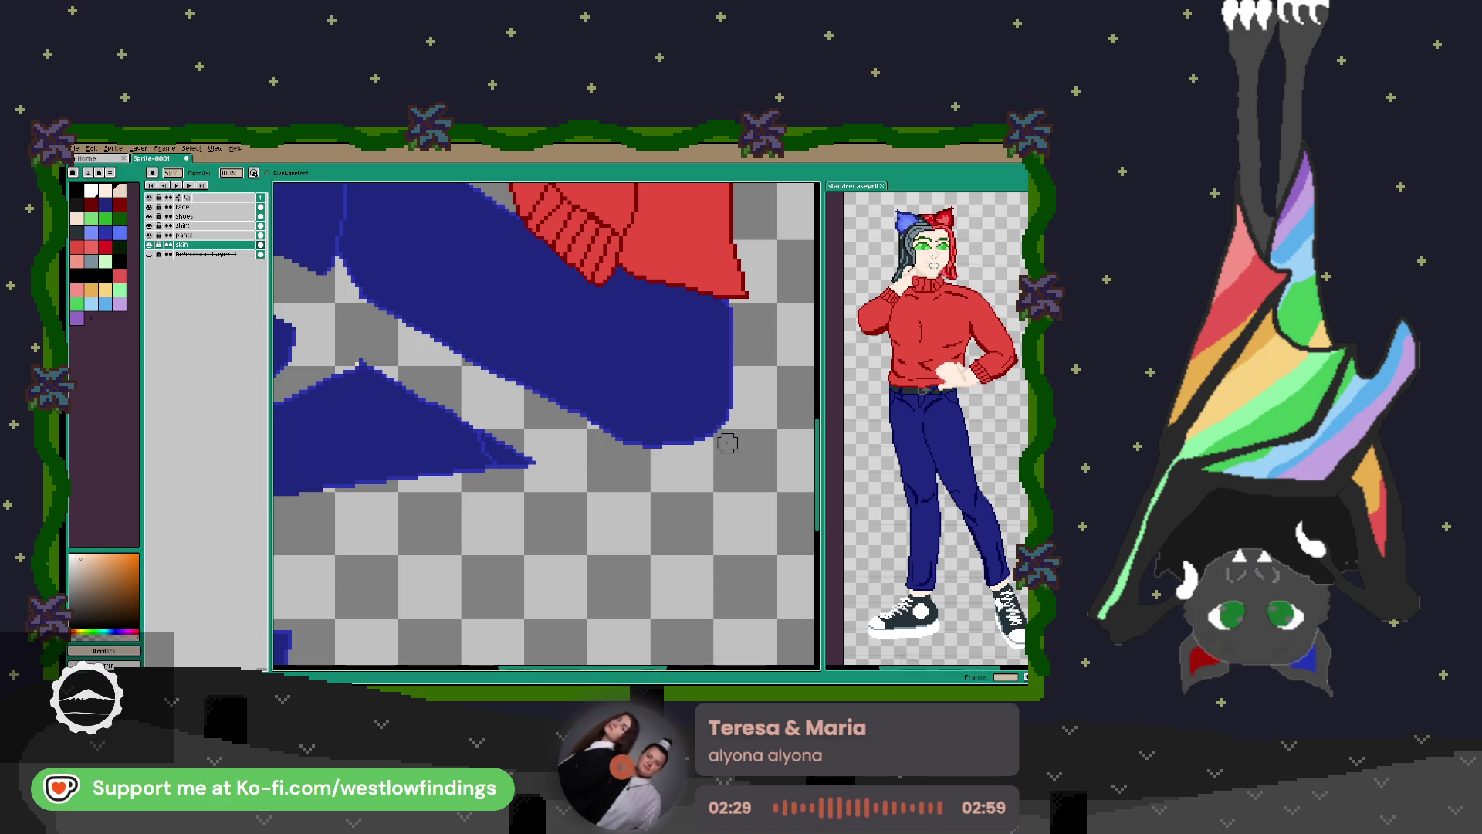
pyautogui.moveTo(430, 512); pyautogui.dragTo(654, 439)
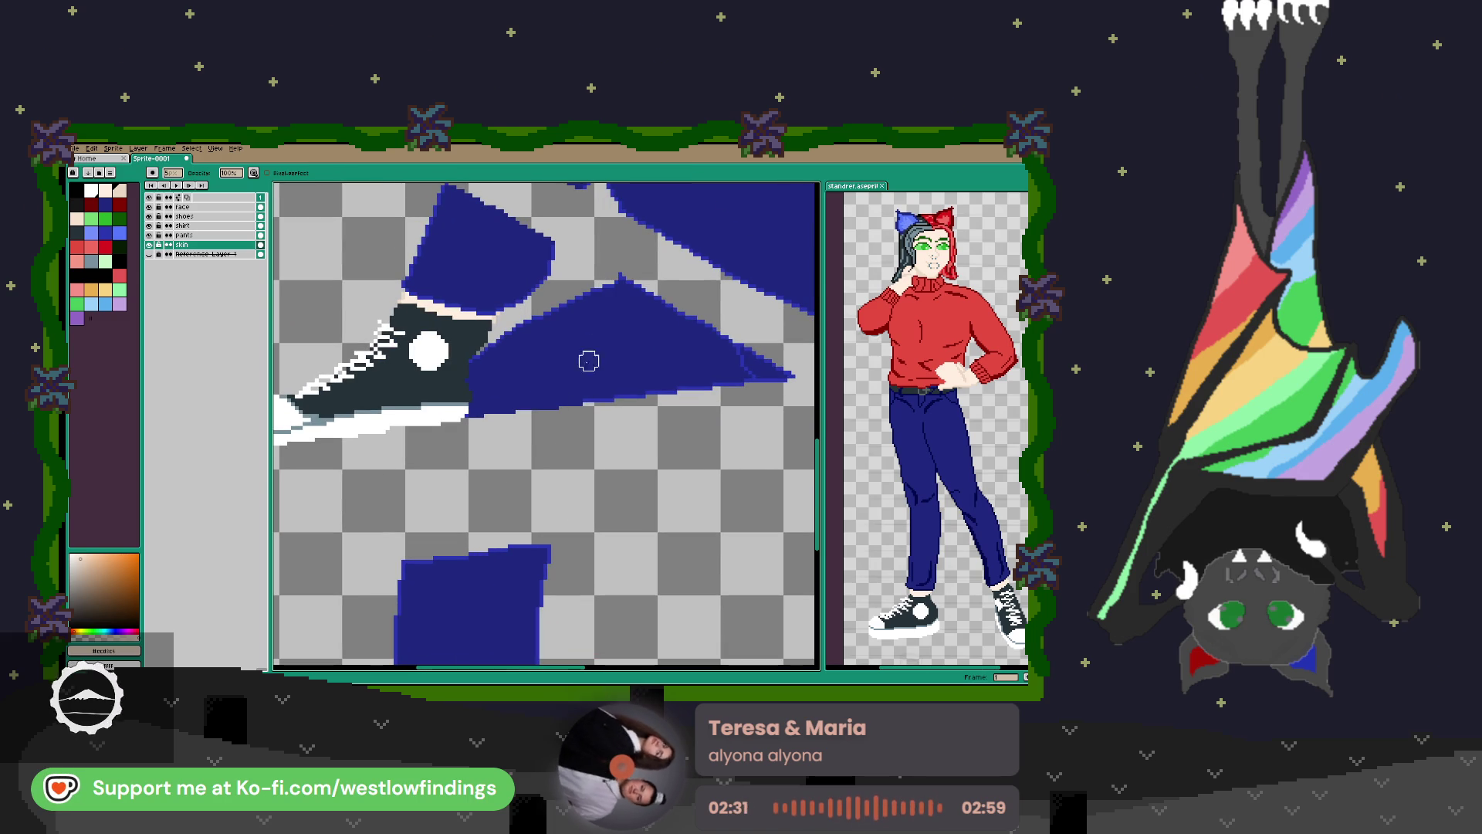
pyautogui.moveTo(530, 450); pyautogui.dragTo(554, 370)
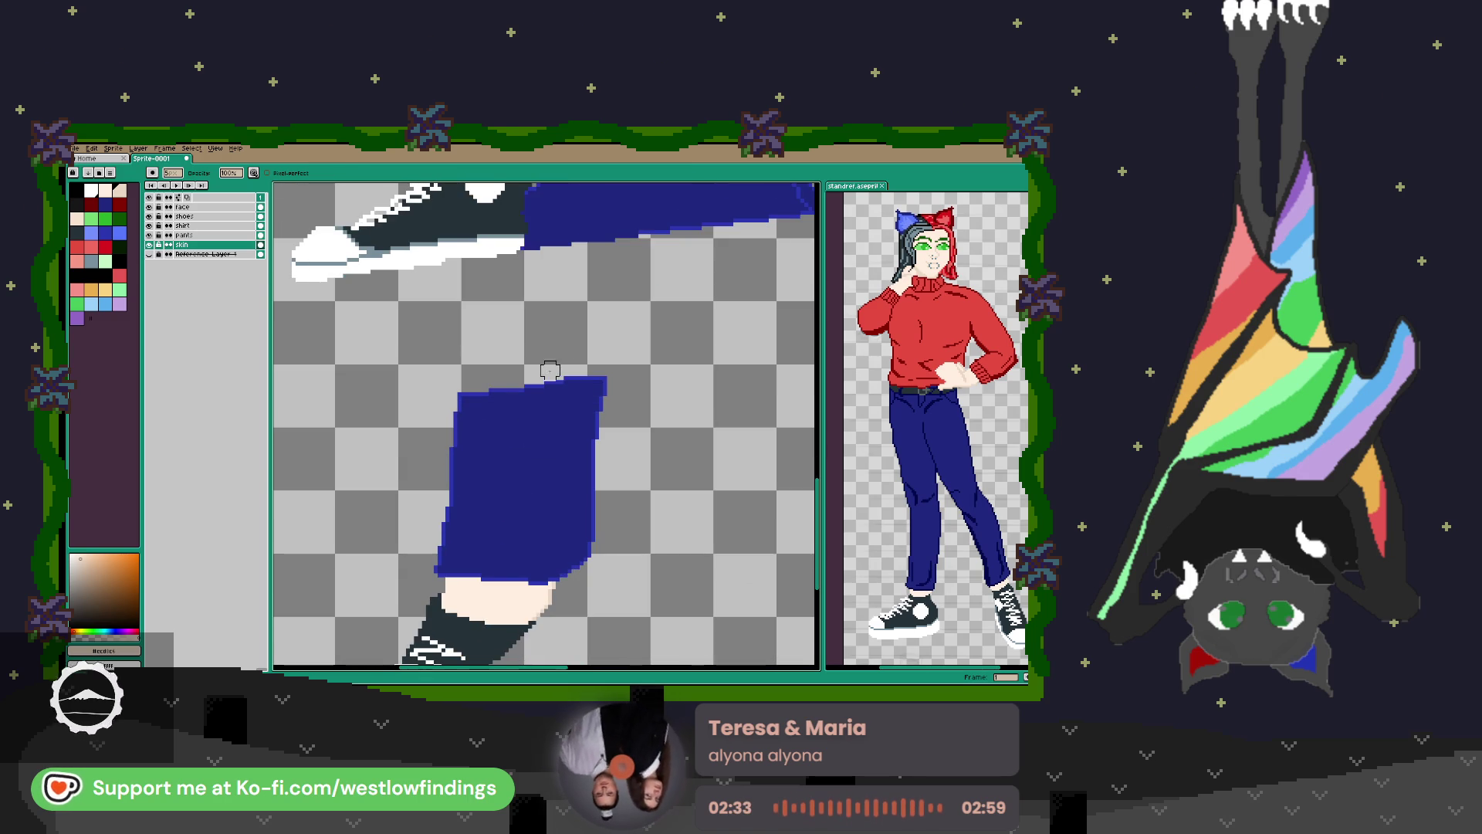
pyautogui.moveTo(549, 487); pyautogui.dragTo(560, 324)
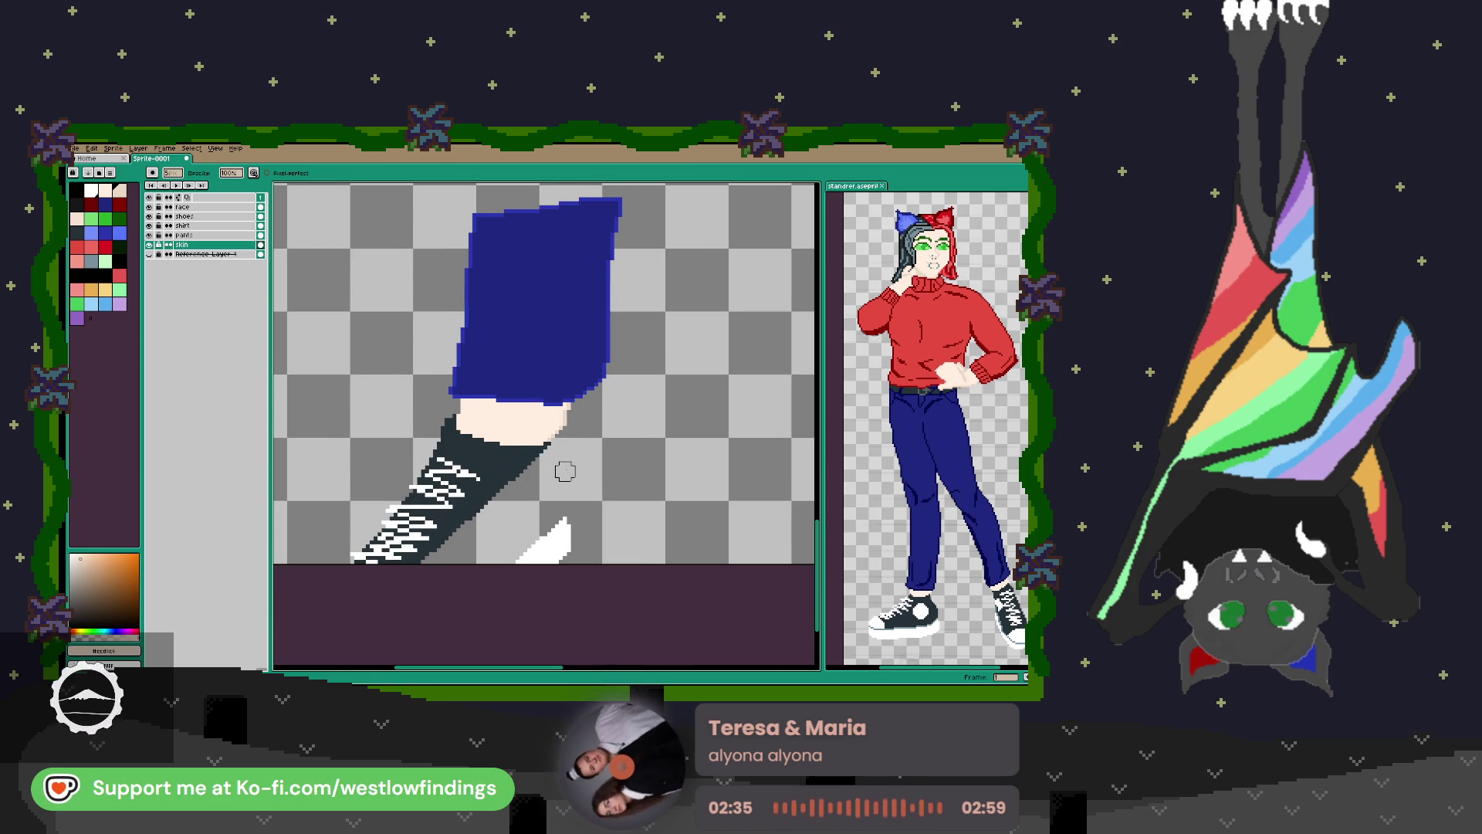
pyautogui.scroll(-5, 564, 470)
pyautogui.scroll(5, 576, 473)
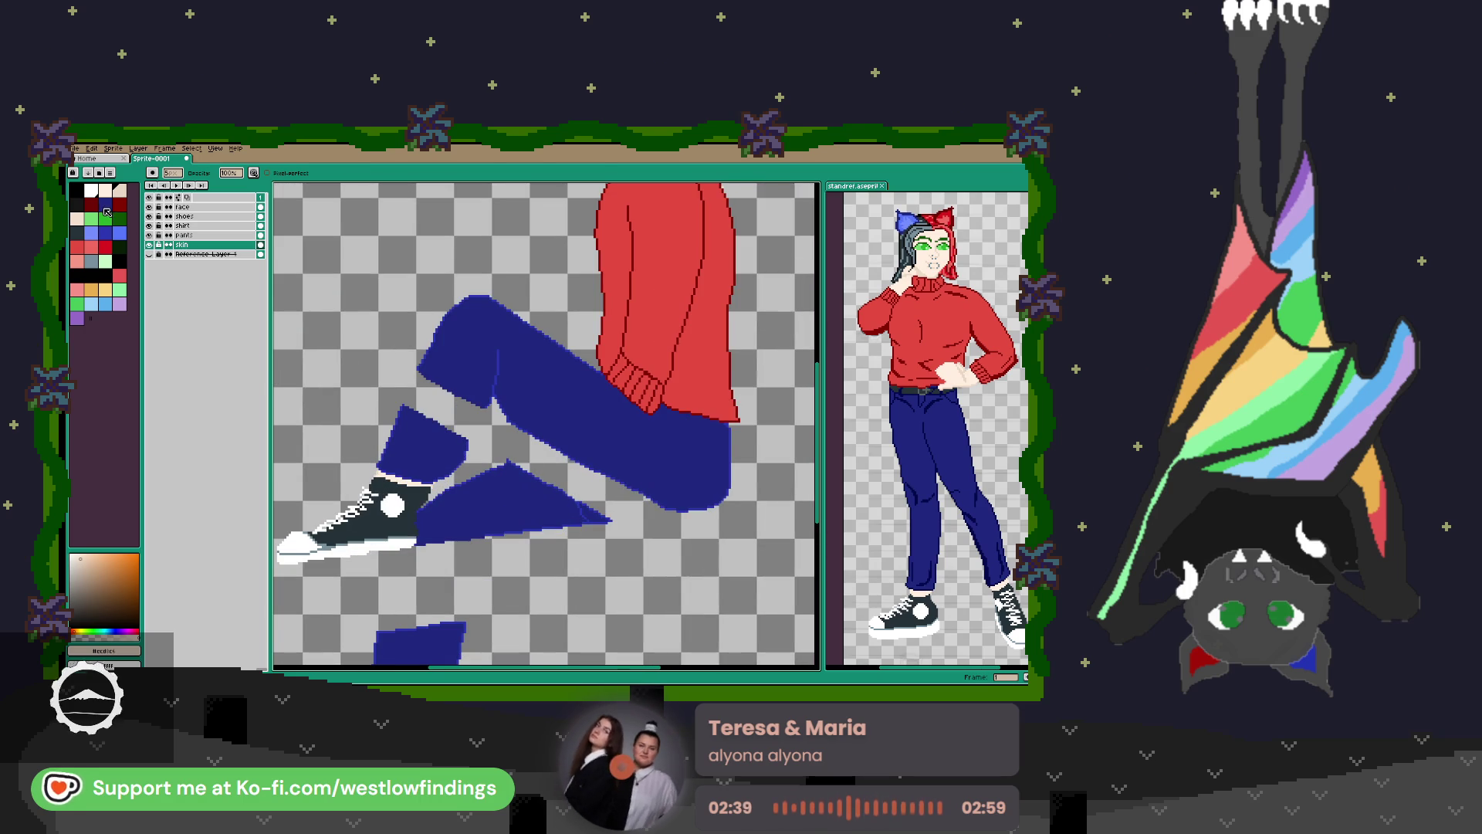
pyautogui.click(185, 207)
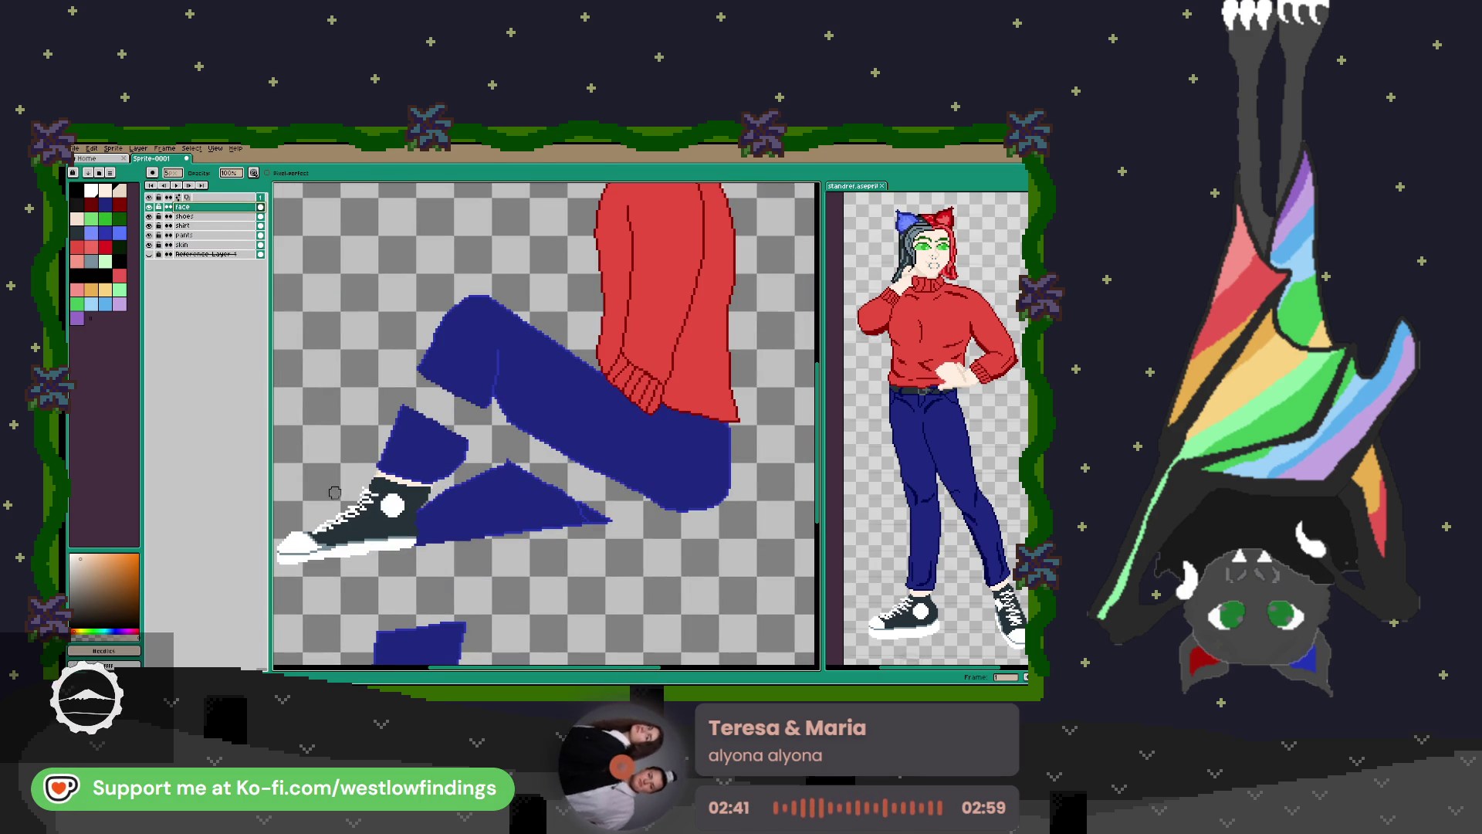
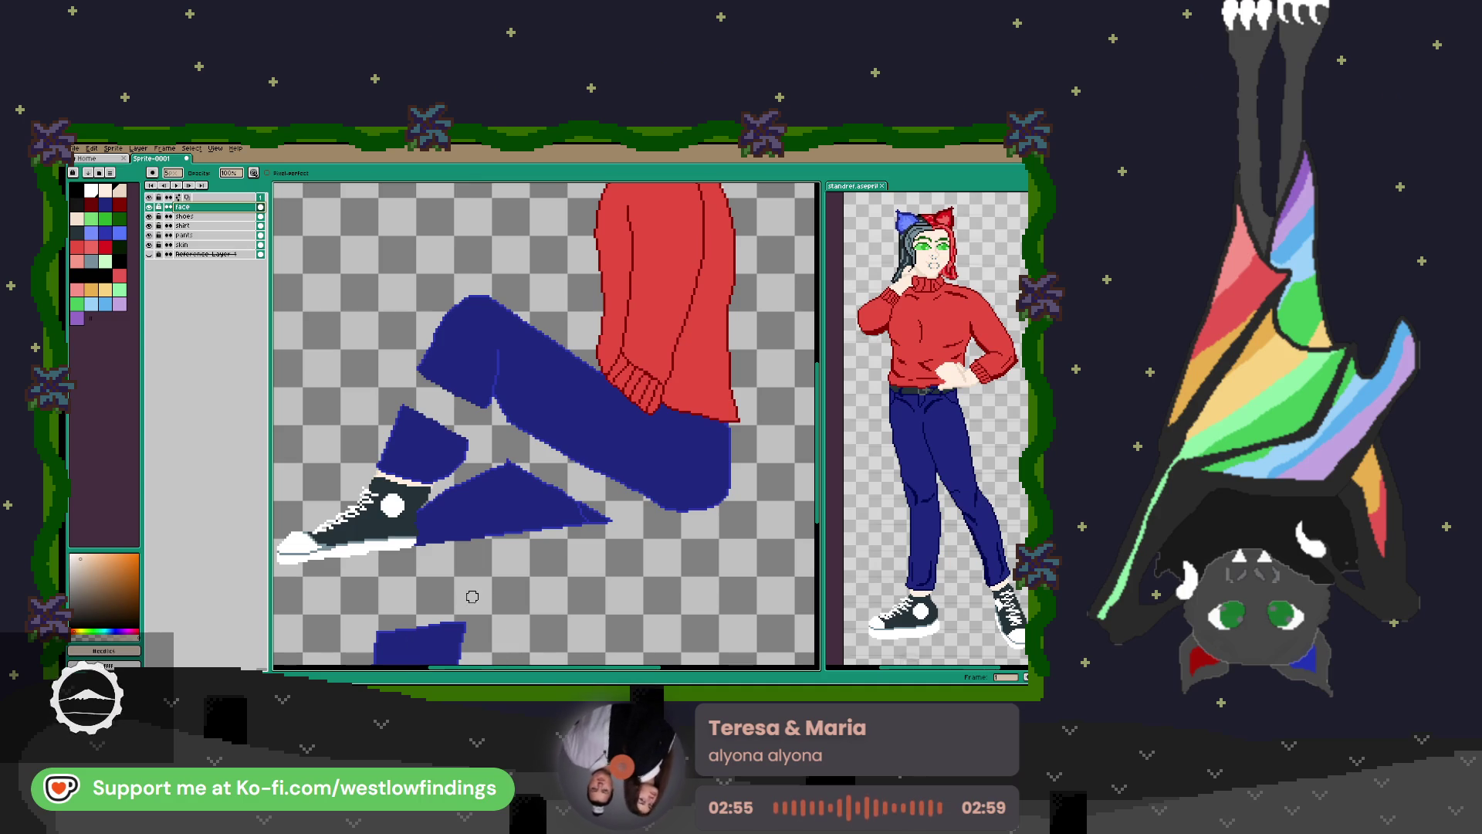
# Centre the sprite, zoom in on the face, and select the darker red swatch as the drawing colour.
pyautogui.scroll(-2, 483, 595)
pyautogui.scroll(-1, 494, 596)
pyautogui.scroll(1, 499, 596)
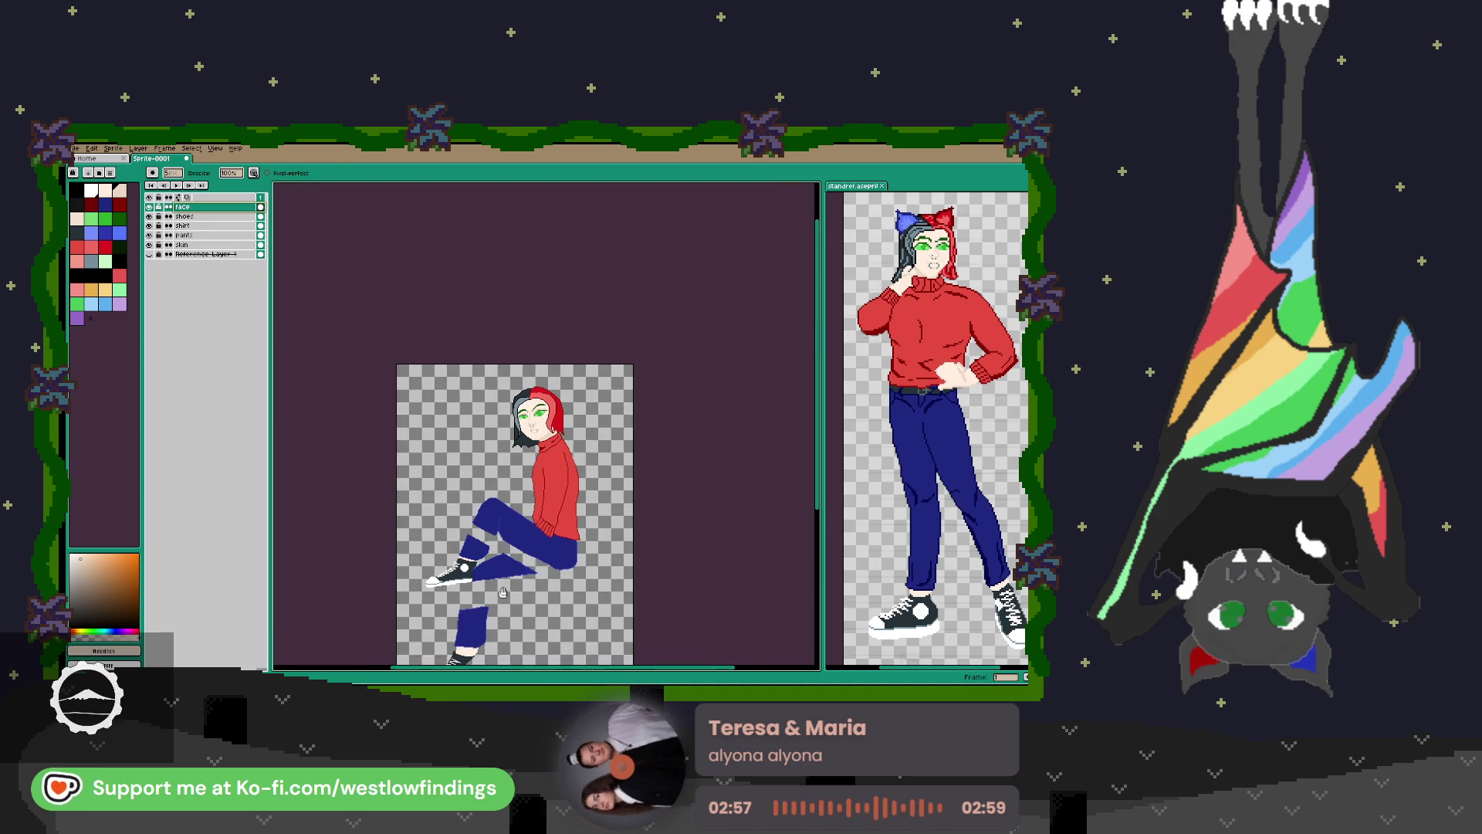
pyautogui.moveTo(500, 596); pyautogui.dragTo(512, 498)
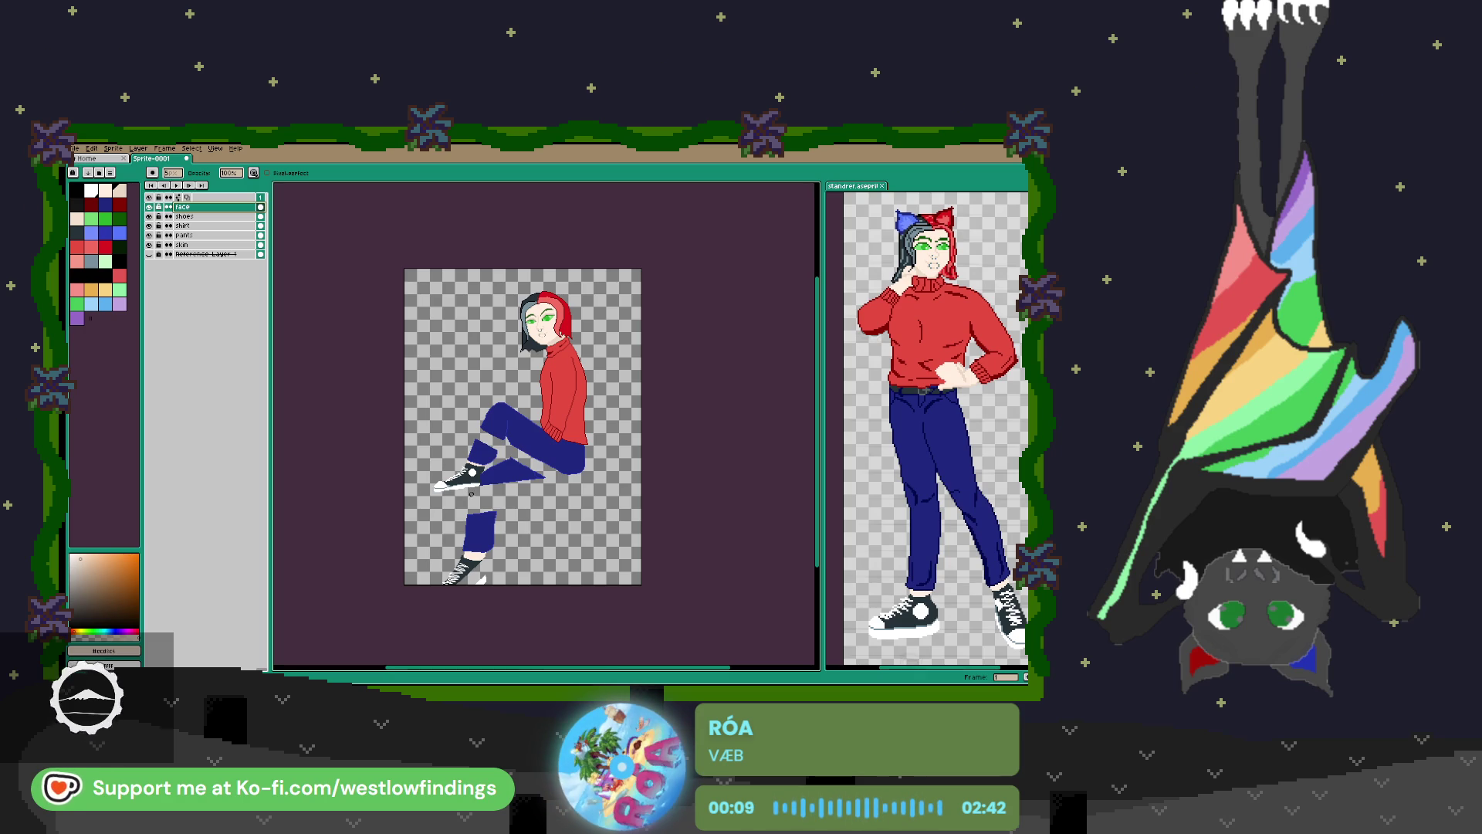
pyautogui.scroll(2, 494, 499)
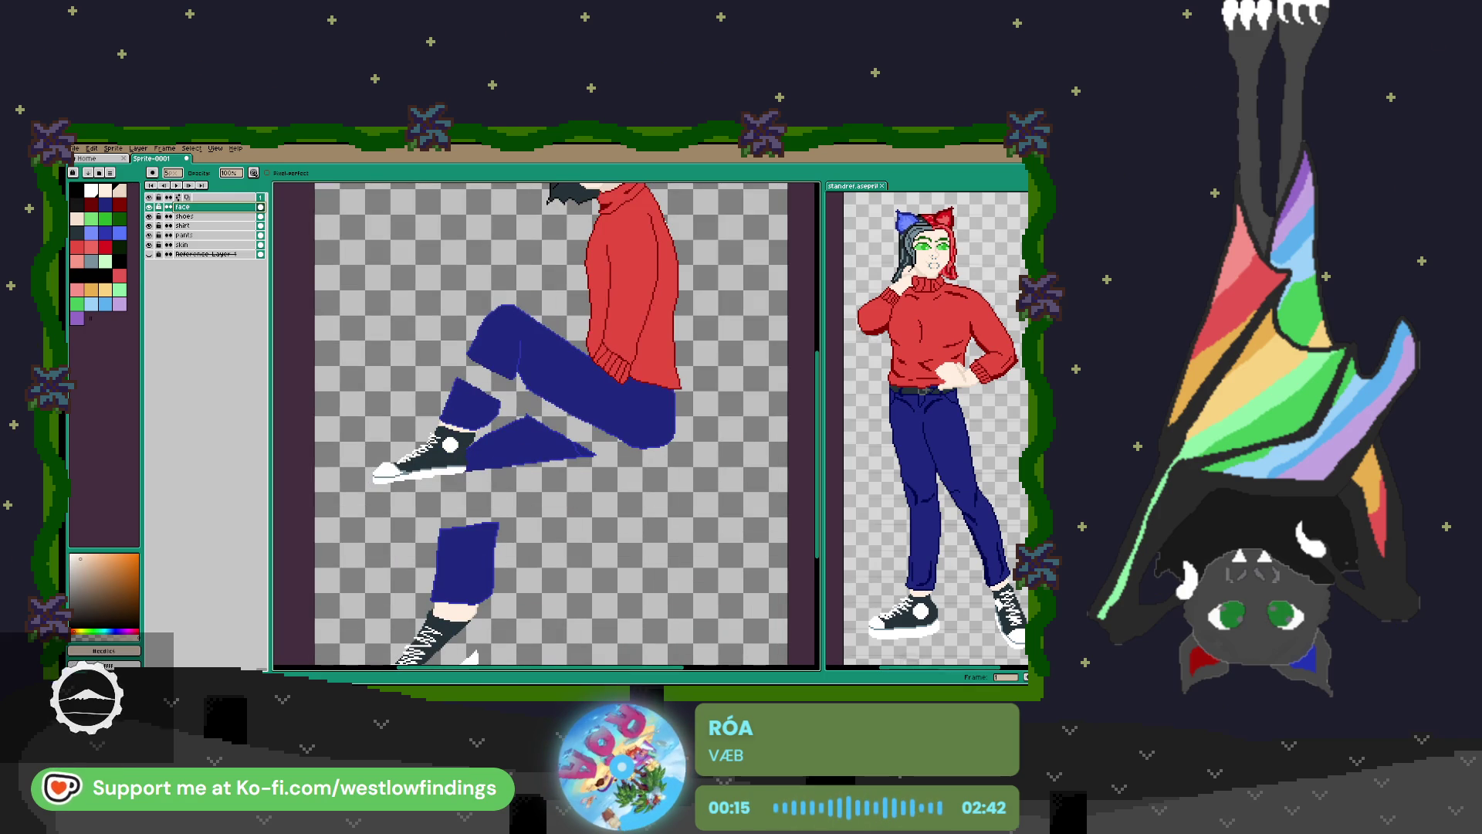
pyautogui.scroll(5, 580, 430)
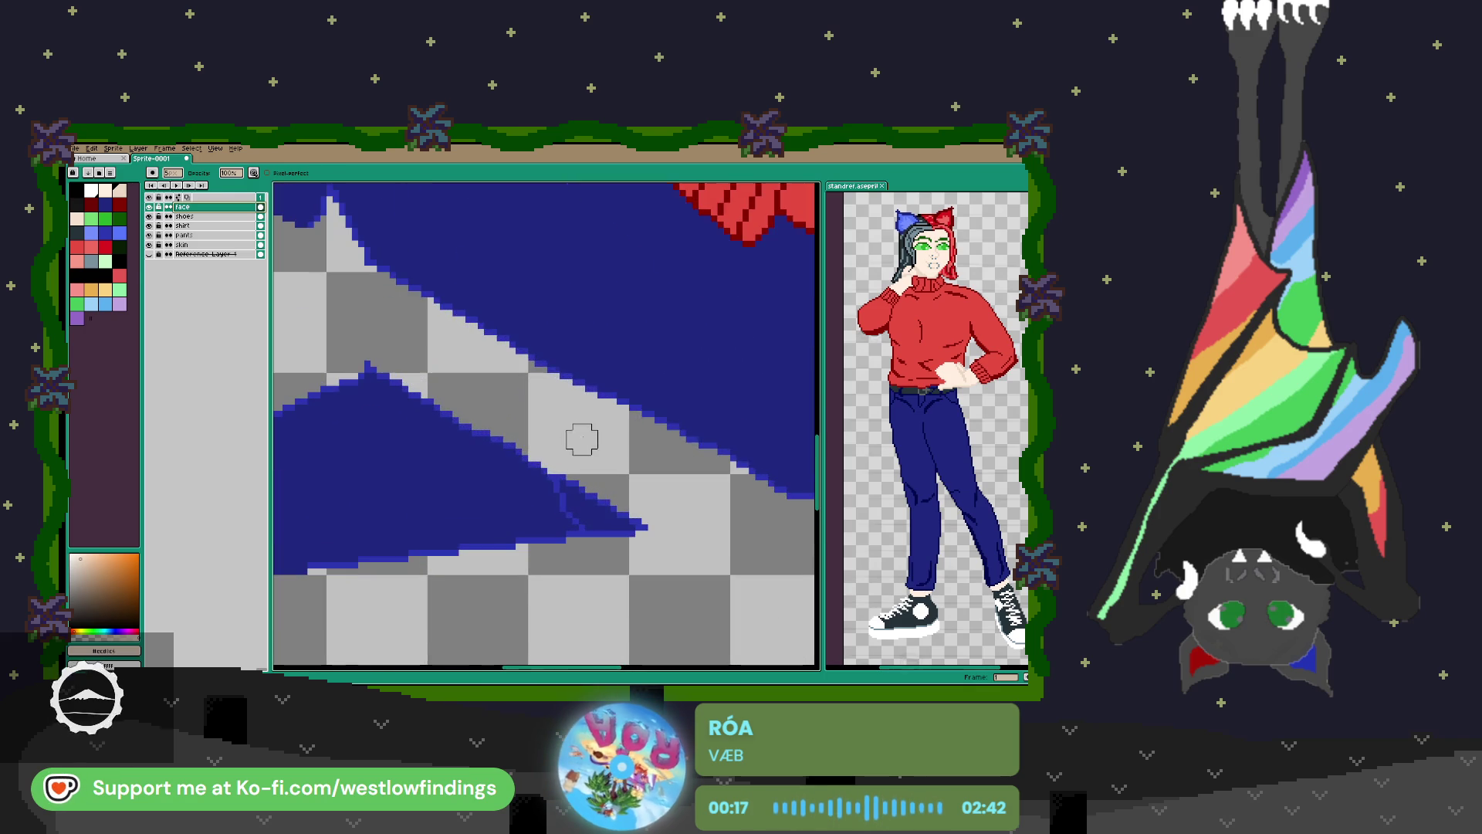
pyautogui.scroll(-6, 583, 552)
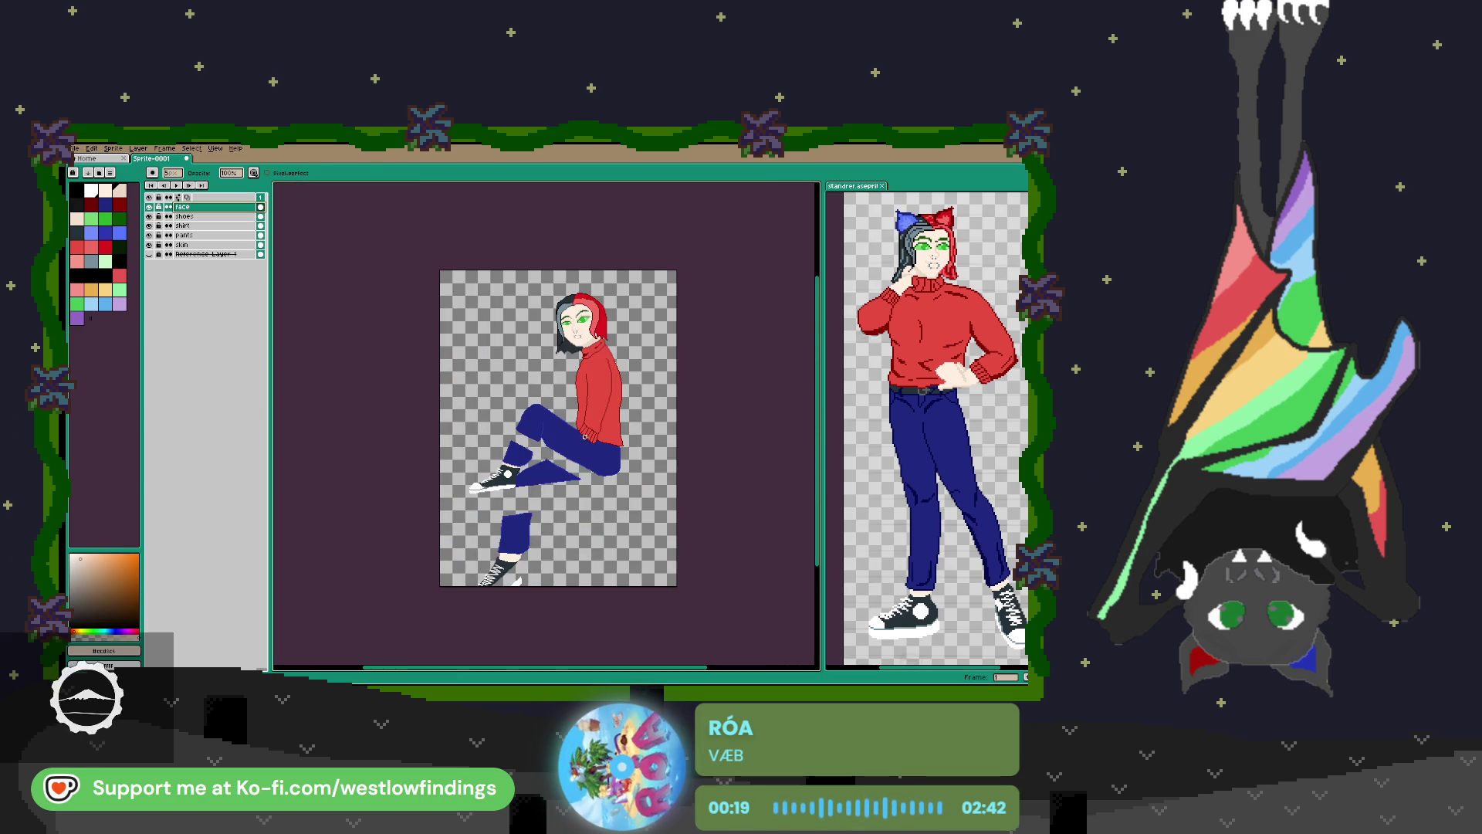
pyautogui.scroll(3, 624, 270)
pyautogui.scroll(4, 572, 498)
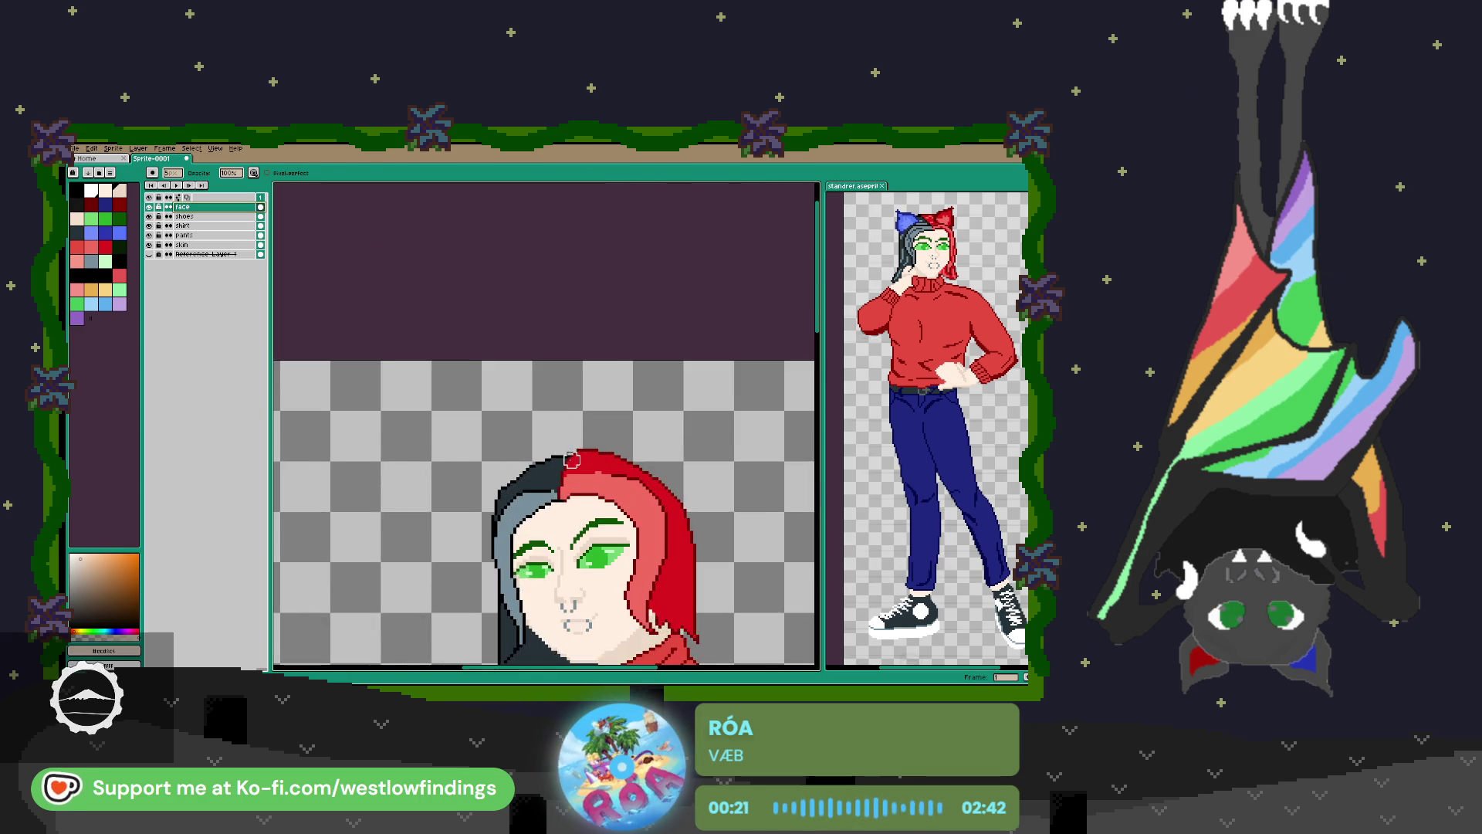
pyautogui.click(120, 205)
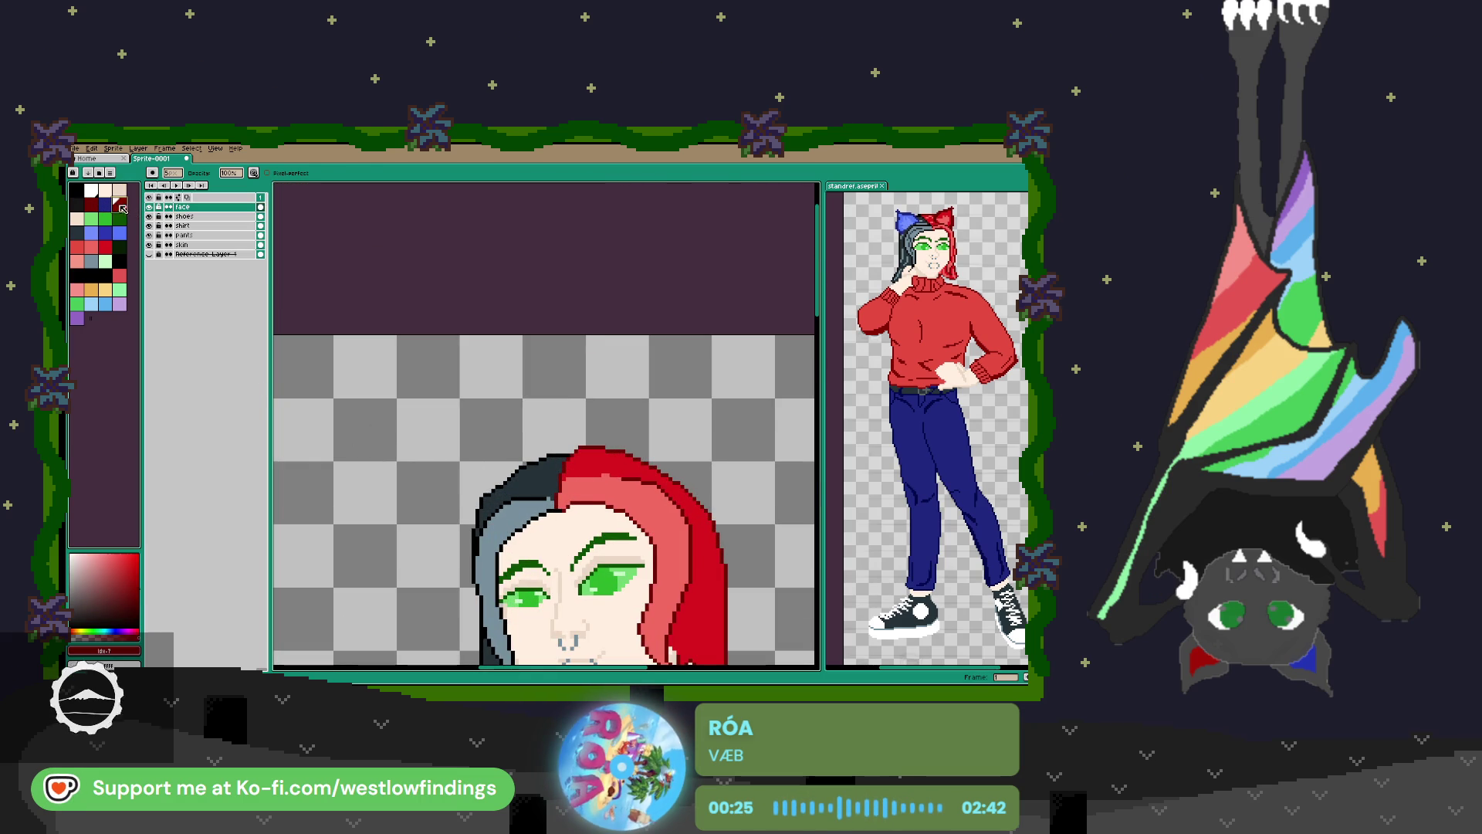
pyautogui.keyDown('alt'); pyautogui.click(619, 469); pyautogui.keyUp('alt')
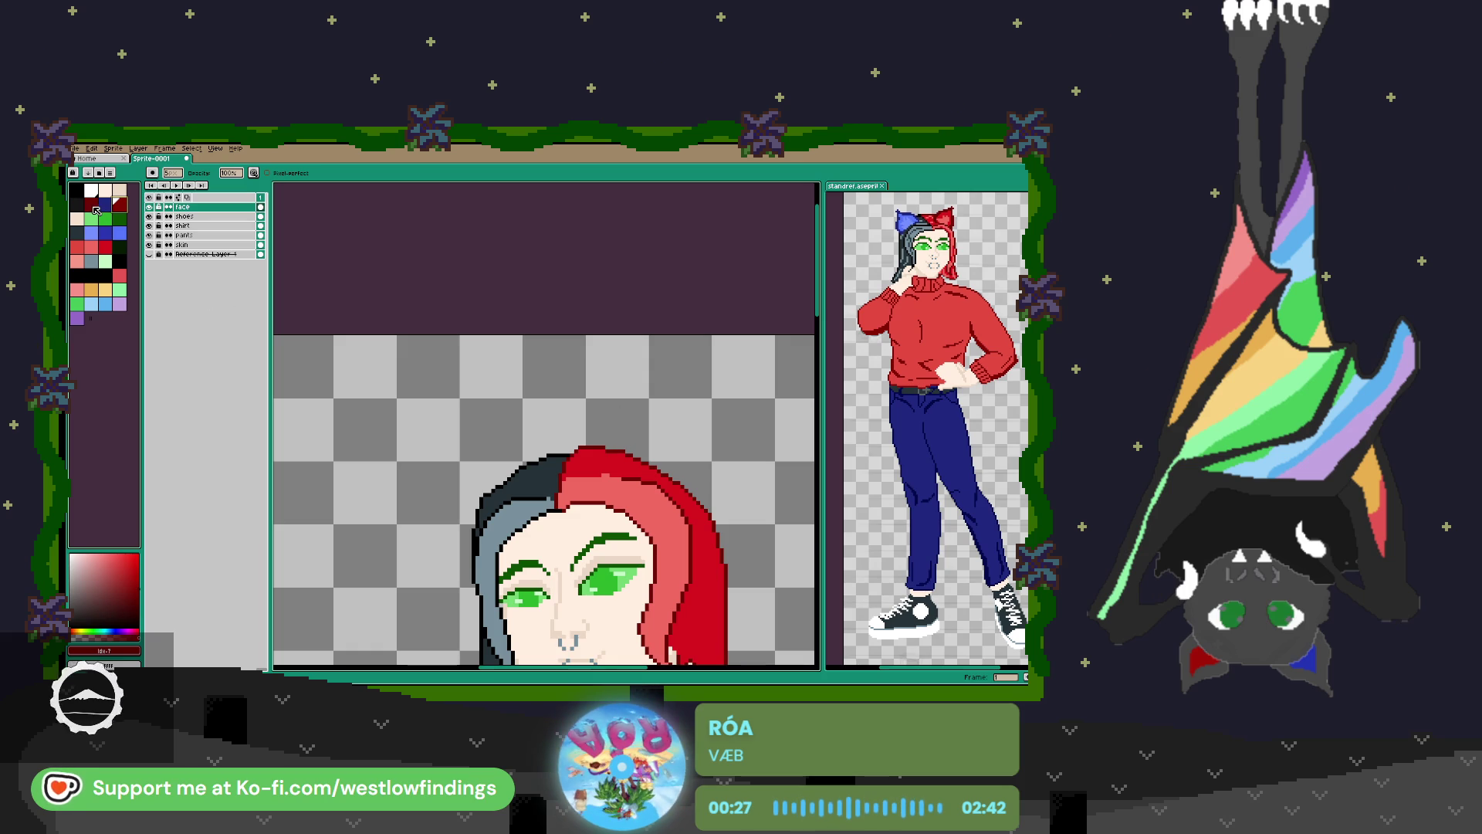
pyautogui.scroll(1, 599, 449)
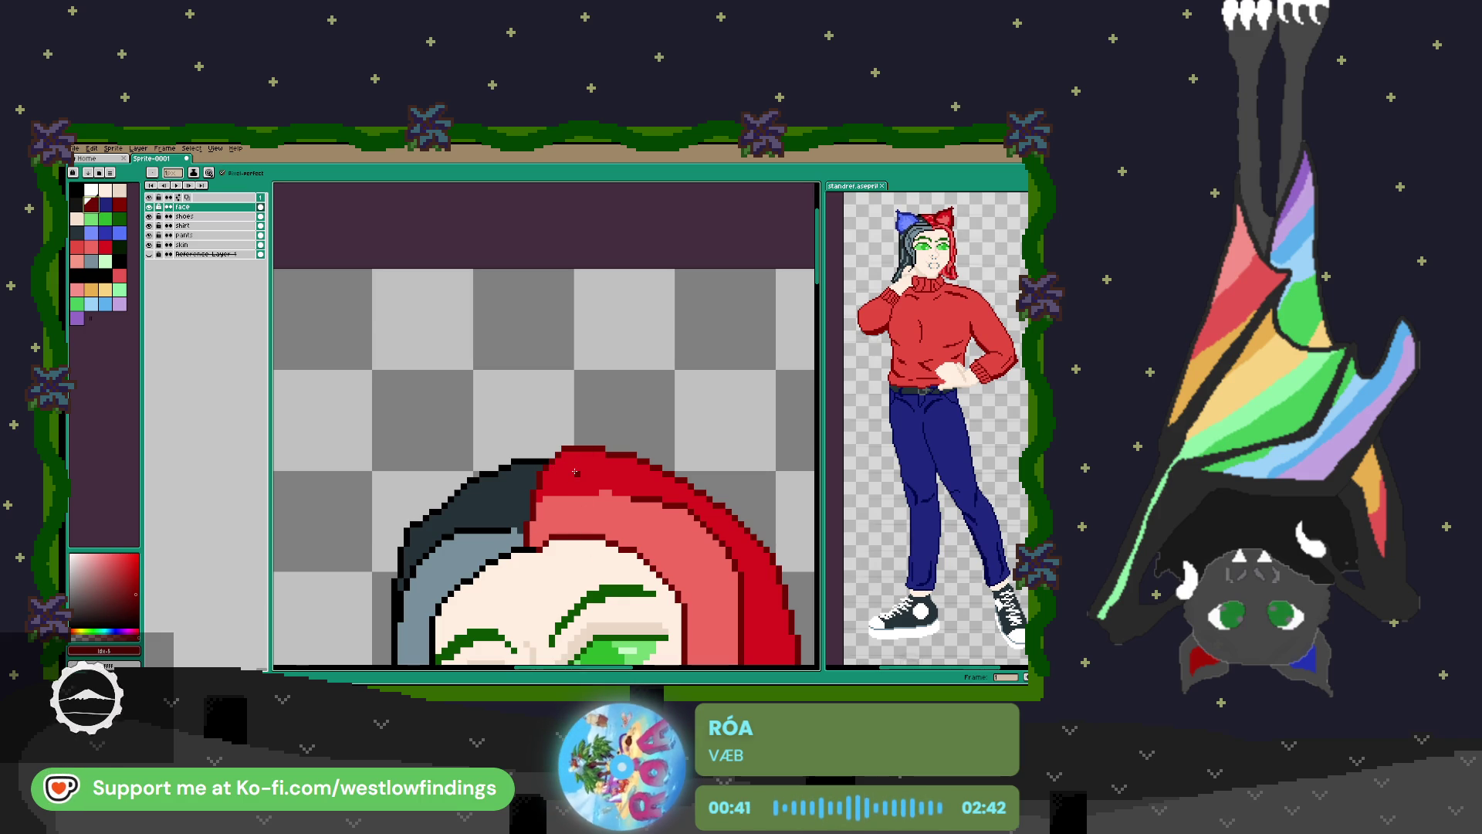
# Outline a pointed bow loop above the red hair and fill it dark red.
pyautogui.moveTo(574, 452)
pyautogui.mouseDown()
pyautogui.moveTo(613, 410)
pyautogui.moveTo(687, 422)
pyautogui.moveTo(704, 488)
pyautogui.mouseUp()
pyautogui.moveTo(614, 556); pyautogui.dragTo(629, 444)
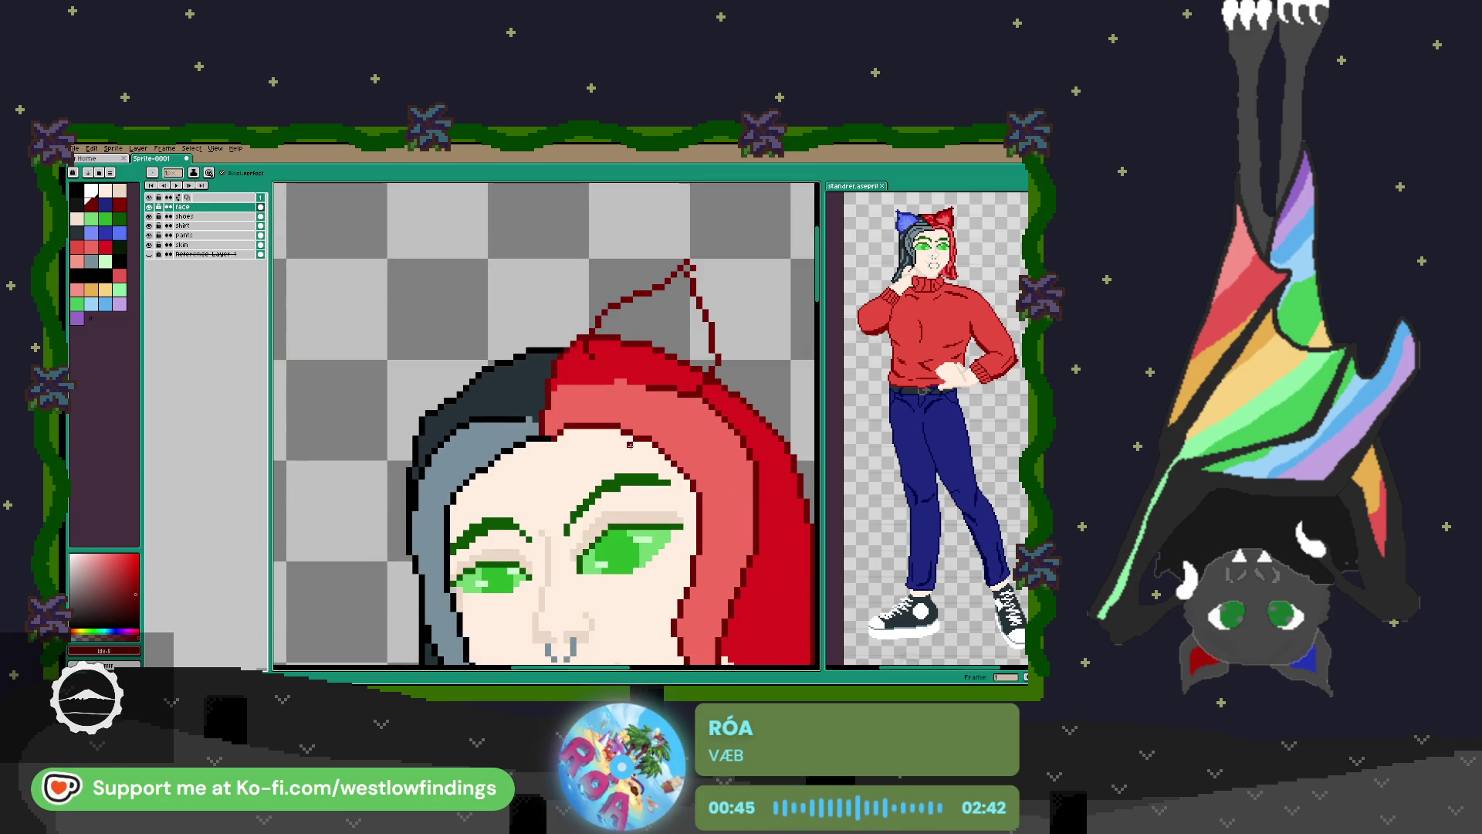
pyautogui.scroll(-2, 630, 445)
pyautogui.hotkey('ctrl', 'z')
pyautogui.hotkey('ctrl', 'z')
pyautogui.hotkey('ctrl', 'z')
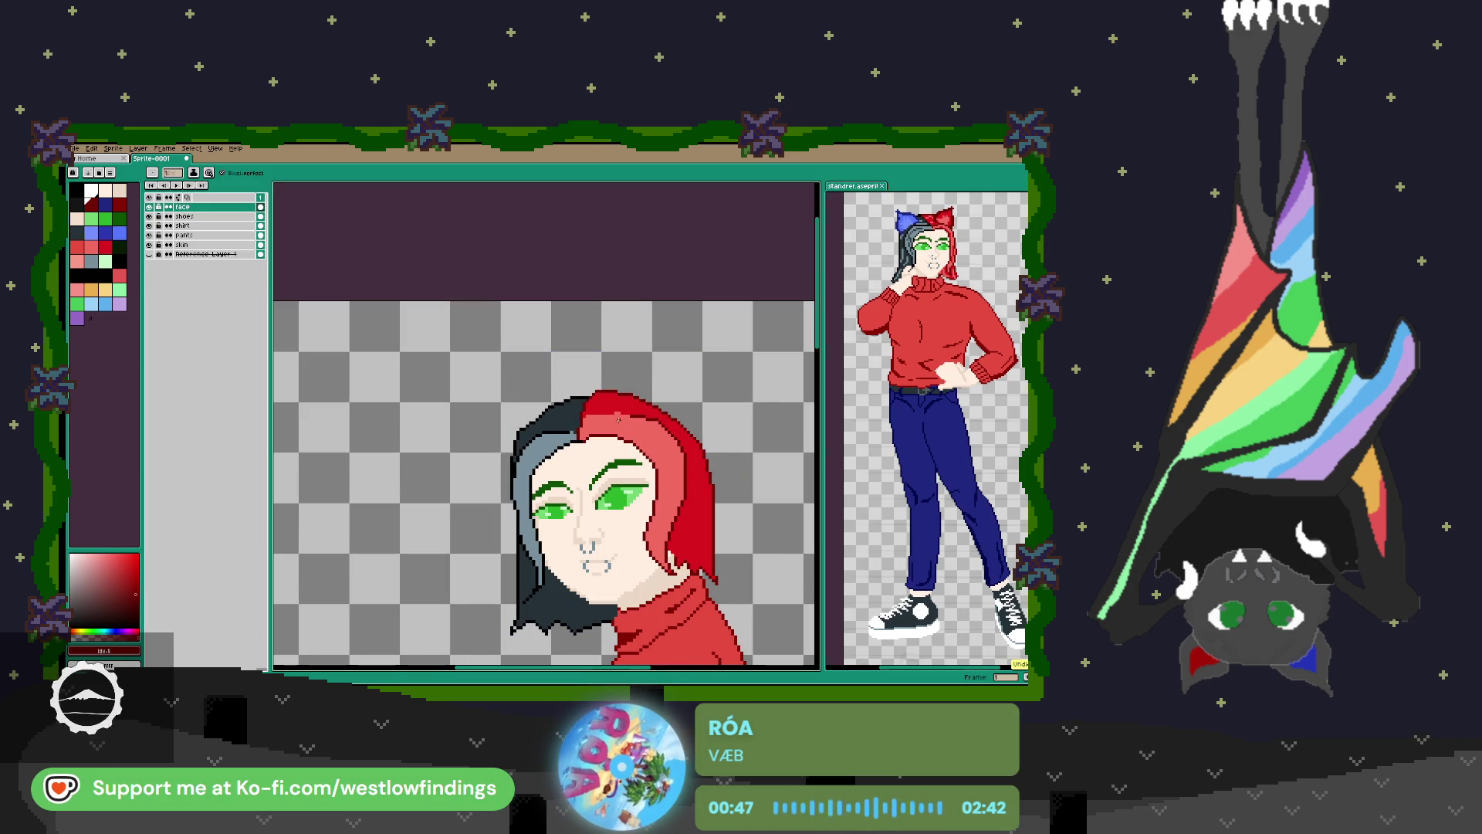
pyautogui.moveTo(600, 390)
pyautogui.mouseDown()
pyautogui.moveTo(634, 358)
pyautogui.moveTo(658, 405)
pyautogui.mouseUp()
pyautogui.scroll(1, 614, 409)
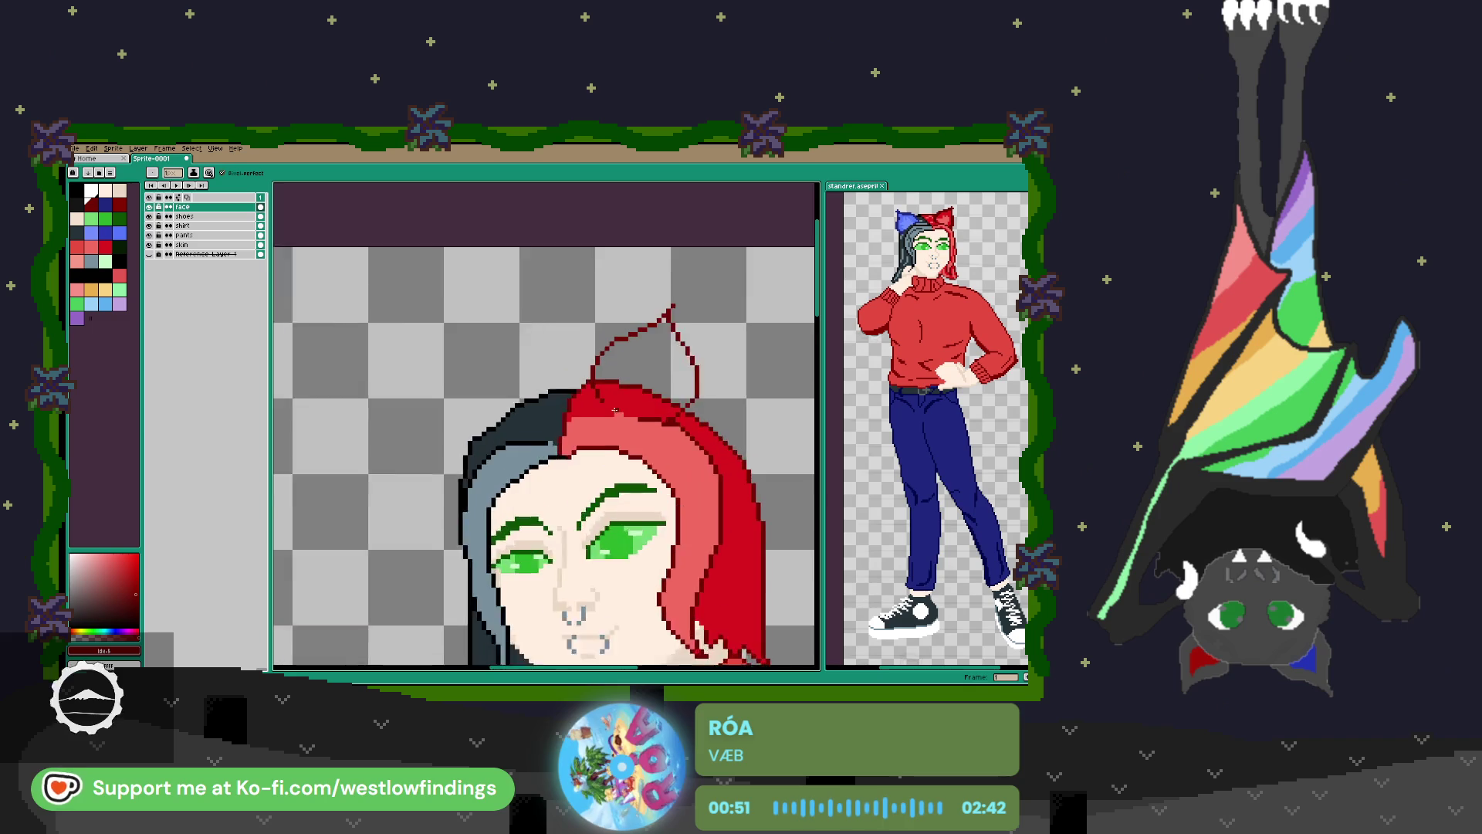
pyautogui.scroll(1, 616, 410)
pyautogui.moveTo(604, 395); pyautogui.dragTo(695, 417)
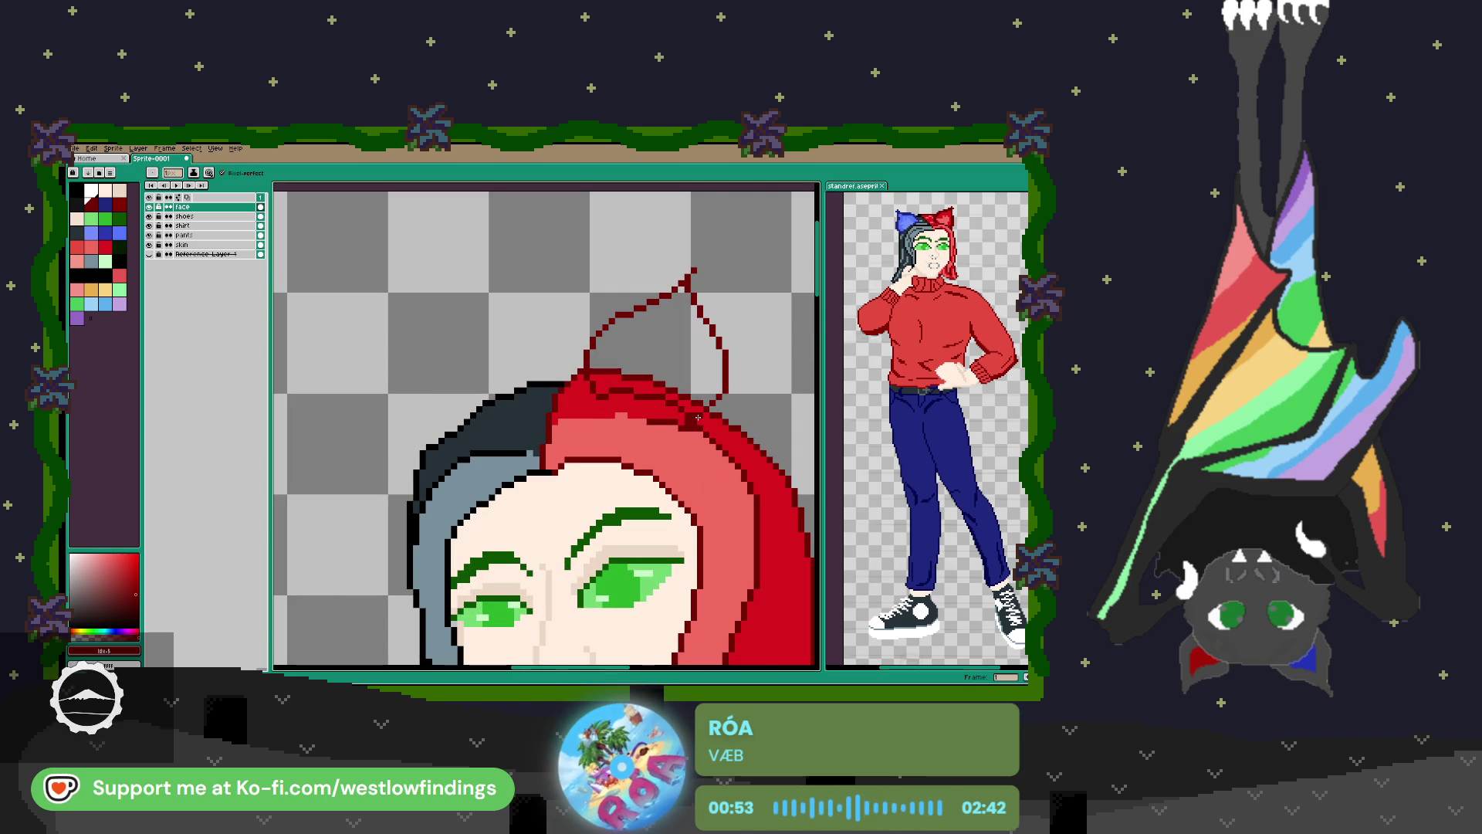
pyautogui.press('g')
pyautogui.click(663, 370)
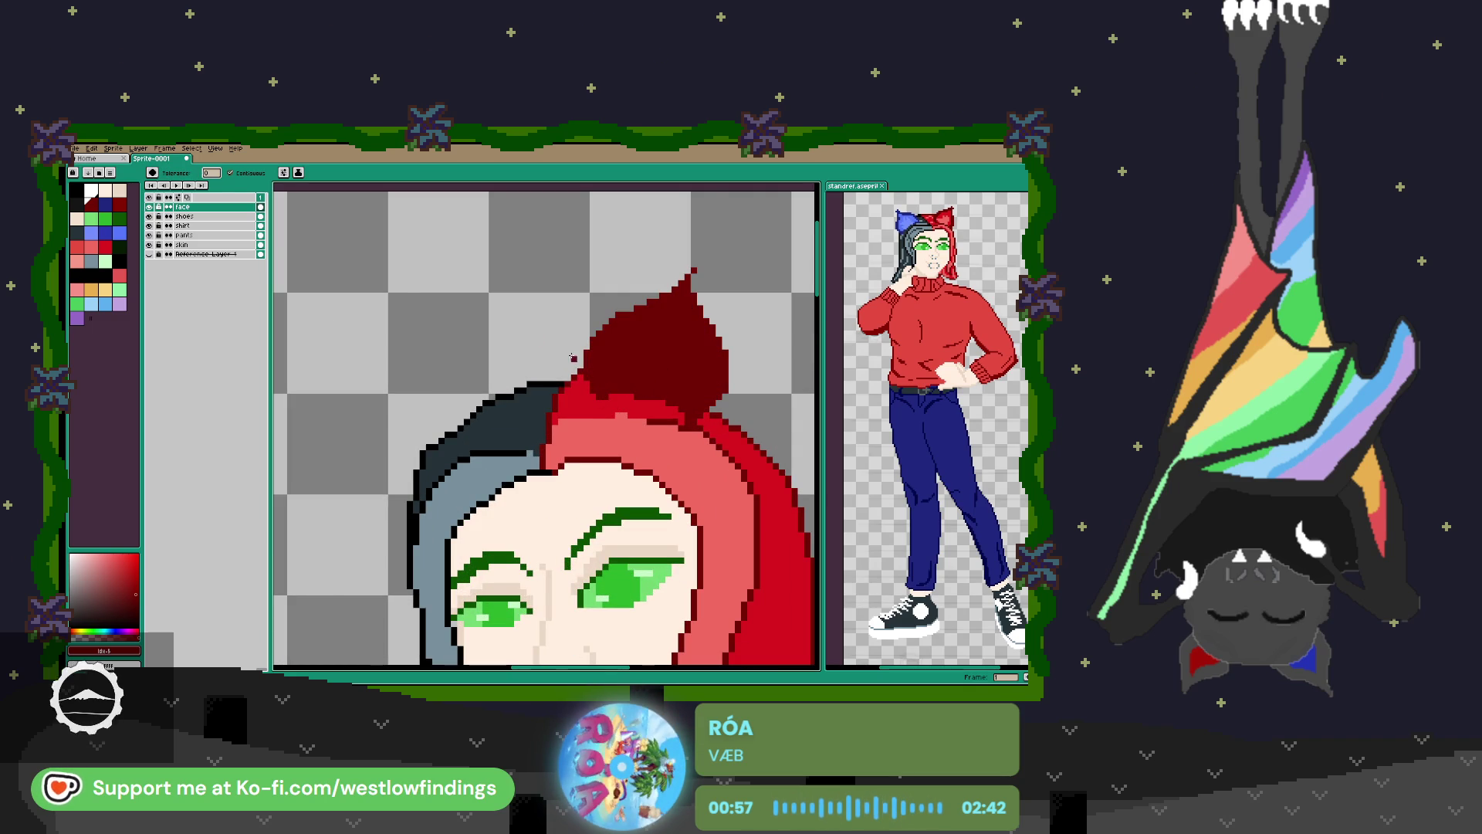
# Draw a brighter red inner outline in the bow loop and fill its centre red.
pyautogui.keyDown('alt'); pyautogui.click(626, 398); pyautogui.keyUp('alt')
pyautogui.press('b')
pyautogui.moveTo(615, 388)
pyautogui.mouseDown()
pyautogui.moveTo(620, 348)
pyautogui.moveTo(701, 359)
pyautogui.moveTo(678, 404)
pyautogui.mouseUp()
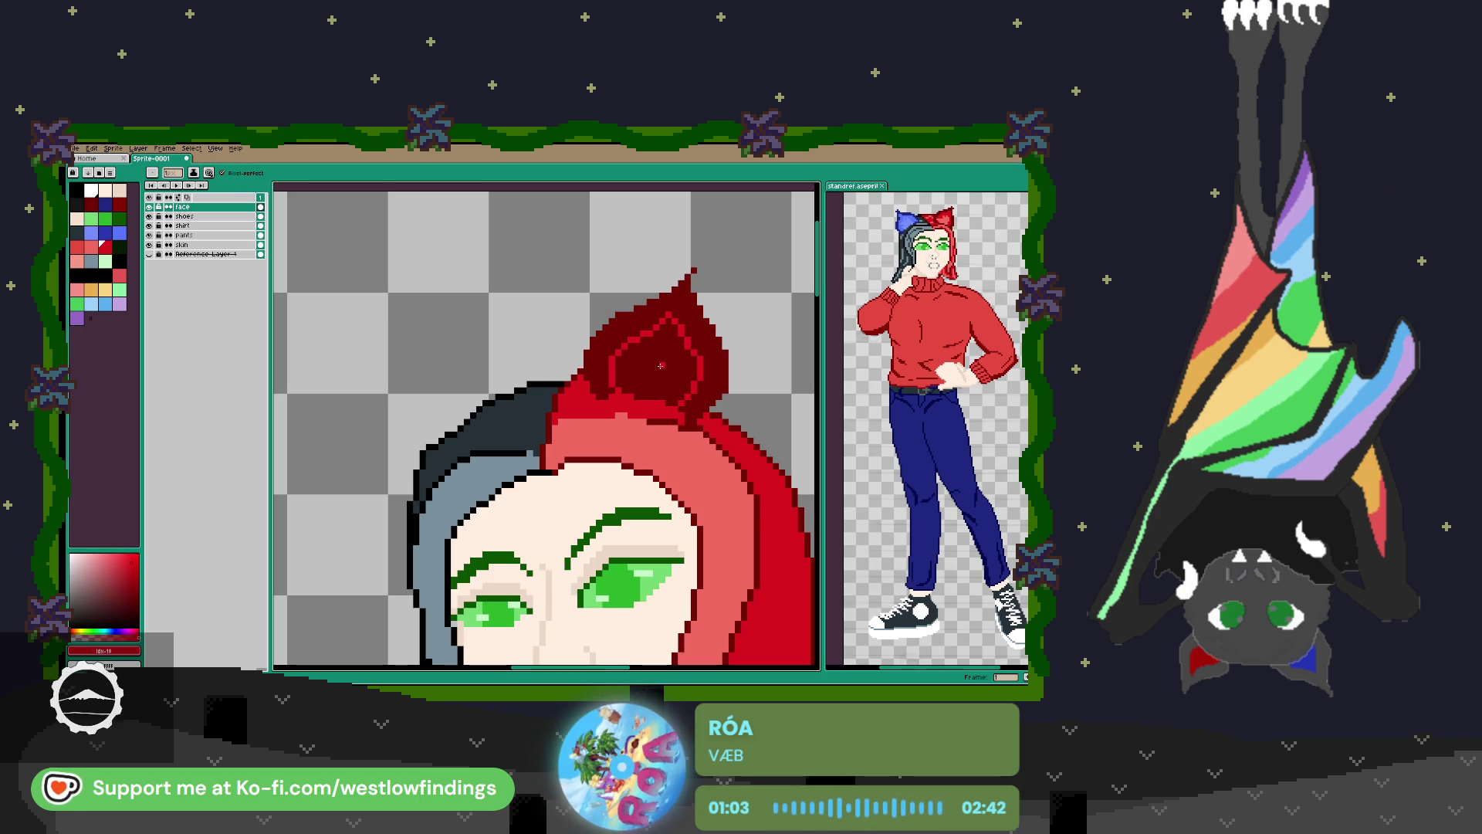
pyautogui.press('g')
pyautogui.click(660, 364)
# Add pinkish-red highlight pixels across the bow loop, then select navy.
pyautogui.click(91, 246)
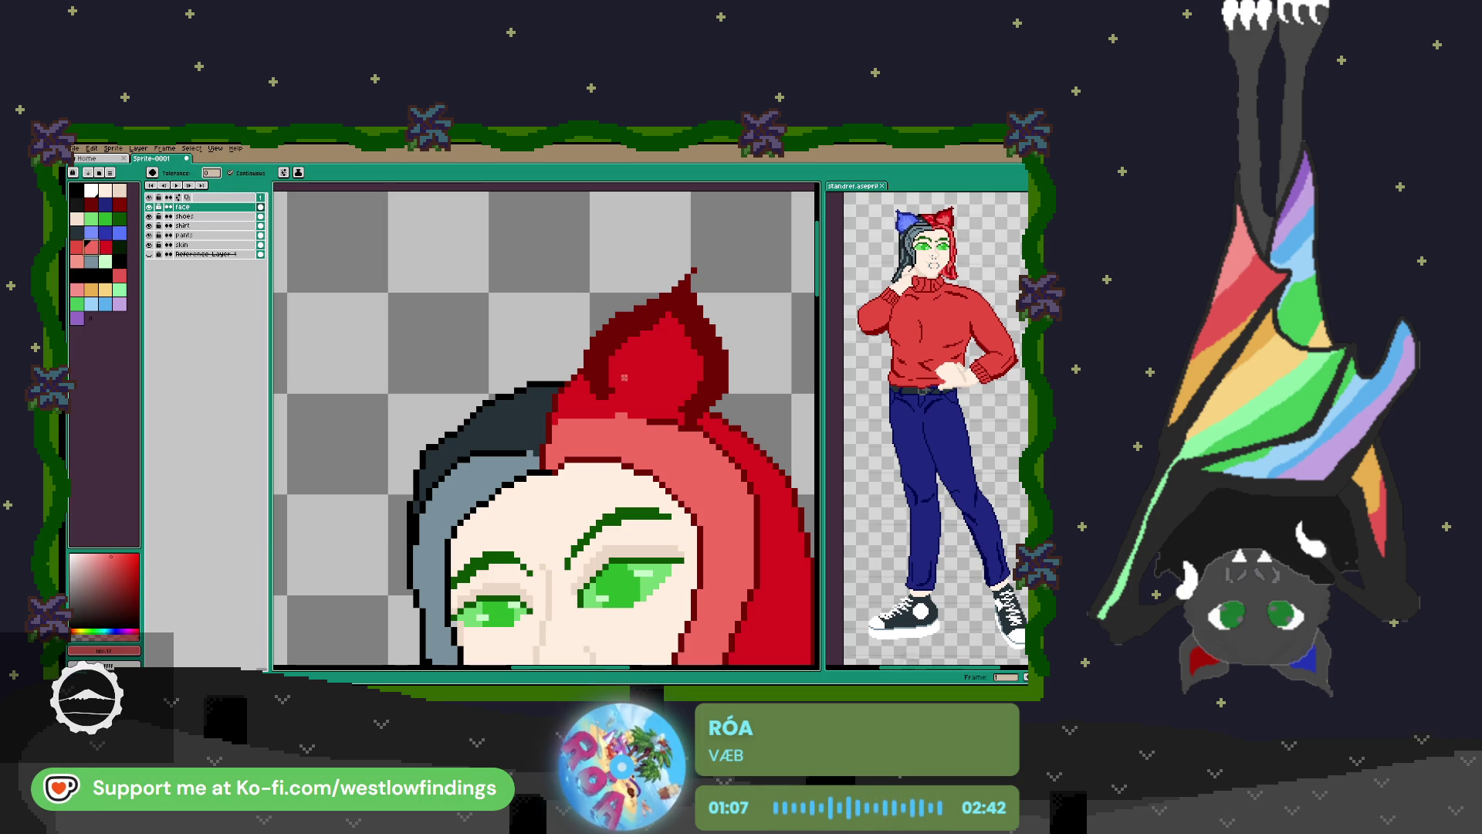
pyautogui.press('b')
pyautogui.moveTo(623, 377)
pyautogui.mouseDown()
pyautogui.moveTo(674, 377)
pyautogui.moveTo(679, 396)
pyautogui.moveTo(662, 349)
pyautogui.moveTo(681, 383)
pyautogui.moveTo(638, 357)
pyautogui.moveTo(615, 373)
pyautogui.moveTo(701, 390)
pyautogui.moveTo(690, 402)
pyautogui.mouseUp()
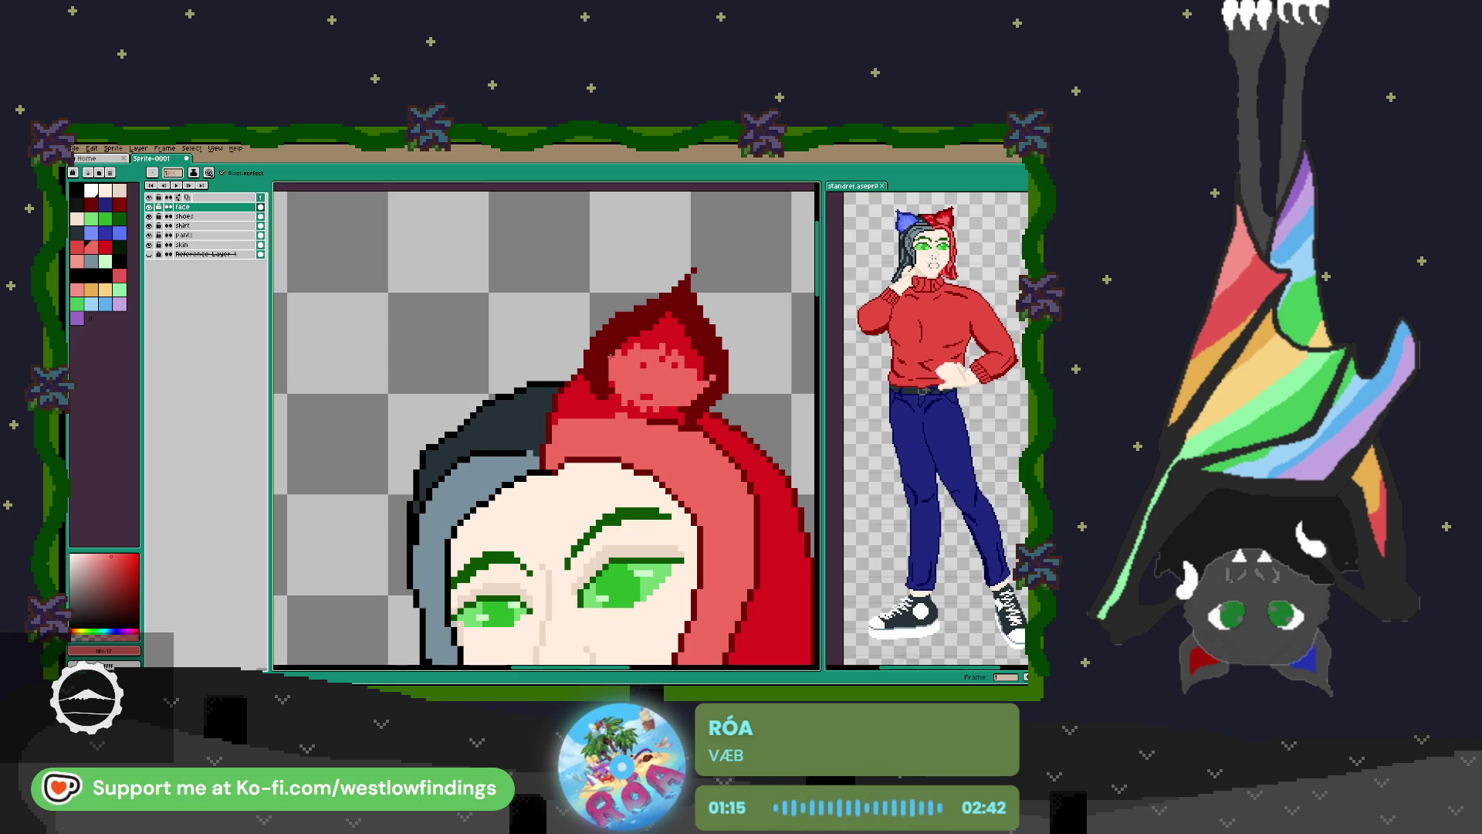
pyautogui.scroll(-3, 671, 386)
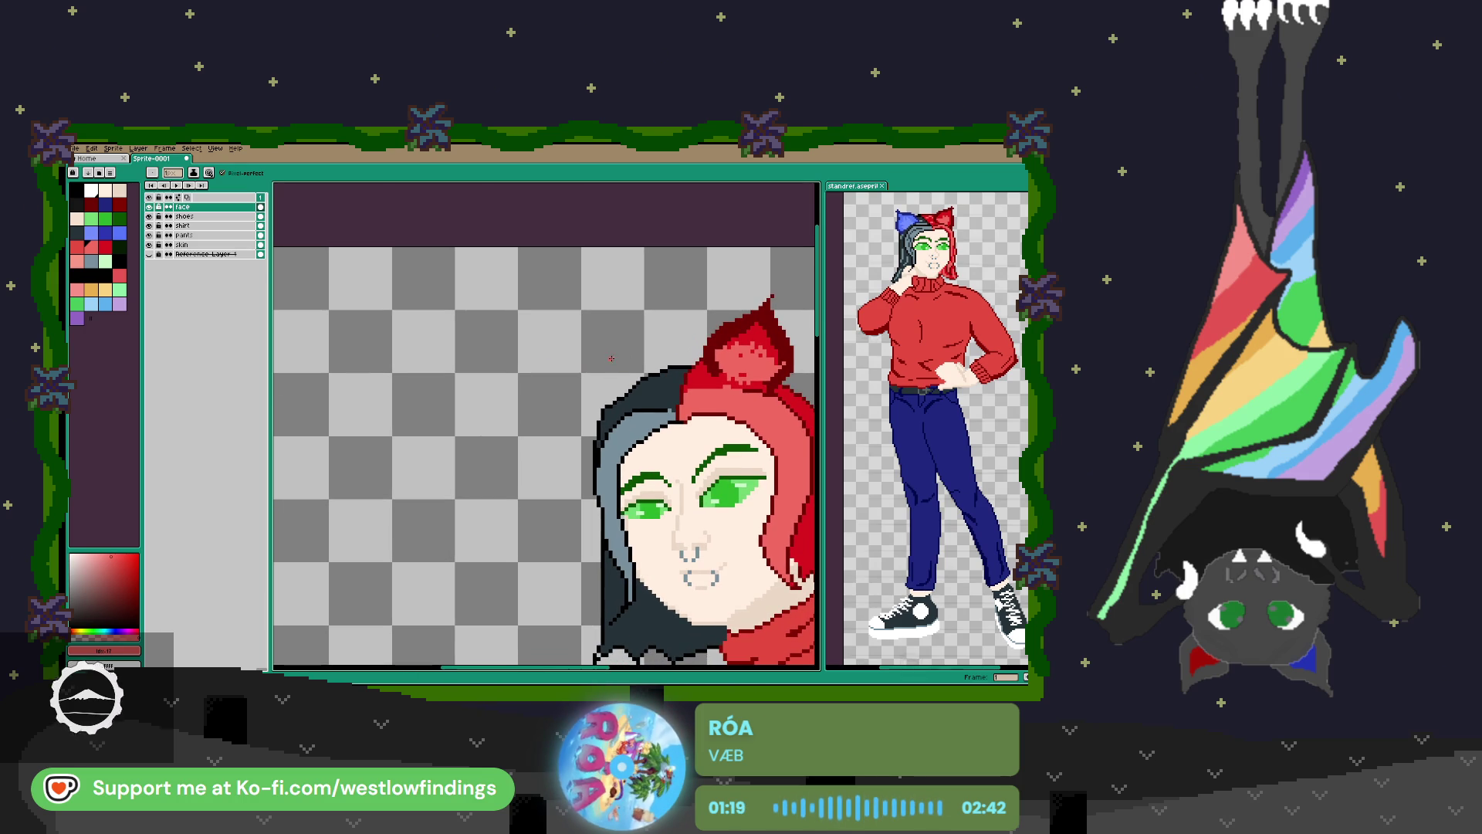
pyautogui.click(105, 204)
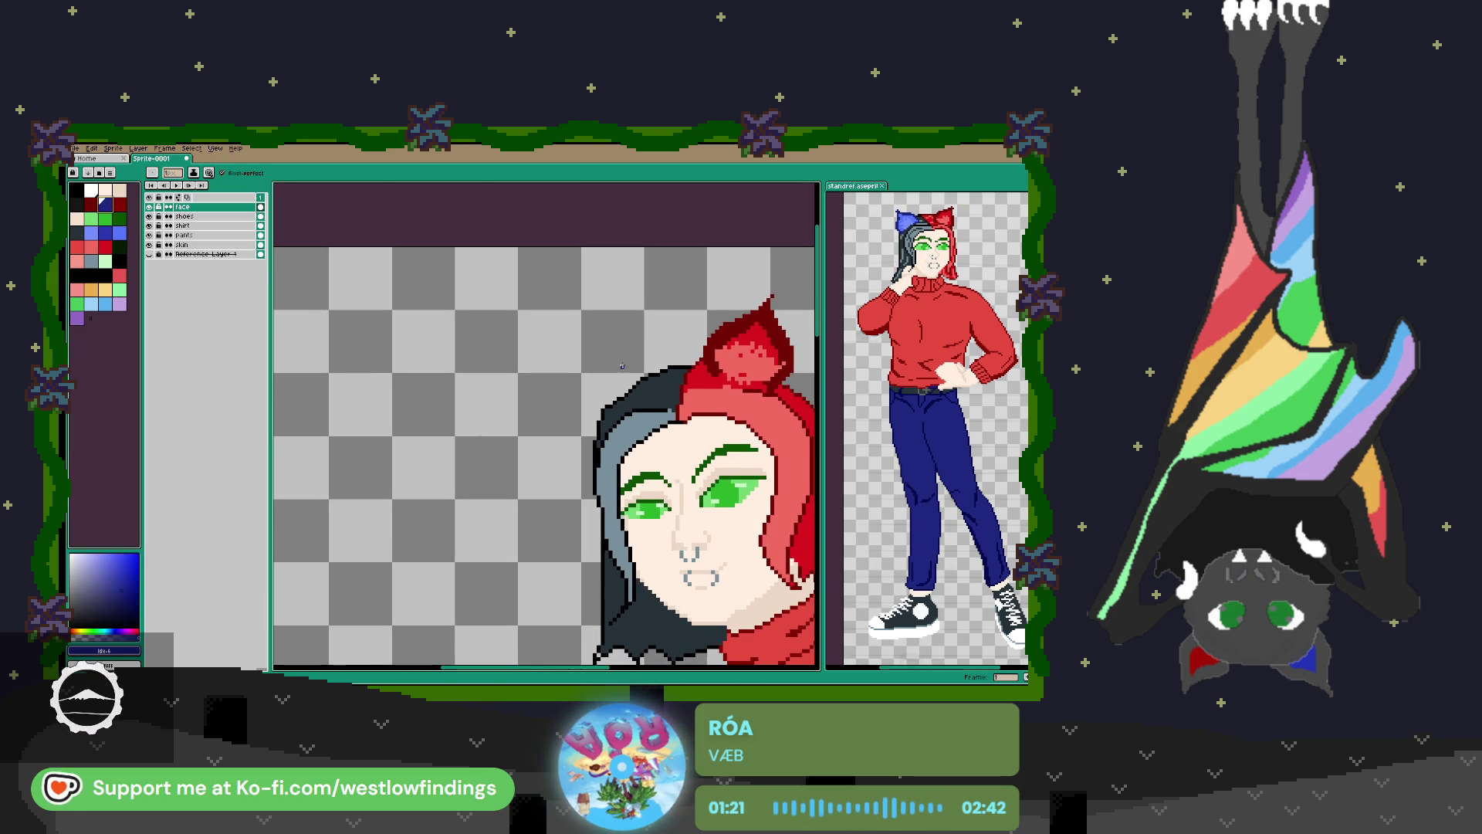
# Attempt a navy stroke above the black hair, then erase and undo it.
pyautogui.moveTo(605, 363); pyautogui.dragTo(520, 358)
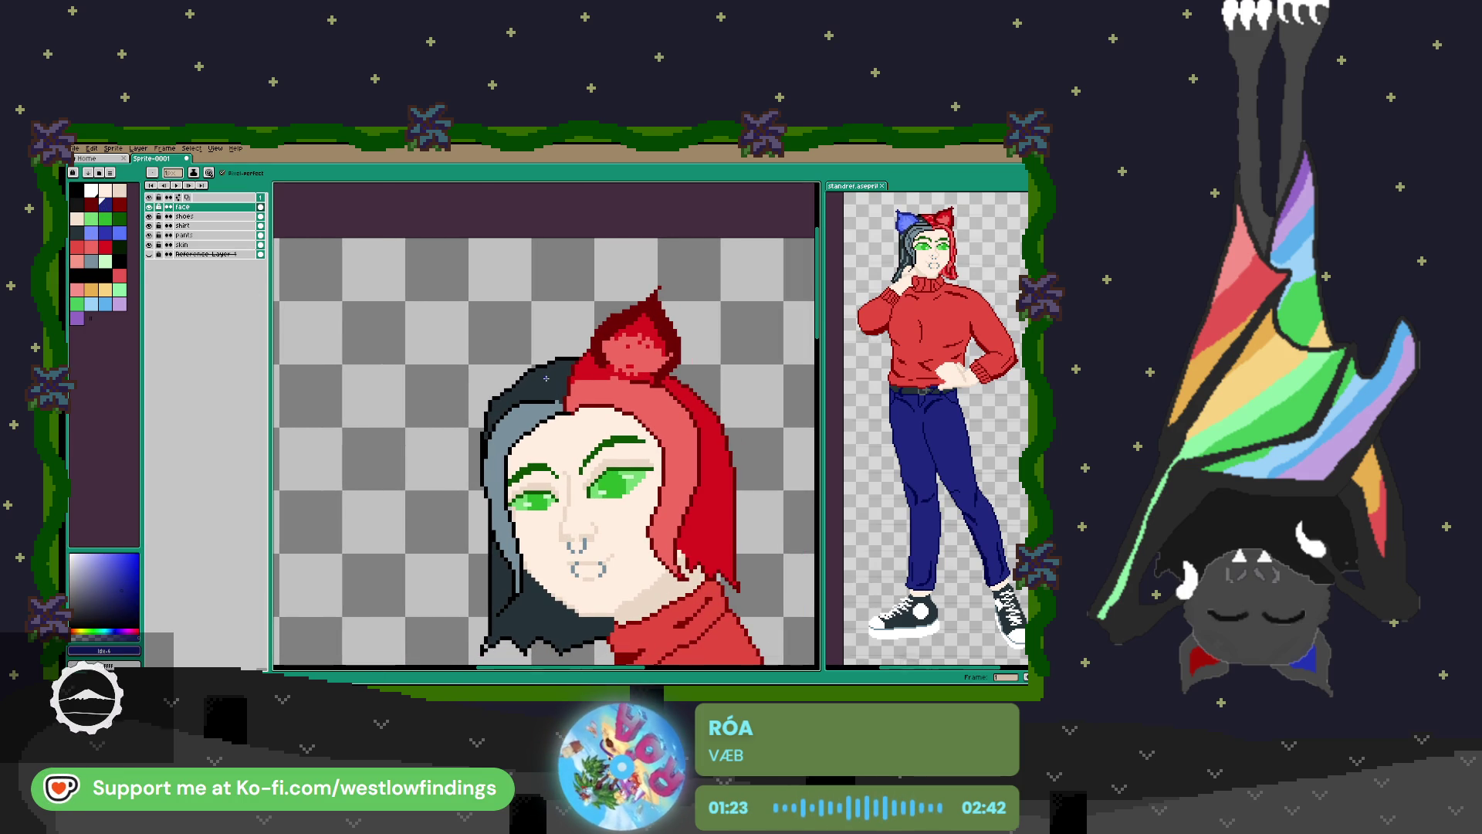
pyautogui.moveTo(547, 377)
pyautogui.mouseDown()
pyautogui.moveTo(545, 354)
pyautogui.moveTo(459, 295)
pyautogui.moveTo(457, 393)
pyautogui.moveTo(487, 411)
pyautogui.mouseUp()
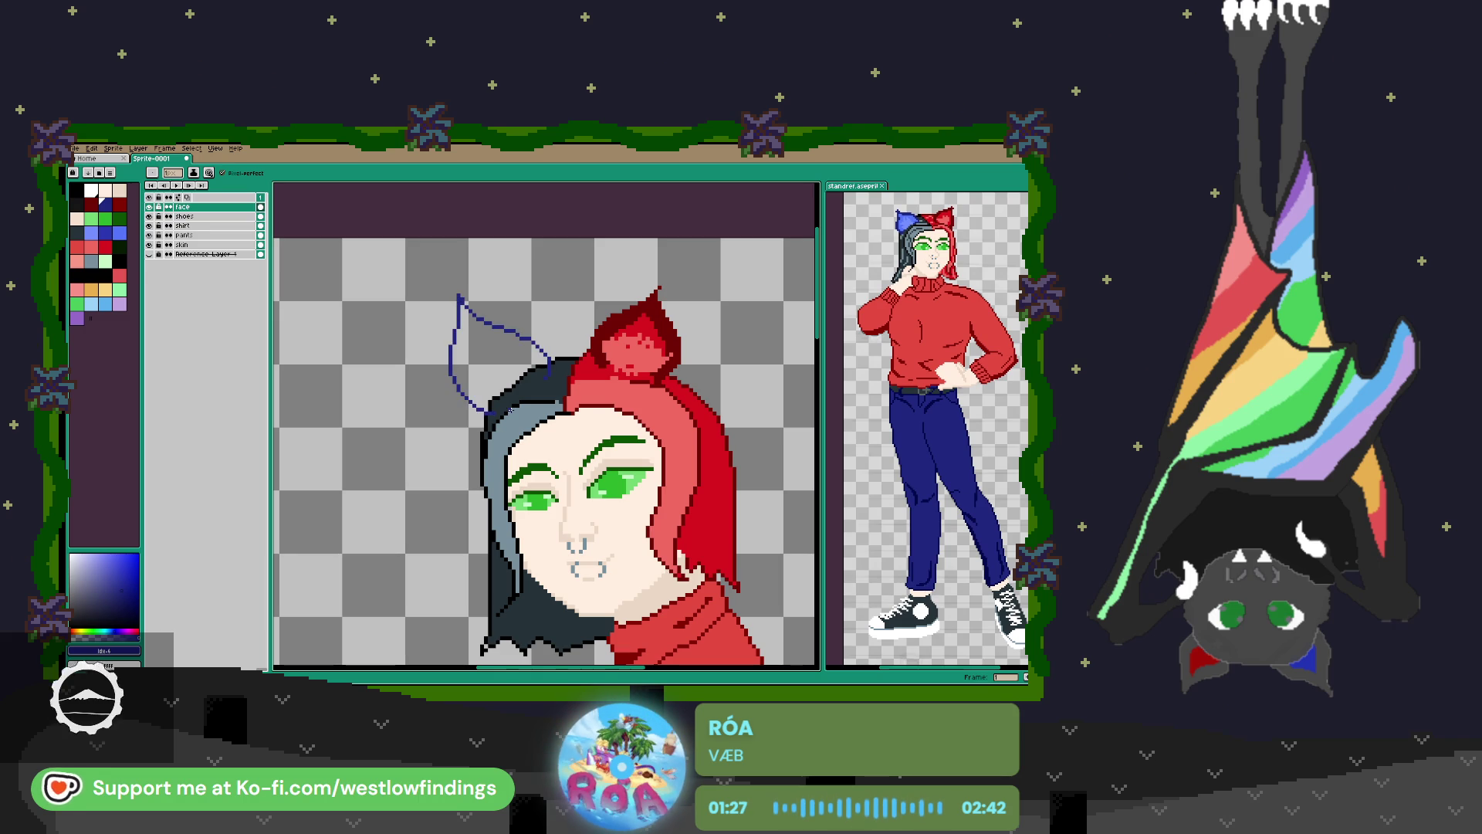
pyautogui.press('e')
pyautogui.moveTo(457, 297)
pyautogui.mouseDown()
pyautogui.moveTo(454, 370)
pyautogui.moveTo(473, 400)
pyautogui.mouseUp()
pyautogui.moveTo(467, 296); pyautogui.dragTo(470, 303)
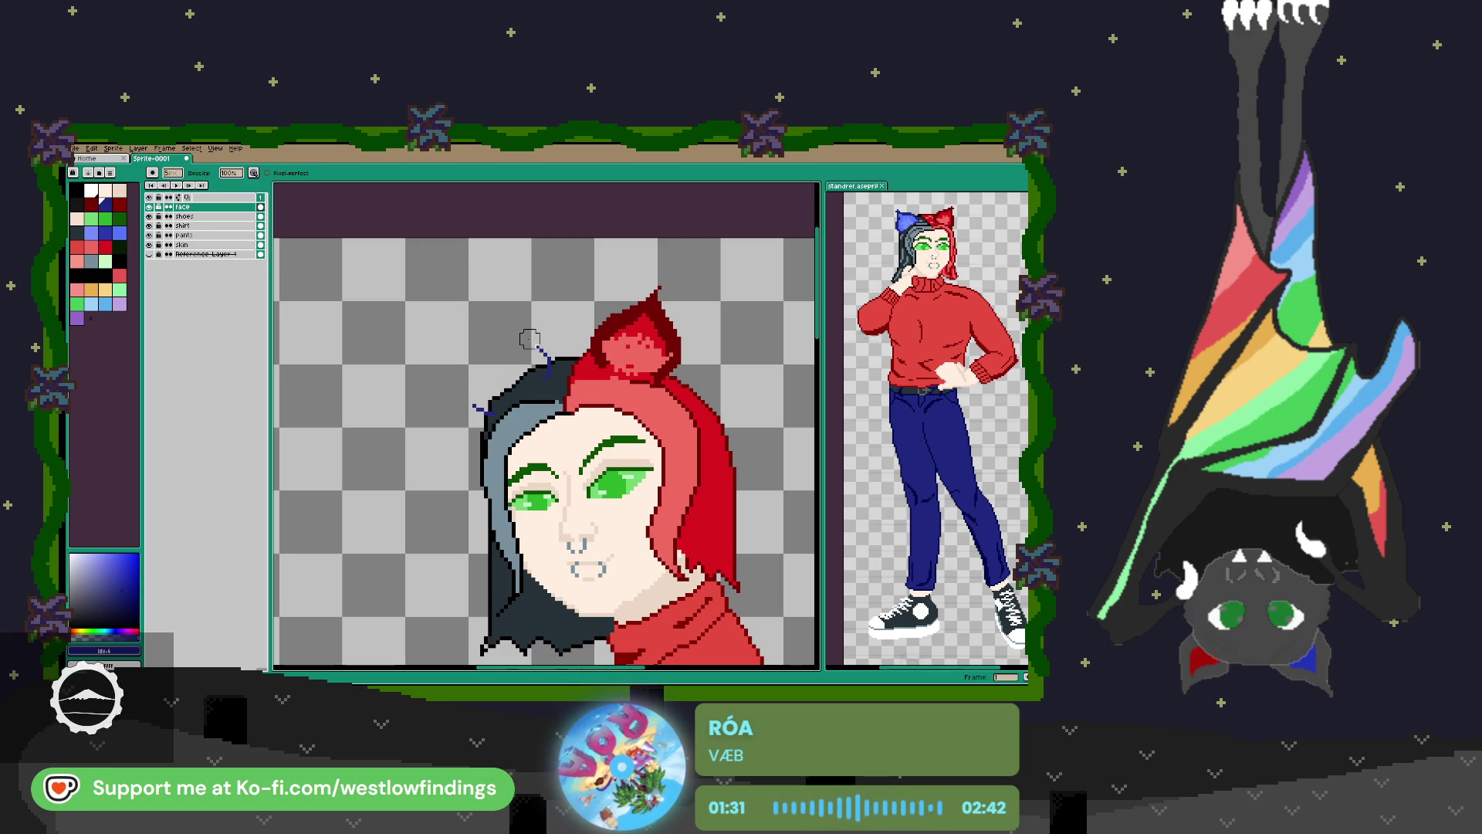
pyautogui.hotkey('ctrl', 'z')
pyautogui.hotkey('ctrl', 'z')
pyautogui.hotkey('ctrl', 'z')
pyautogui.press('b')
# Outline a navy bow loop above the black hair and fill it solid navy, including gaps.
pyautogui.moveTo(551, 373)
pyautogui.mouseDown()
pyautogui.moveTo(484, 302)
pyautogui.moveTo(471, 382)
pyautogui.moveTo(553, 371)
pyautogui.mouseUp()
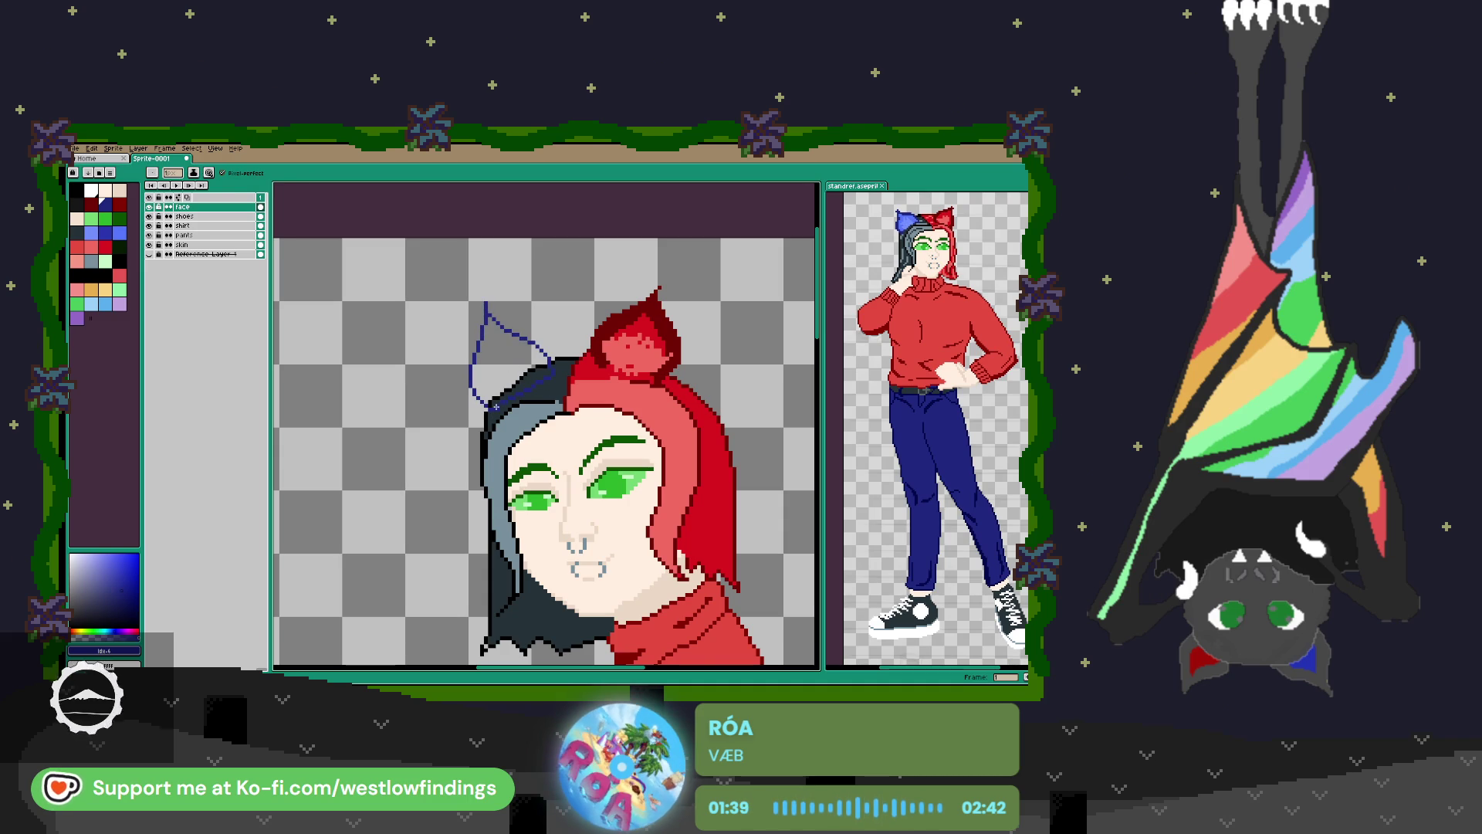
pyautogui.press('g')
pyautogui.click(494, 360)
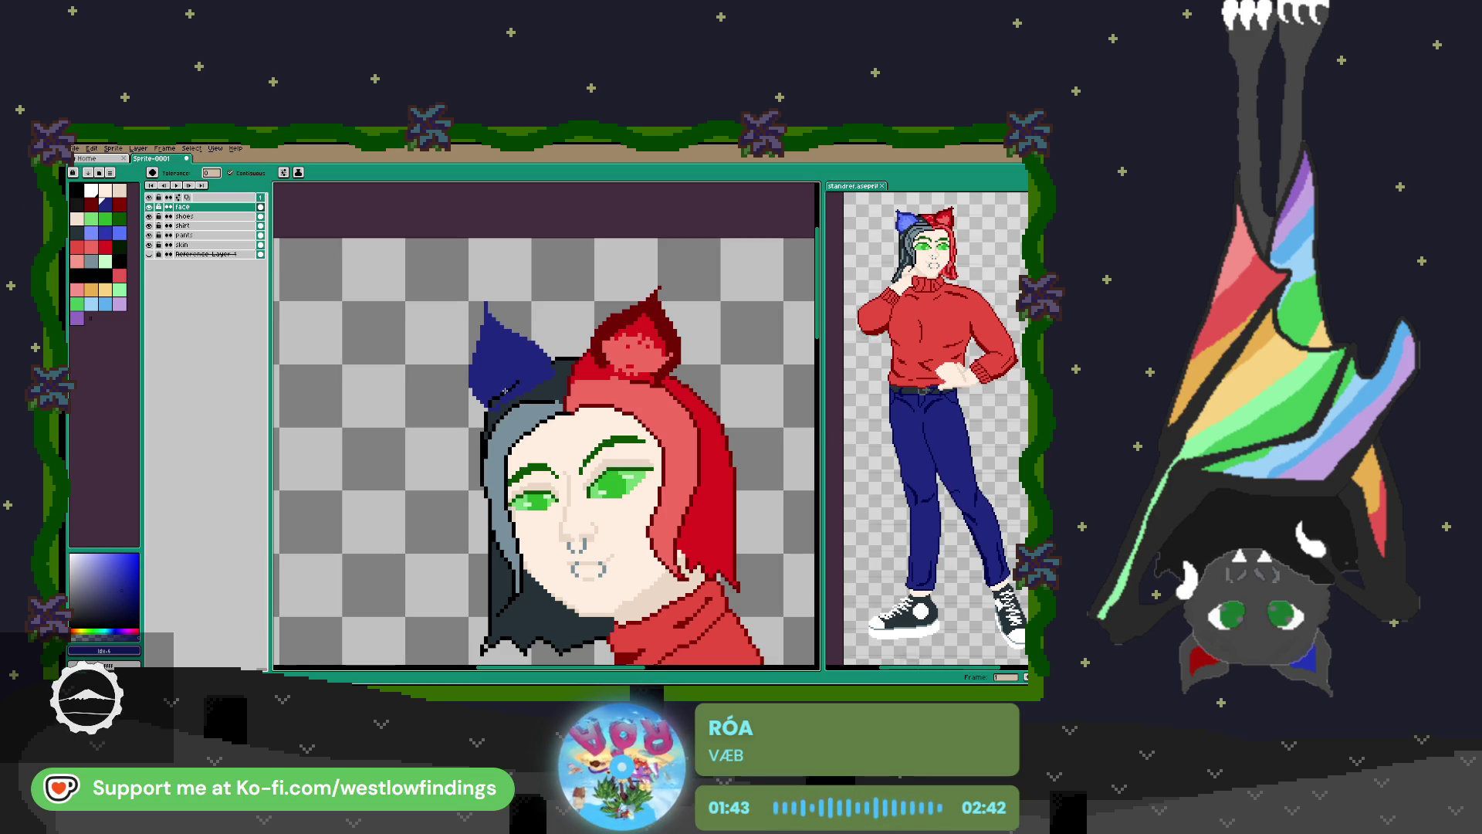
pyautogui.scroll(3, 506, 389)
pyautogui.click(534, 391)
pyautogui.click(578, 363)
pyautogui.scroll(-3, 592, 350)
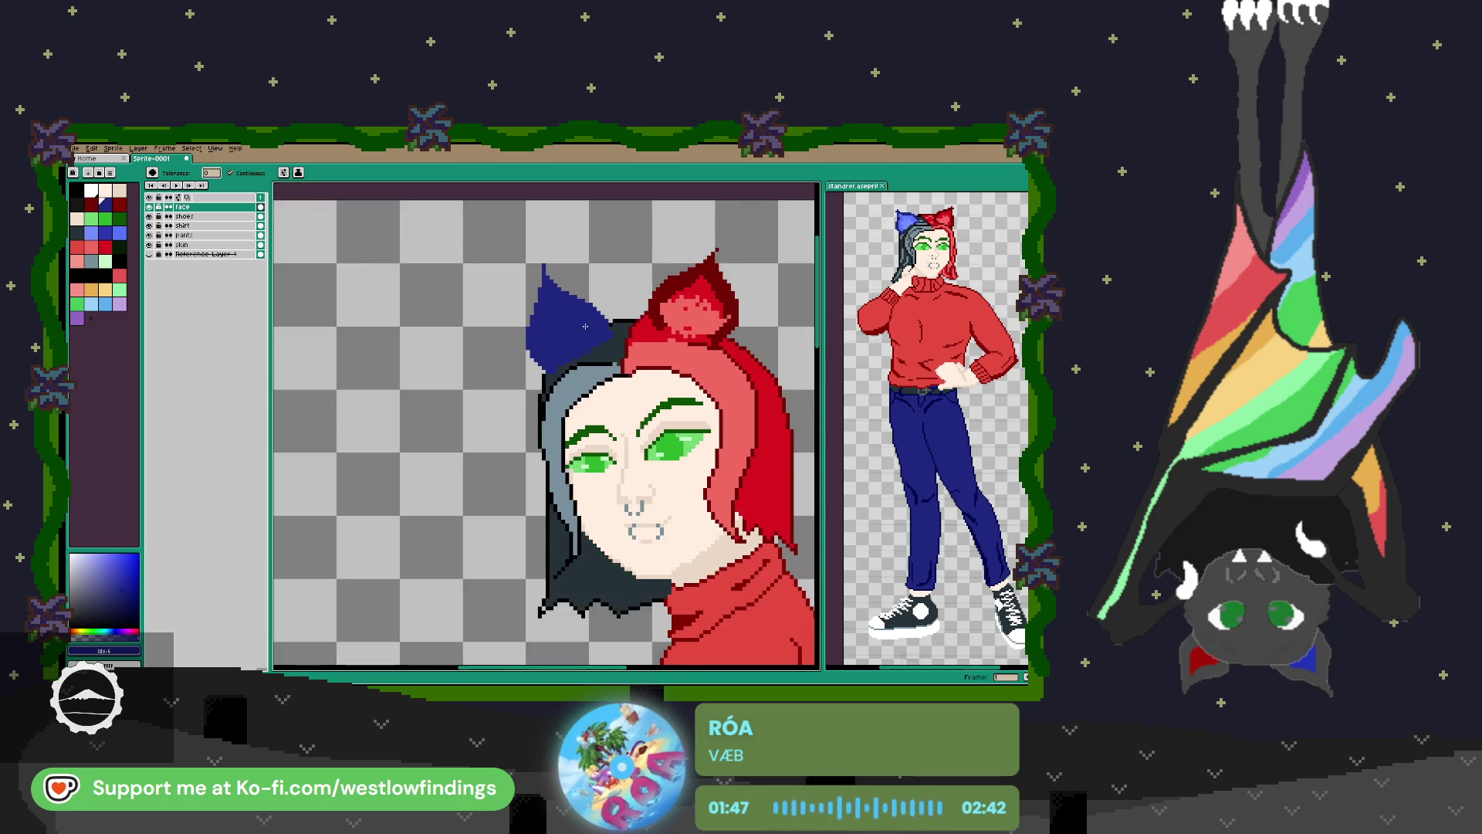
# Add a light-blue highlight area and lighter blue pixels on the navy bow loop.
pyautogui.click(118, 232)
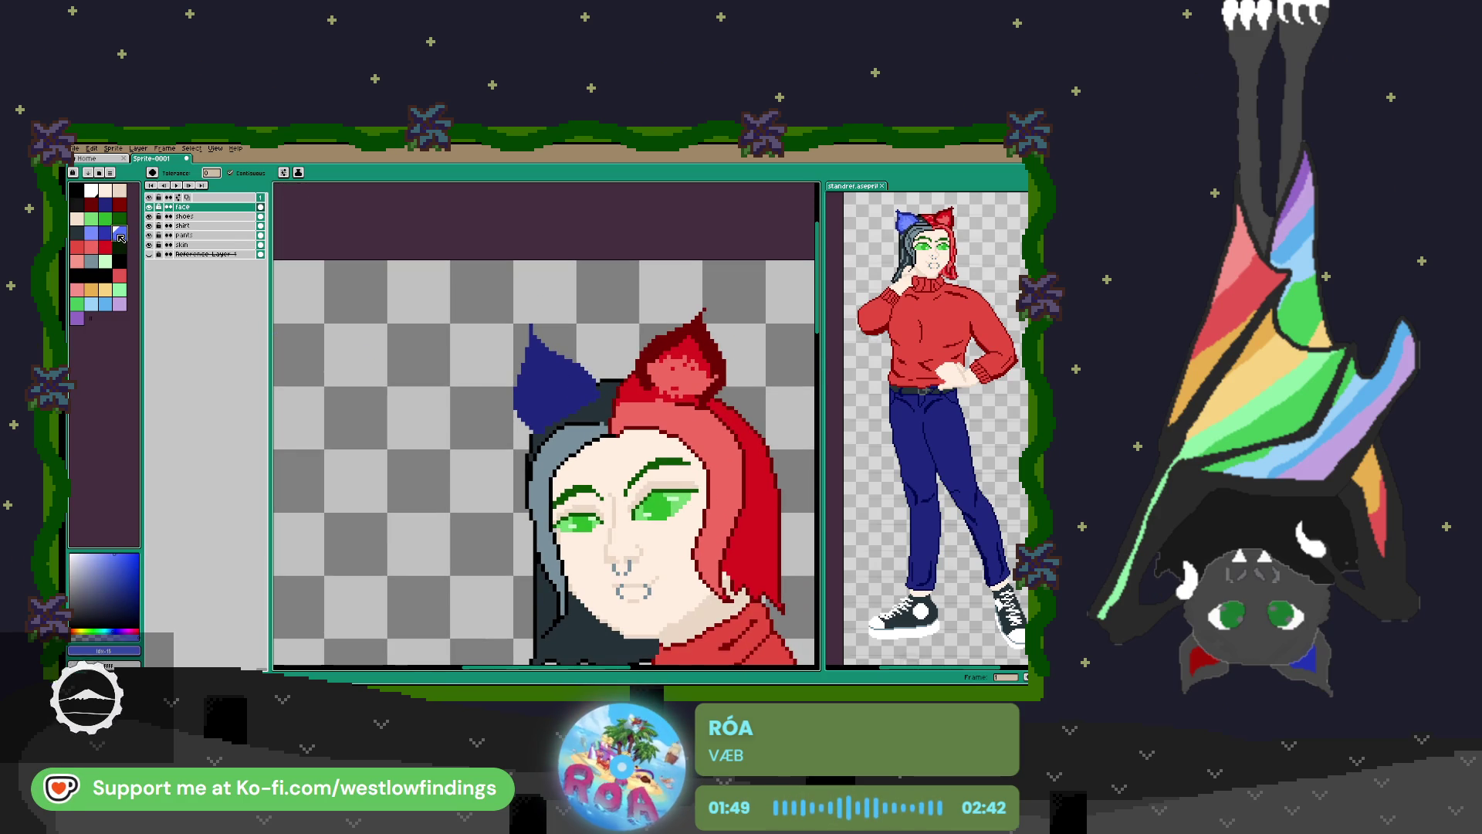
pyautogui.press('b')
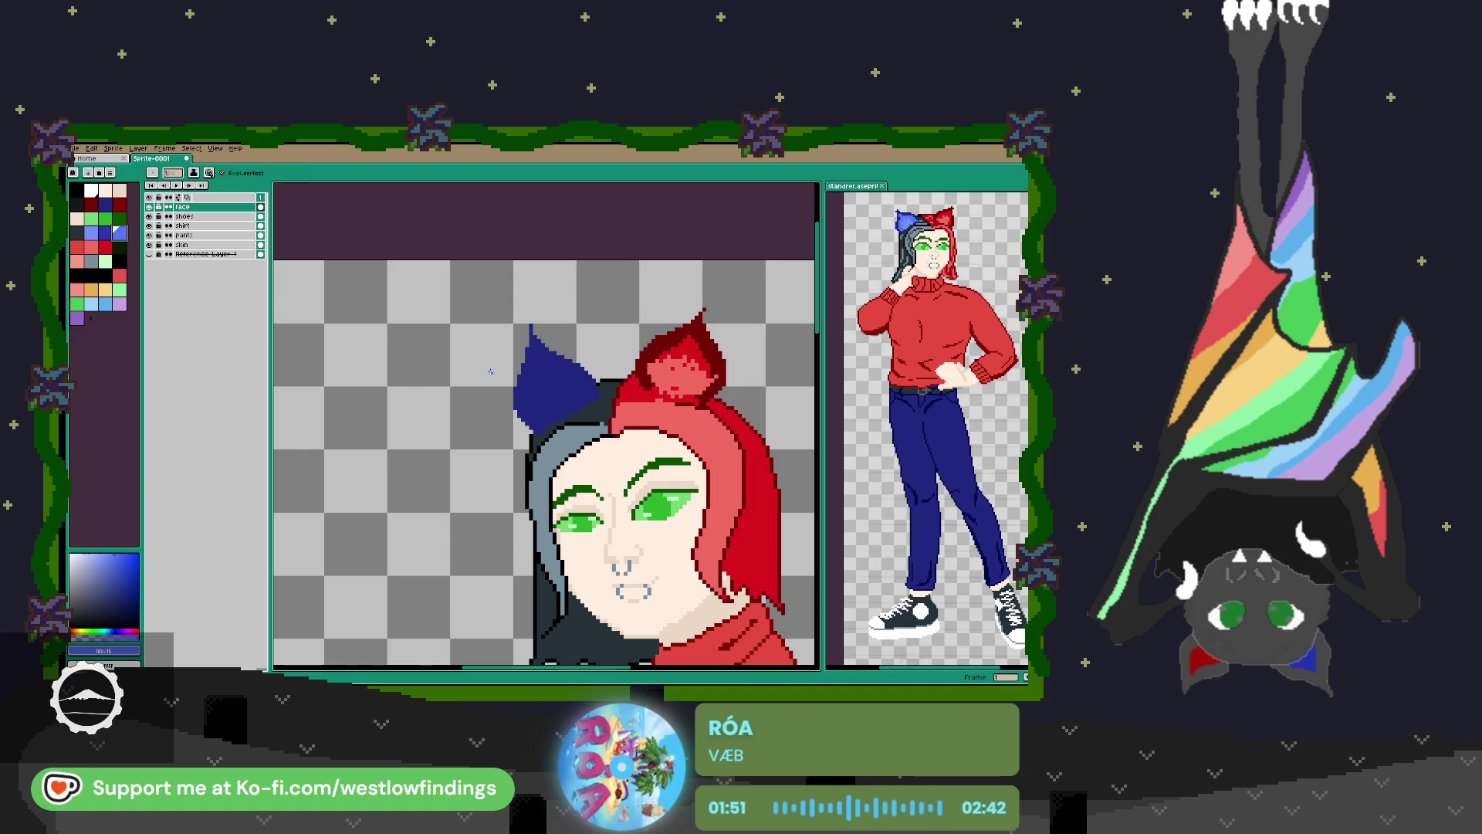
pyautogui.scroll(3, 587, 400)
pyautogui.moveTo(598, 402)
pyautogui.mouseDown()
pyautogui.moveTo(472, 301)
pyautogui.moveTo(459, 441)
pyautogui.mouseUp()
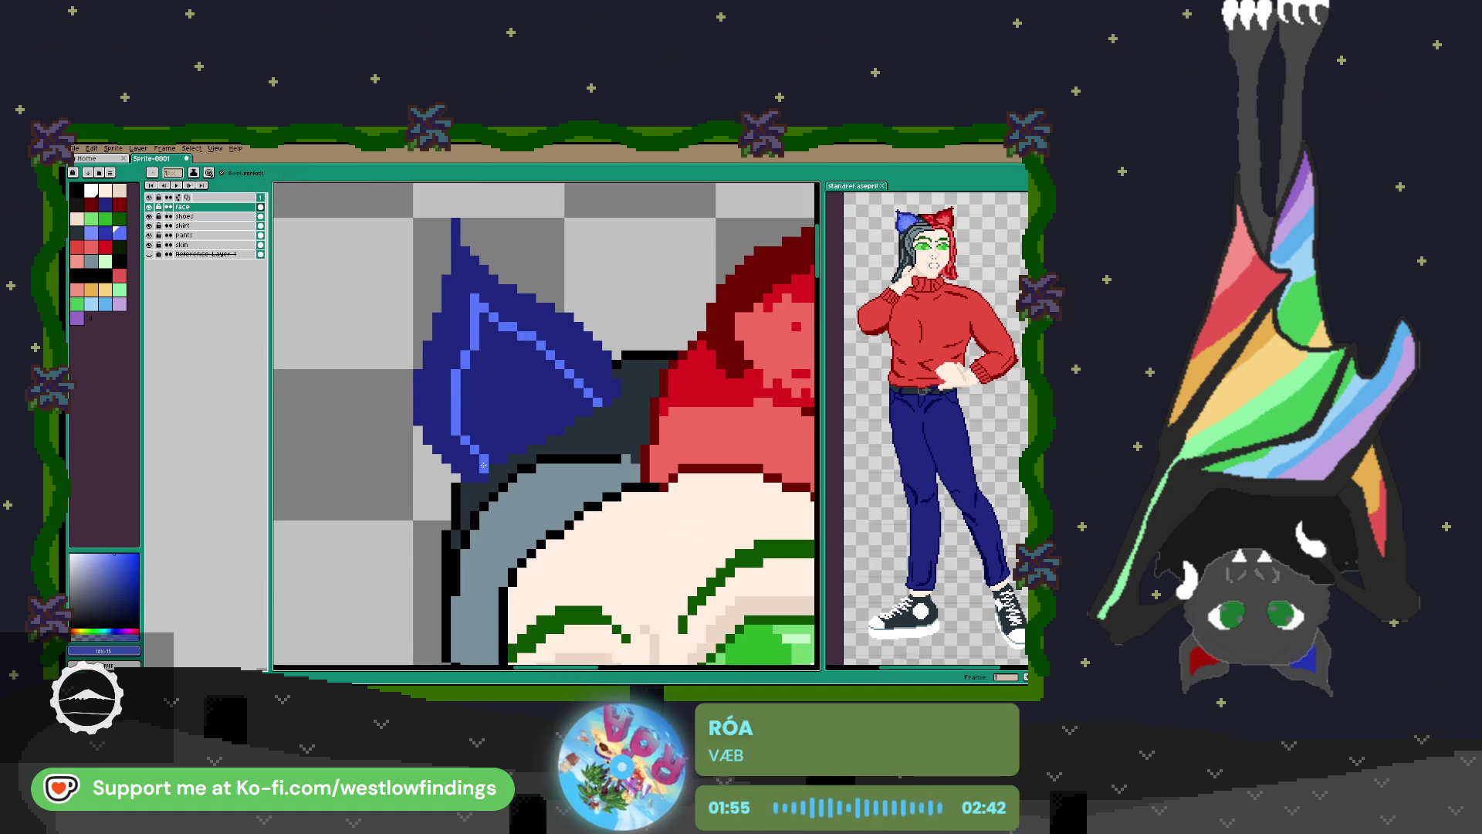
pyautogui.press('g')
pyautogui.click(495, 437)
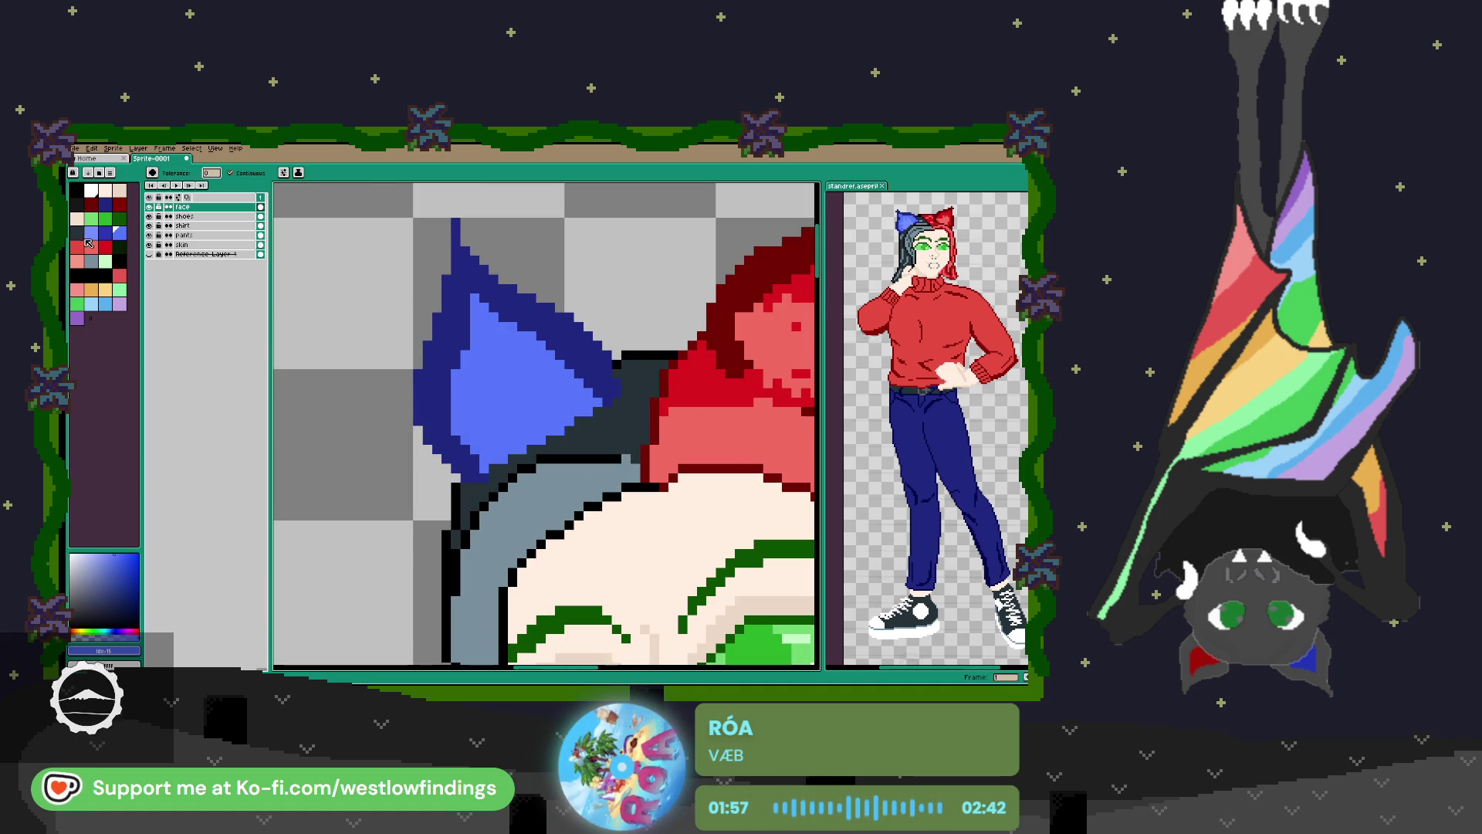
pyautogui.press('b')
pyautogui.moveTo(573, 414)
pyautogui.mouseDown()
pyautogui.moveTo(542, 357)
pyautogui.moveTo(545, 412)
pyautogui.moveTo(479, 459)
pyautogui.moveTo(452, 423)
pyautogui.moveTo(485, 404)
pyautogui.moveTo(531, 411)
pyautogui.moveTo(514, 359)
pyautogui.moveTo(575, 401)
pyautogui.mouseUp()
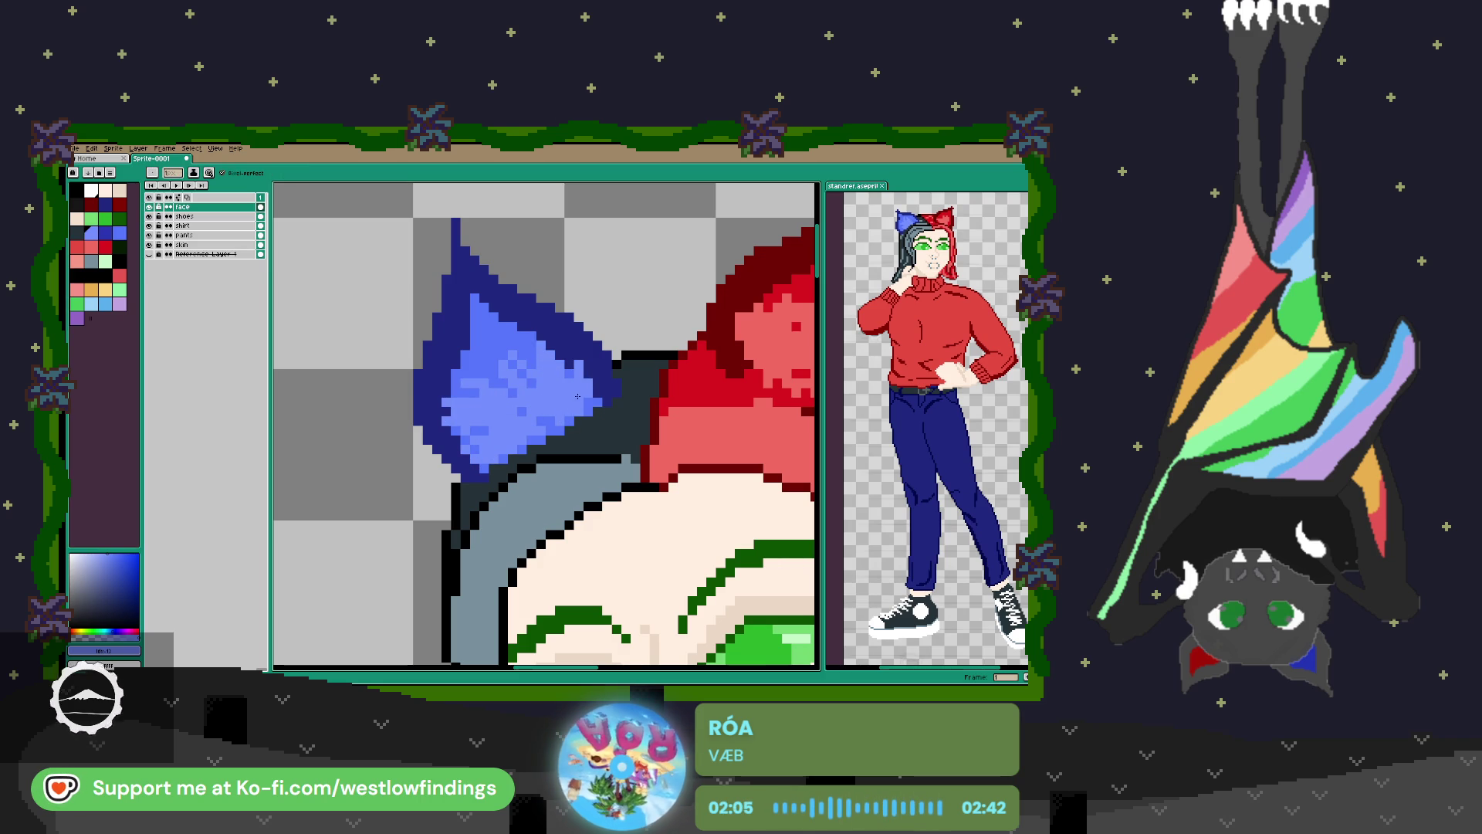
pyautogui.scroll(-3, 575, 401)
pyautogui.scroll(1, 639, 325)
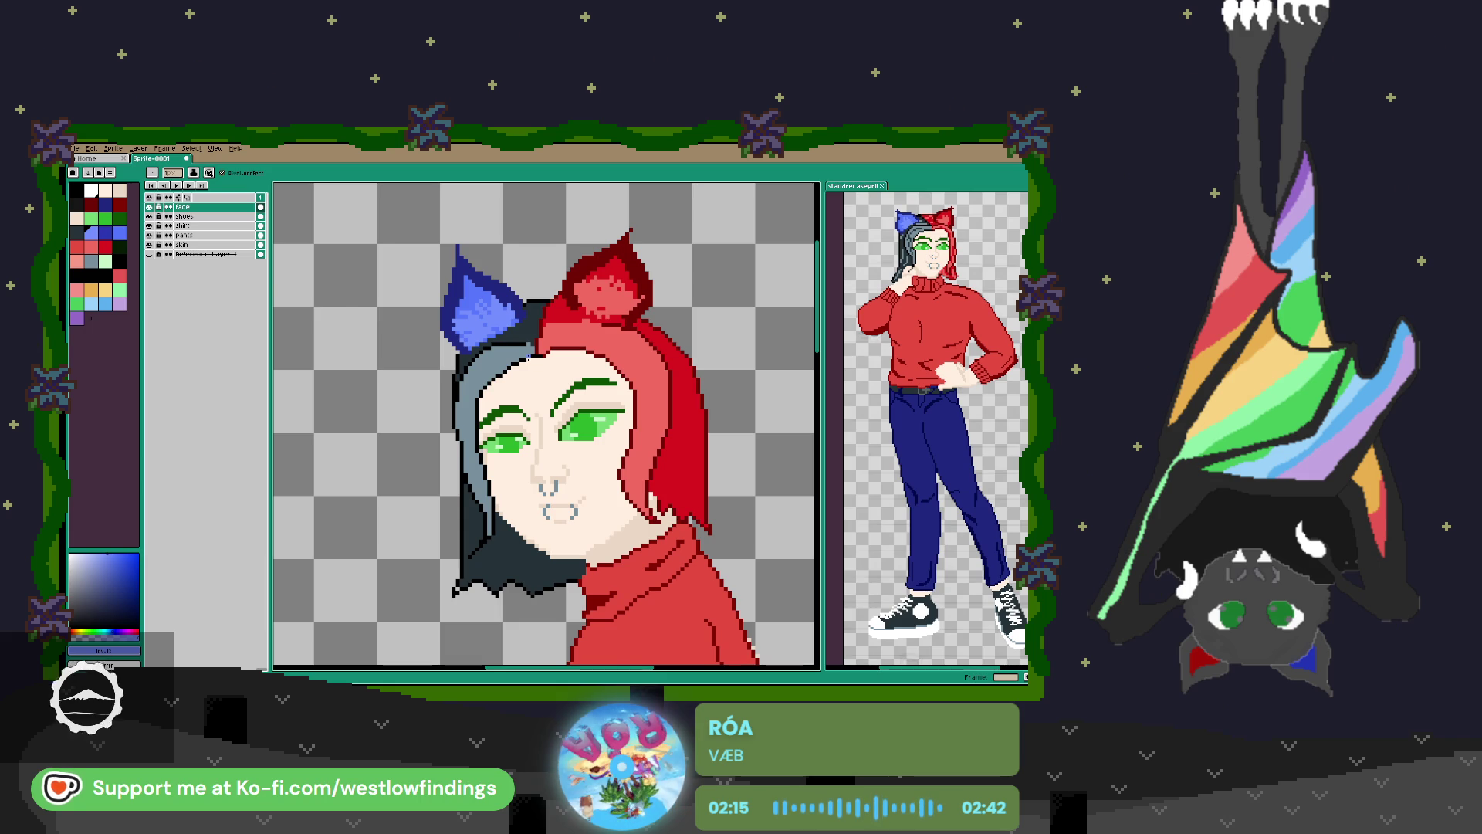
pyautogui.scroll(1, 528, 356)
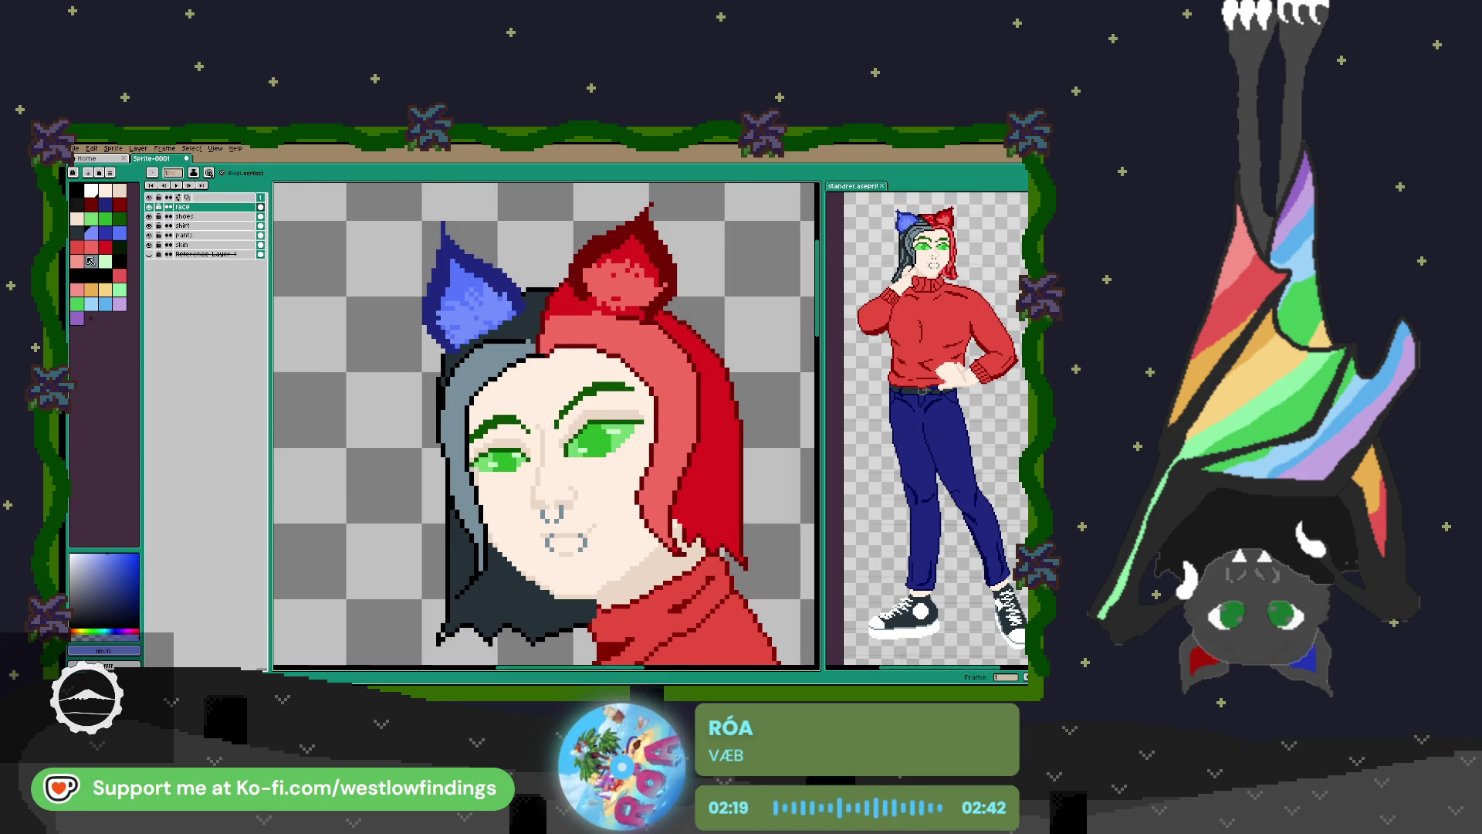
# Sample the grey-blue hair colour and paint extra grey-blue pixels beside the ear.
pyautogui.press('i')
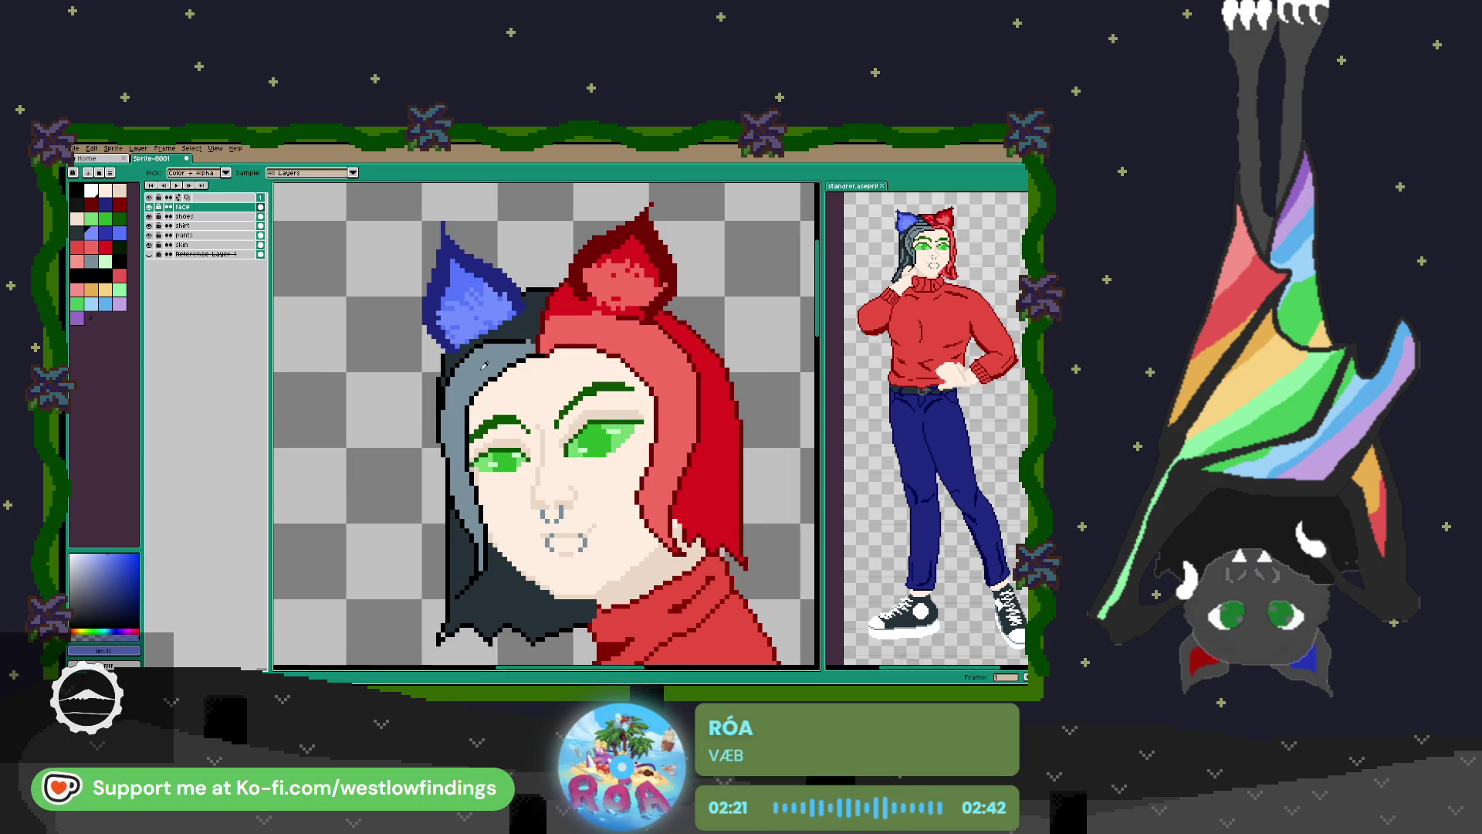
pyautogui.click(478, 363)
pyautogui.press('b')
pyautogui.scroll(4, 523, 317)
pyautogui.moveTo(584, 332)
pyautogui.mouseDown()
pyautogui.moveTo(584, 351)
pyautogui.moveTo(429, 351)
pyautogui.moveTo(552, 334)
pyautogui.moveTo(527, 313)
pyautogui.mouseUp()
pyautogui.click(565, 314)
pyautogui.click(584, 312)
pyautogui.click(585, 274)
pyautogui.click(603, 237)
pyautogui.moveTo(610, 240)
pyautogui.mouseDown()
pyautogui.moveTo(545, 249)
pyautogui.moveTo(585, 274)
pyautogui.mouseUp()
# Shade the grey hair band and the left hair edge with darker strokes.
pyautogui.hscroll(-5, 603, 293)
pyautogui.scroll(-4, 606, 317)
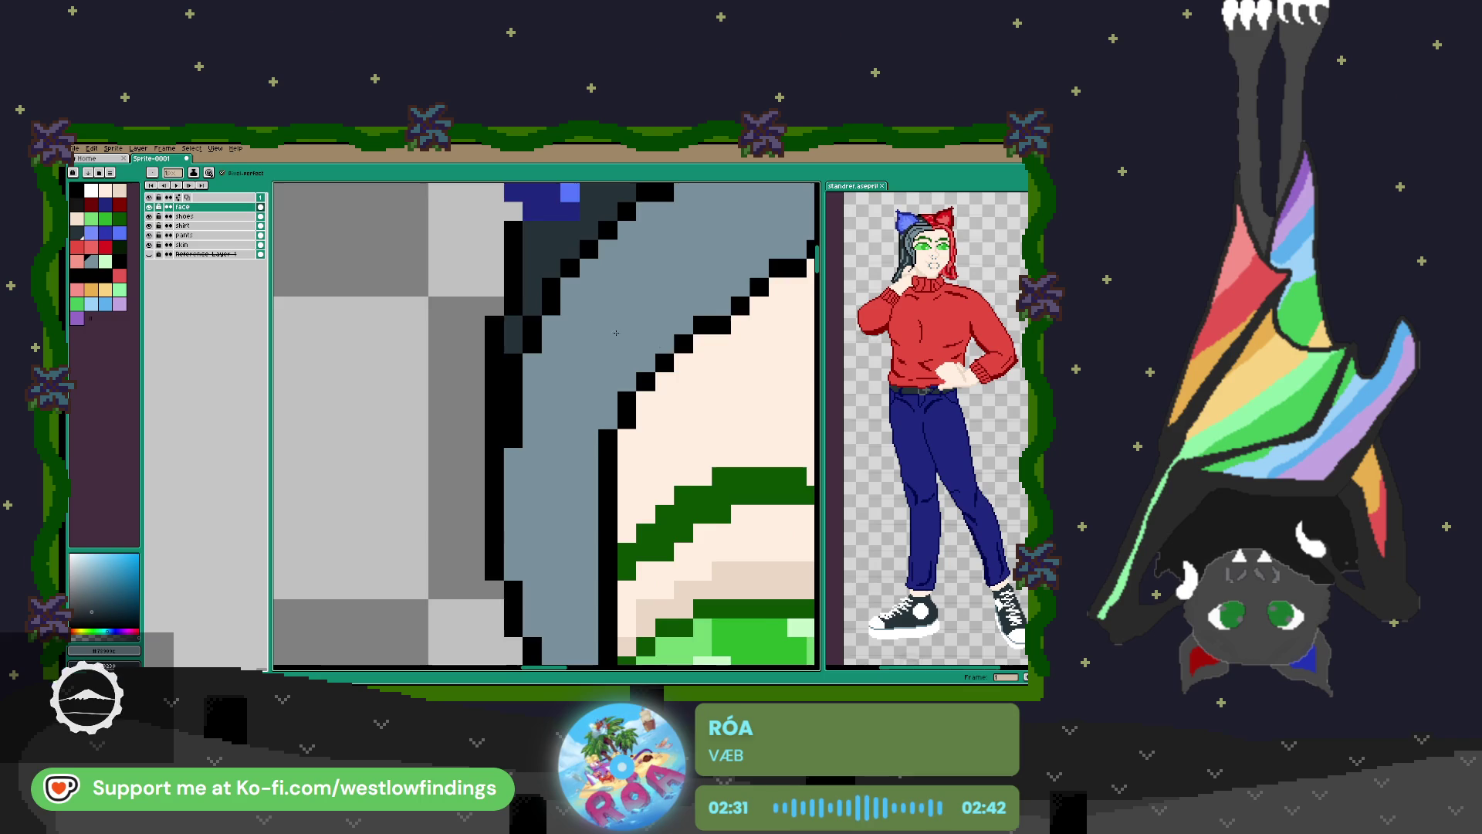
pyautogui.scroll(-2, 606, 328)
pyautogui.scroll(-2, 610, 332)
pyautogui.scroll(2, 618, 336)
pyautogui.scroll(2, 632, 342)
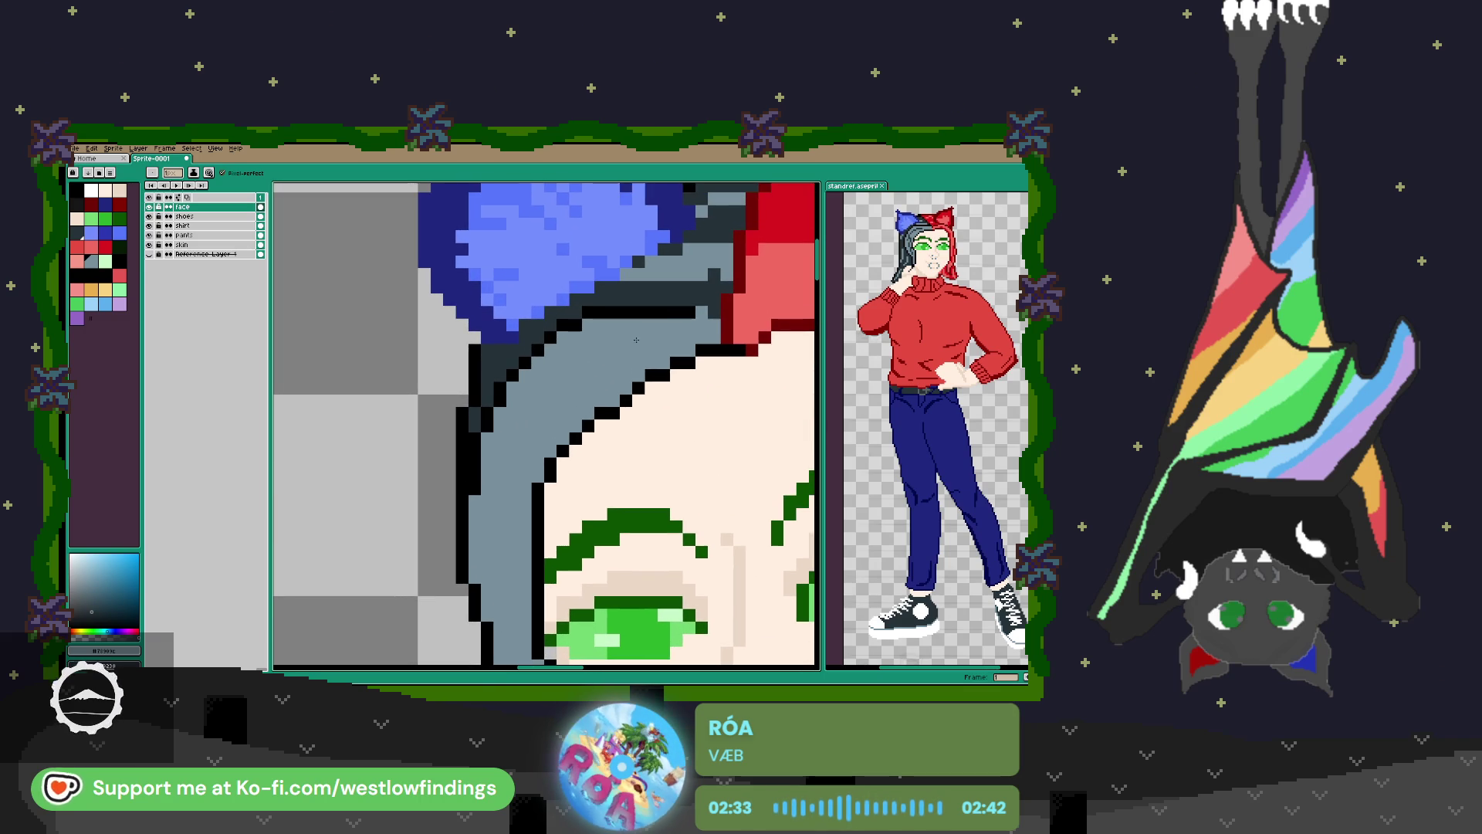
pyautogui.moveTo(668, 321)
pyautogui.mouseDown()
pyautogui.moveTo(549, 363)
pyautogui.moveTo(523, 403)
pyautogui.mouseUp()
pyautogui.click(599, 350)
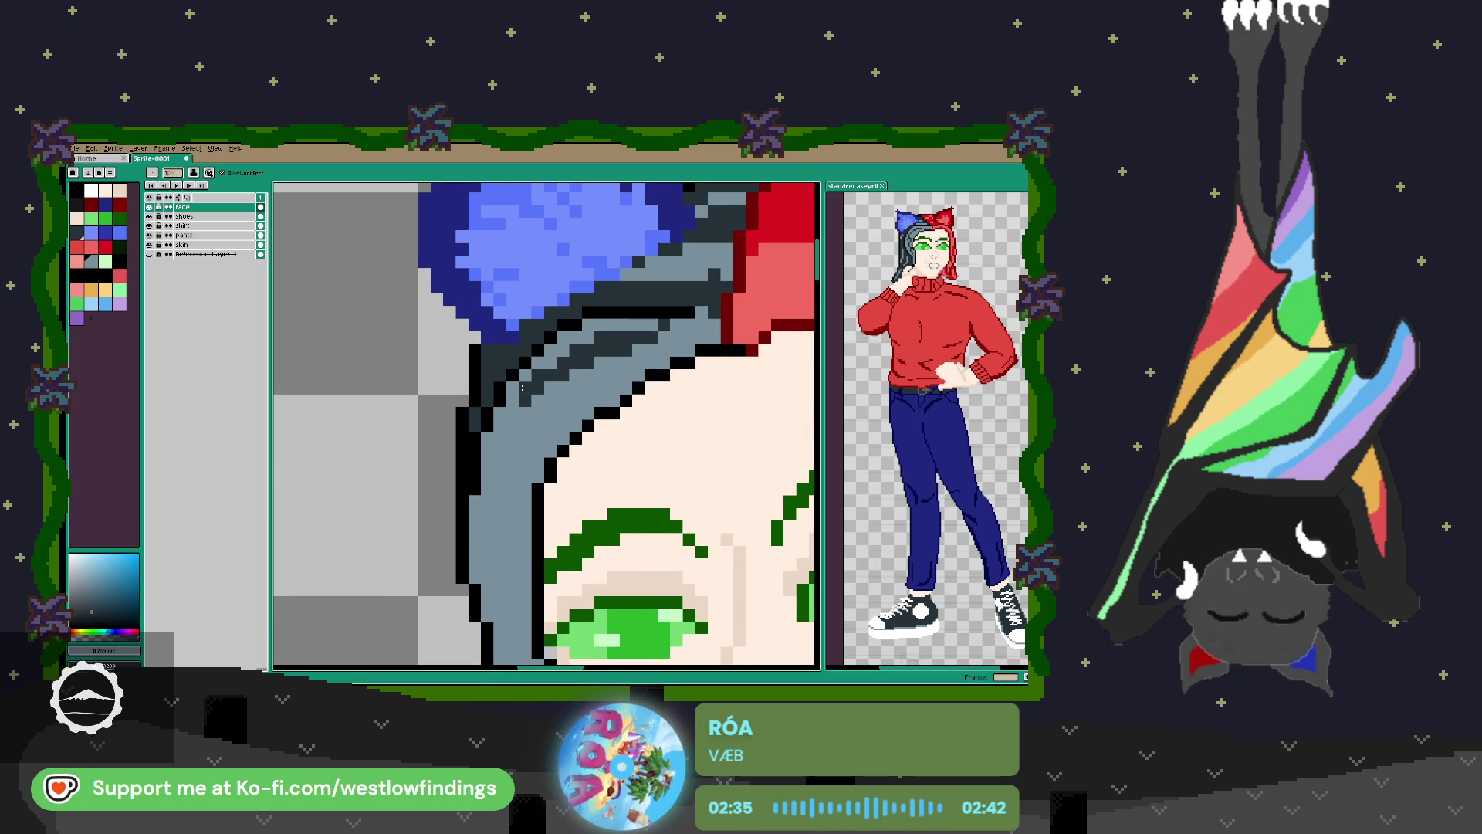
pyautogui.moveTo(522, 440); pyautogui.dragTo(500, 572)
pyautogui.moveTo(516, 482); pyautogui.dragTo(509, 591)
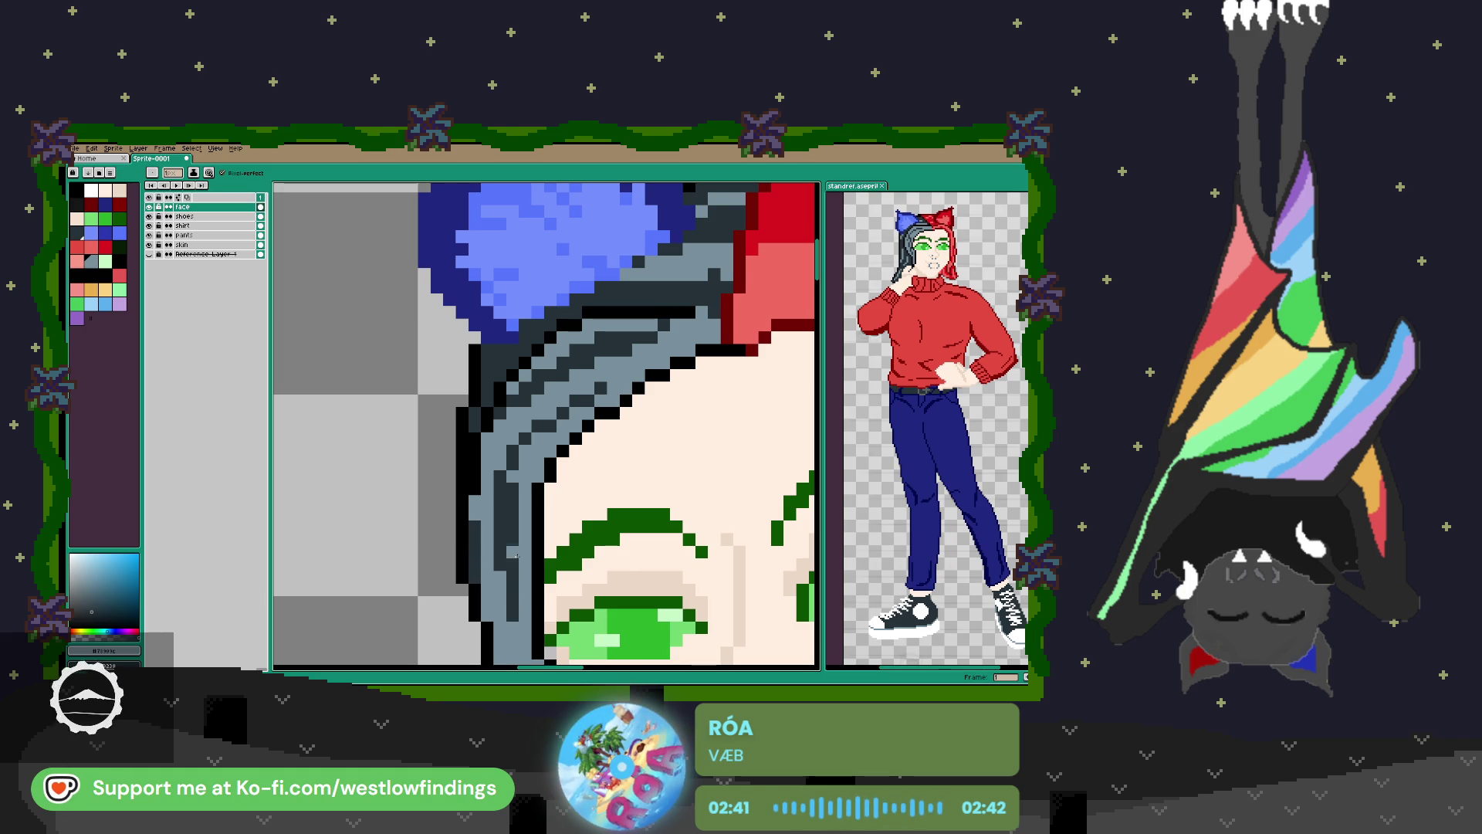
pyautogui.scroll(-5, 471, 495)
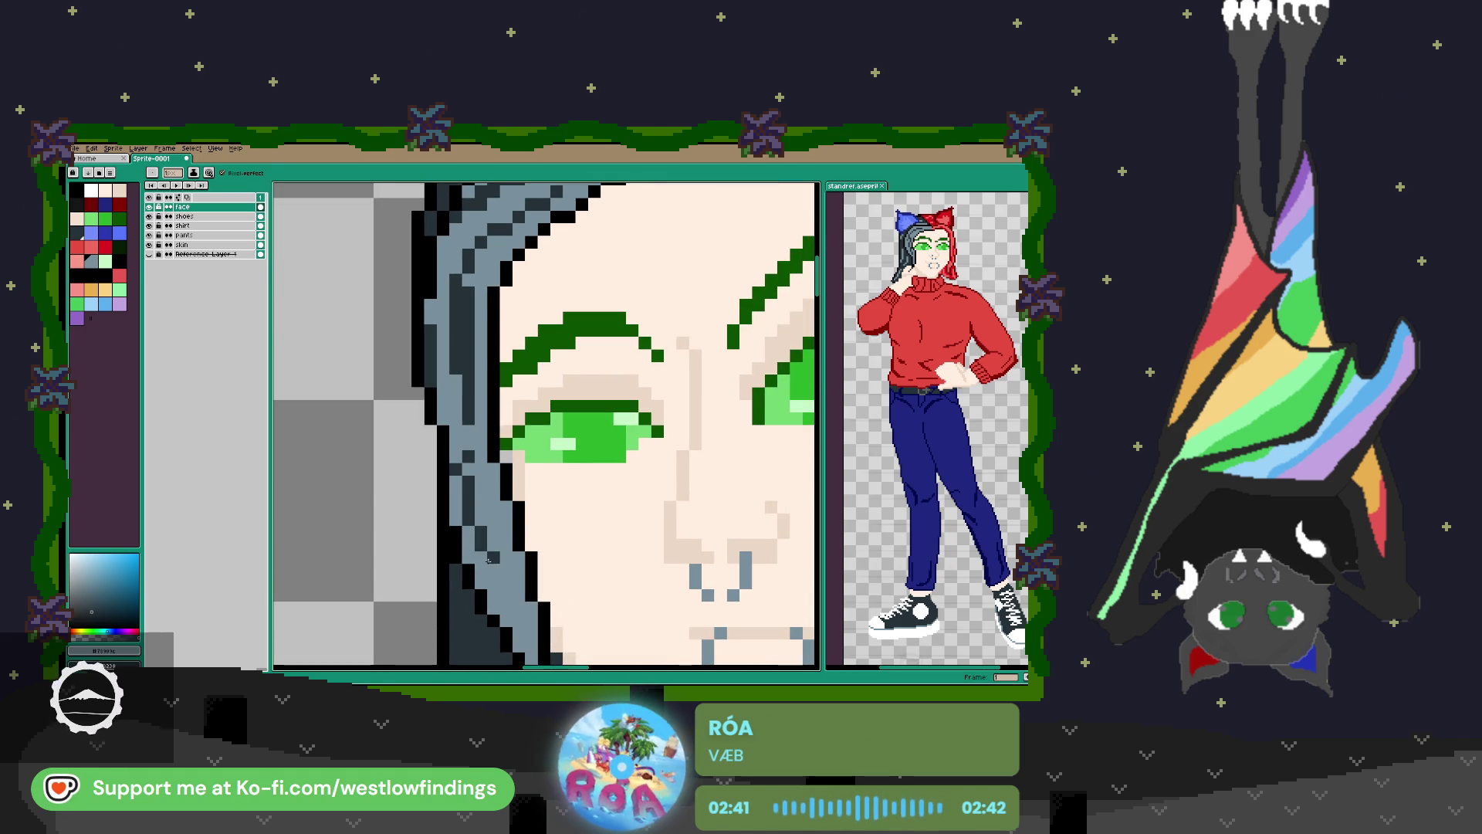
pyautogui.click(471, 542)
pyautogui.scroll(-5, 580, 578)
pyautogui.moveTo(472, 386); pyautogui.dragTo(503, 463)
pyautogui.scroll(-2, 509, 464)
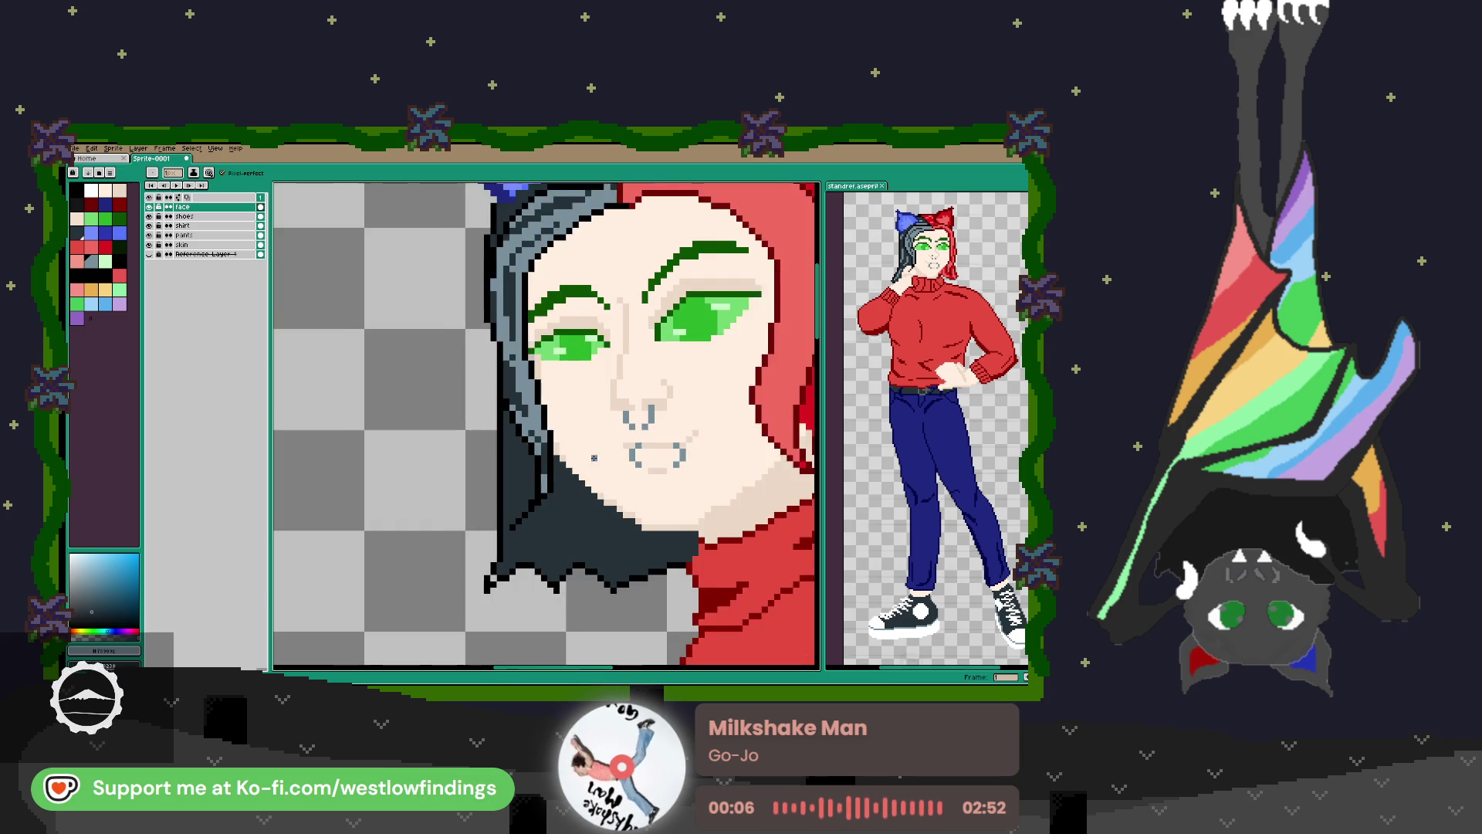
# Paint light blue-grey strands and pixels down through the dark lower hair.
pyautogui.moveTo(530, 400); pyautogui.dragTo(531, 459)
pyautogui.moveTo(526, 489)
pyautogui.mouseDown()
pyautogui.moveTo(511, 527)
pyautogui.moveTo(538, 473)
pyautogui.mouseUp()
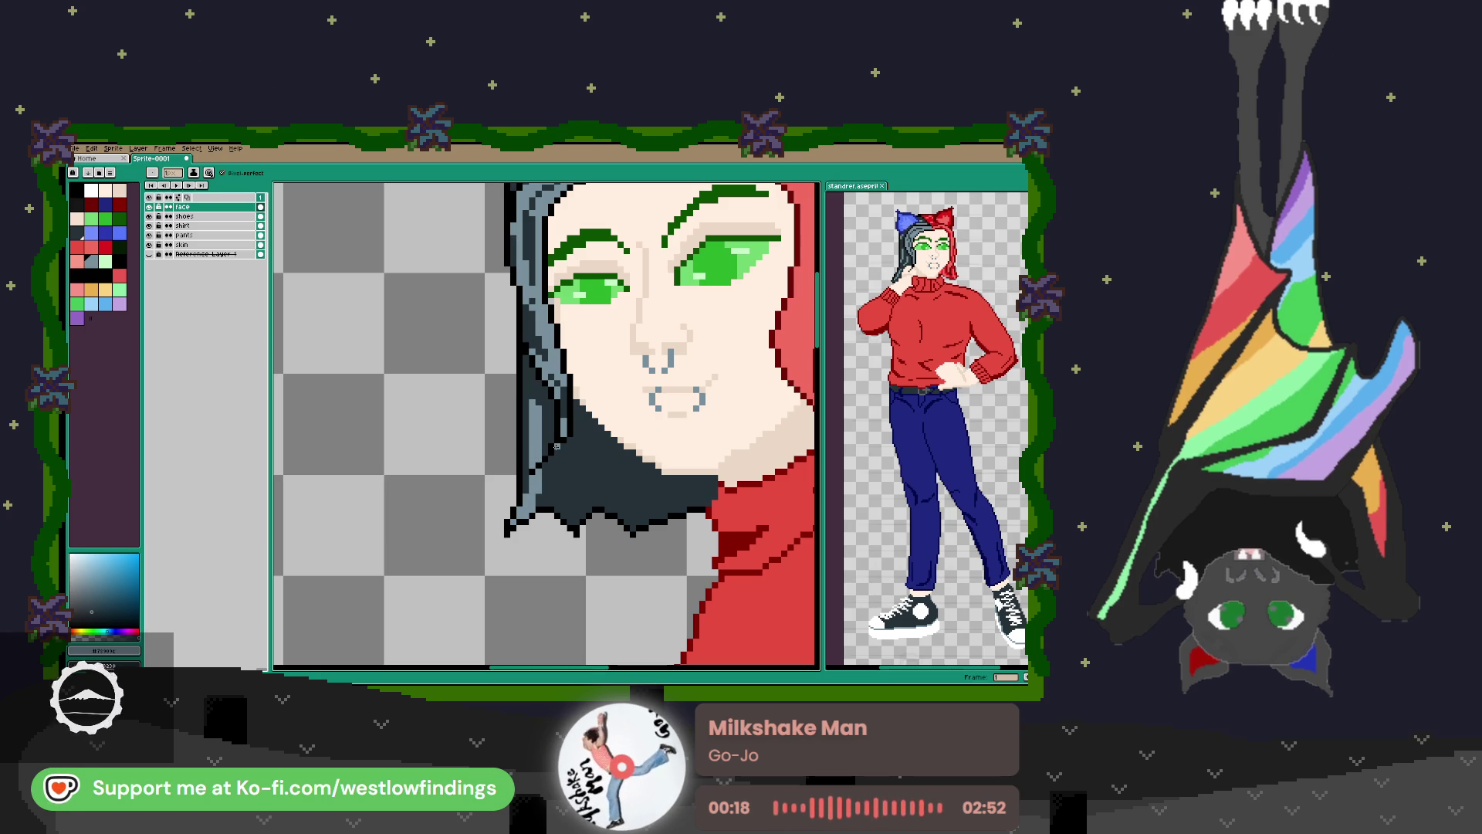
pyautogui.scroll(2, 555, 446)
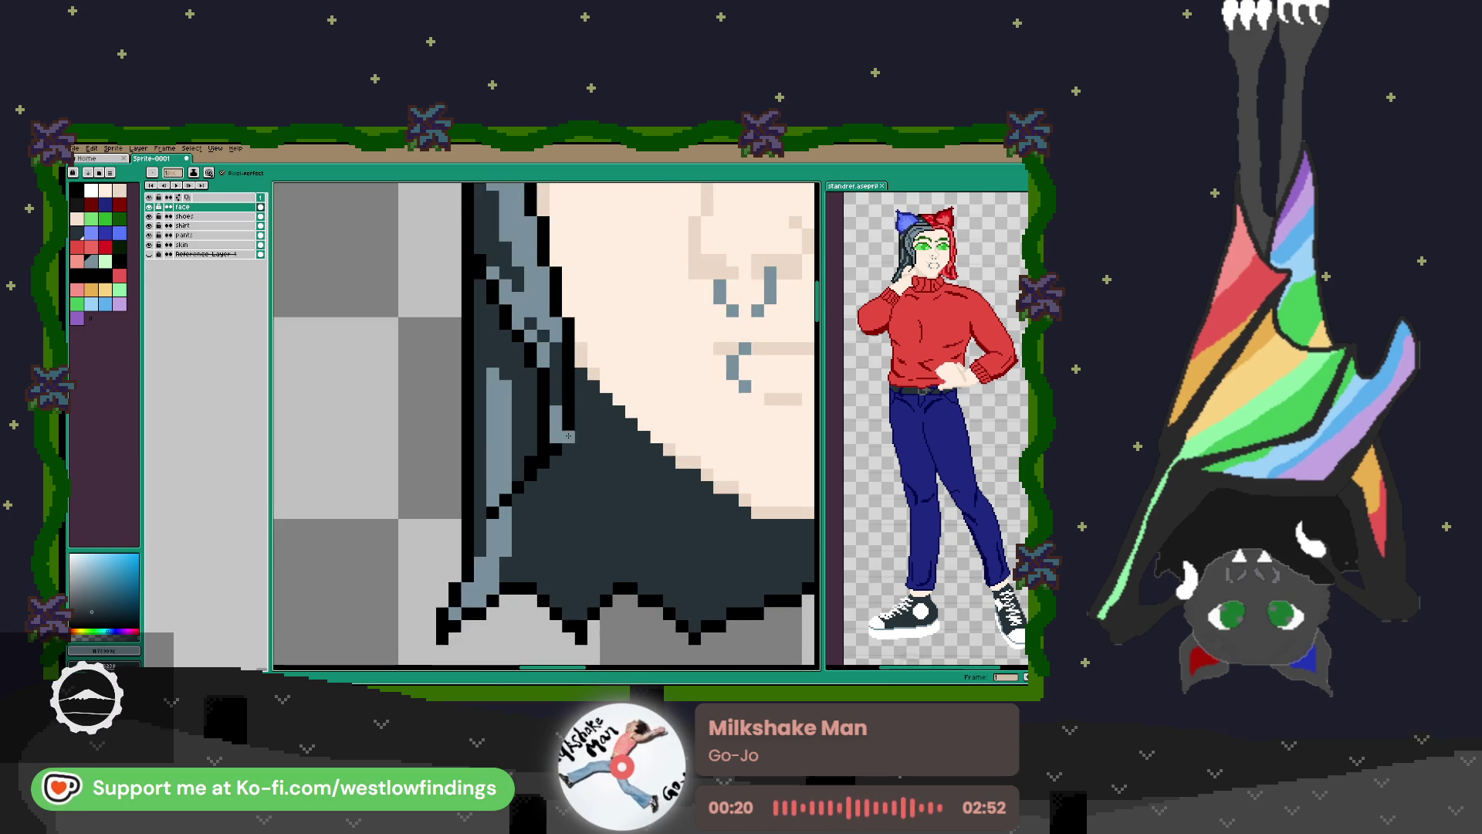
pyautogui.scroll(-1, 569, 432)
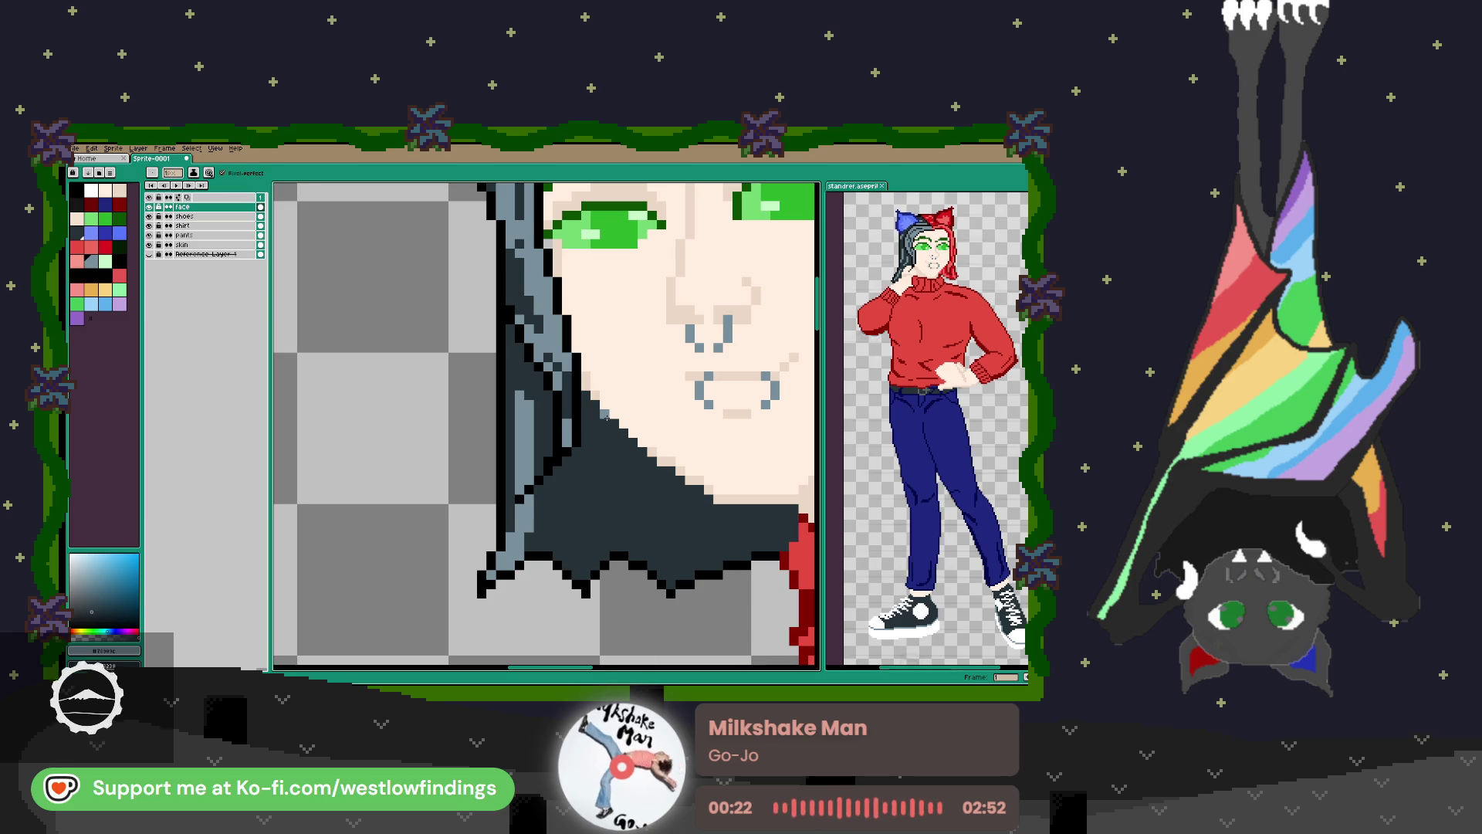
pyautogui.moveTo(604, 424)
pyautogui.mouseDown()
pyautogui.moveTo(581, 516)
pyautogui.moveTo(556, 537)
pyautogui.mouseUp()
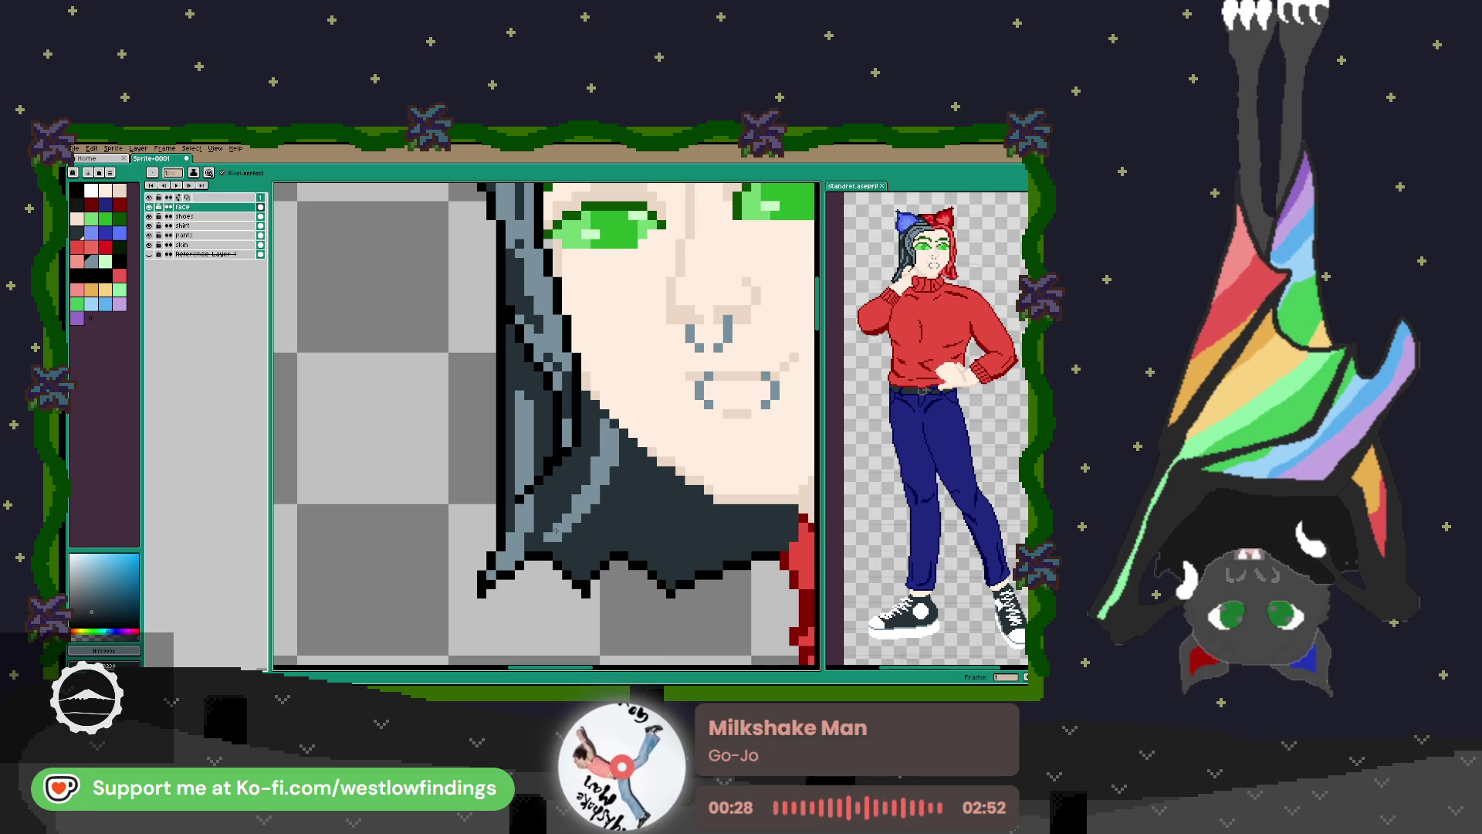
pyautogui.moveTo(594, 536)
pyautogui.mouseDown()
pyautogui.moveTo(585, 576)
pyautogui.moveTo(622, 508)
pyautogui.moveTo(661, 503)
pyautogui.mouseUp()
pyautogui.moveTo(670, 572)
pyautogui.mouseDown()
pyautogui.moveTo(653, 492)
pyautogui.moveTo(707, 546)
pyautogui.mouseUp()
pyautogui.click(746, 518)
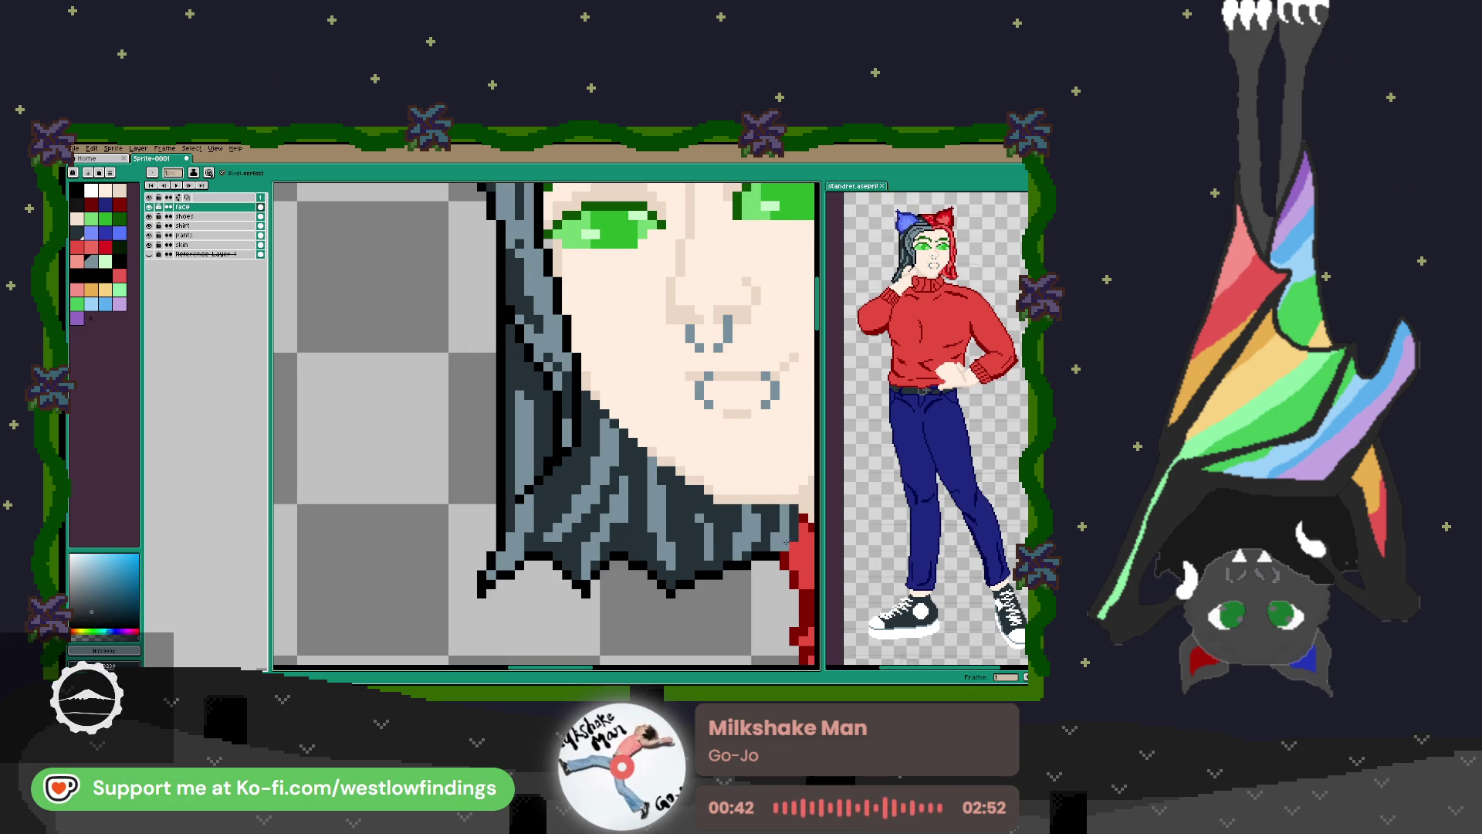
pyautogui.scroll(-3, 792, 506)
pyautogui.scroll(2, 697, 476)
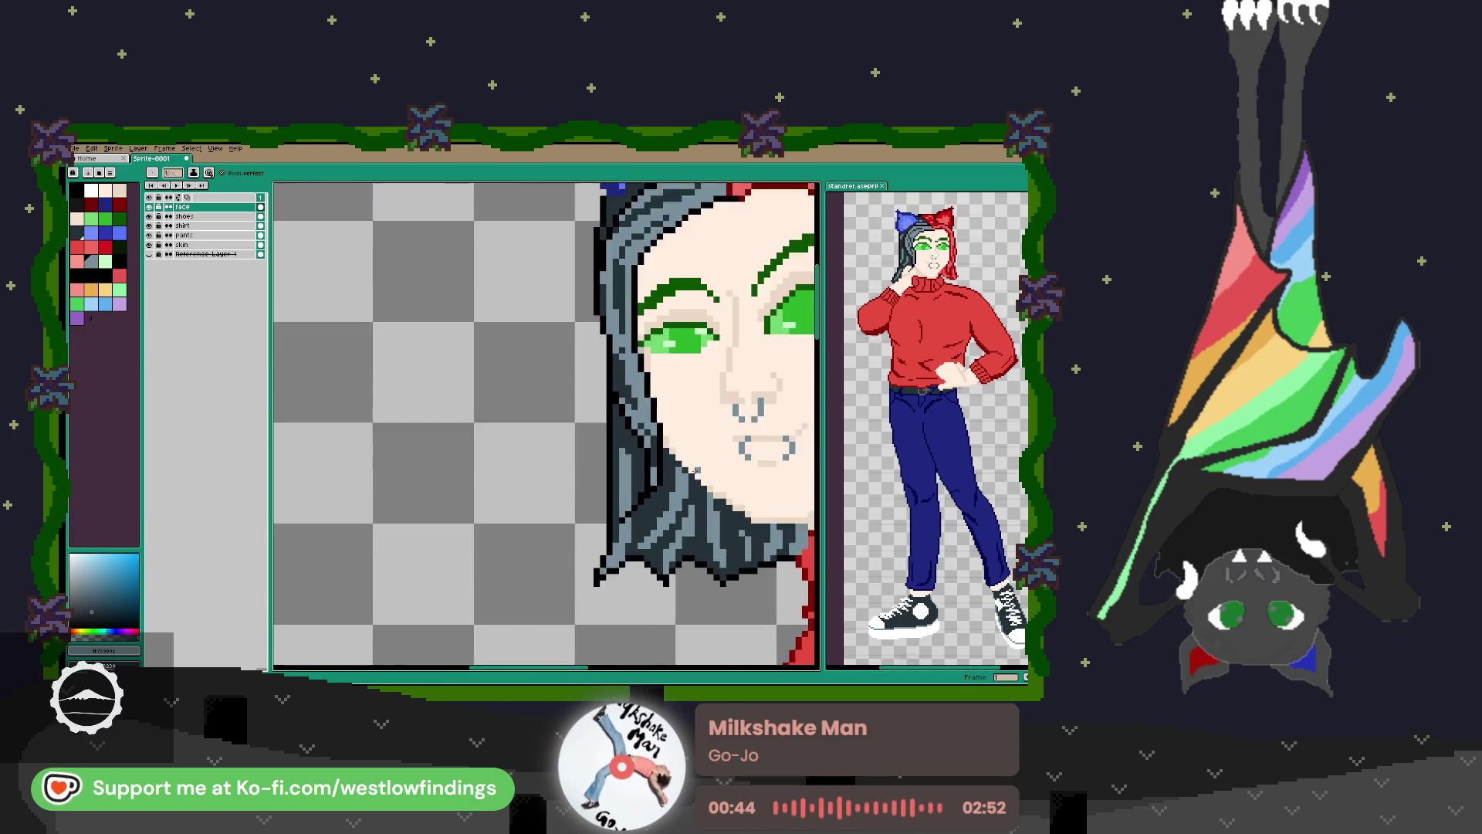
pyautogui.scroll(1, 697, 474)
# Sample the skin colour, draw lines along the hair and skin edge, then sample the red hair.
pyautogui.press('i')
pyautogui.click(693, 471)
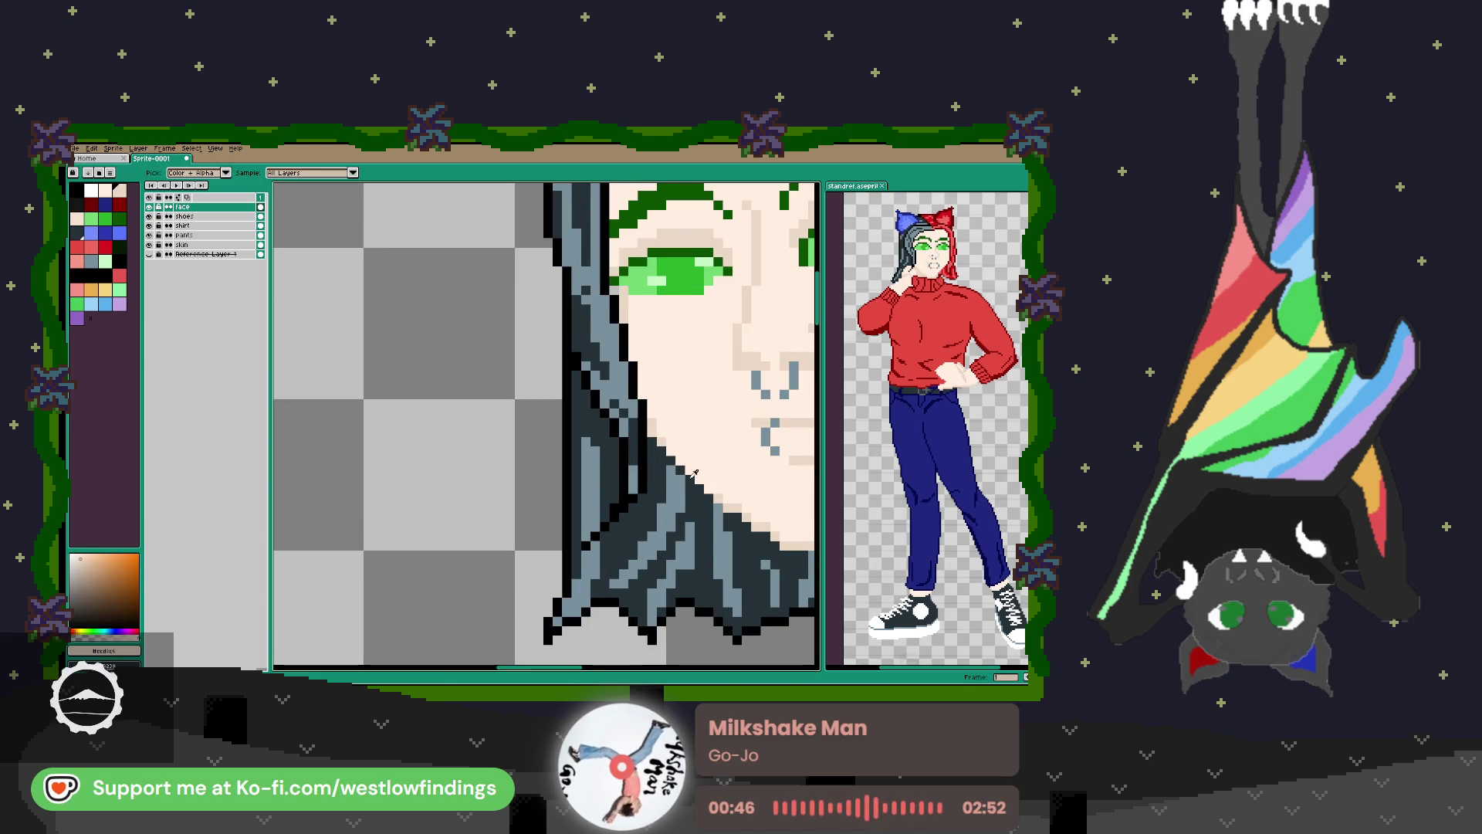
pyautogui.press('b')
pyautogui.moveTo(693, 472); pyautogui.dragTo(589, 420)
pyautogui.press('l')
pyautogui.moveTo(562, 397); pyautogui.dragTo(605, 436)
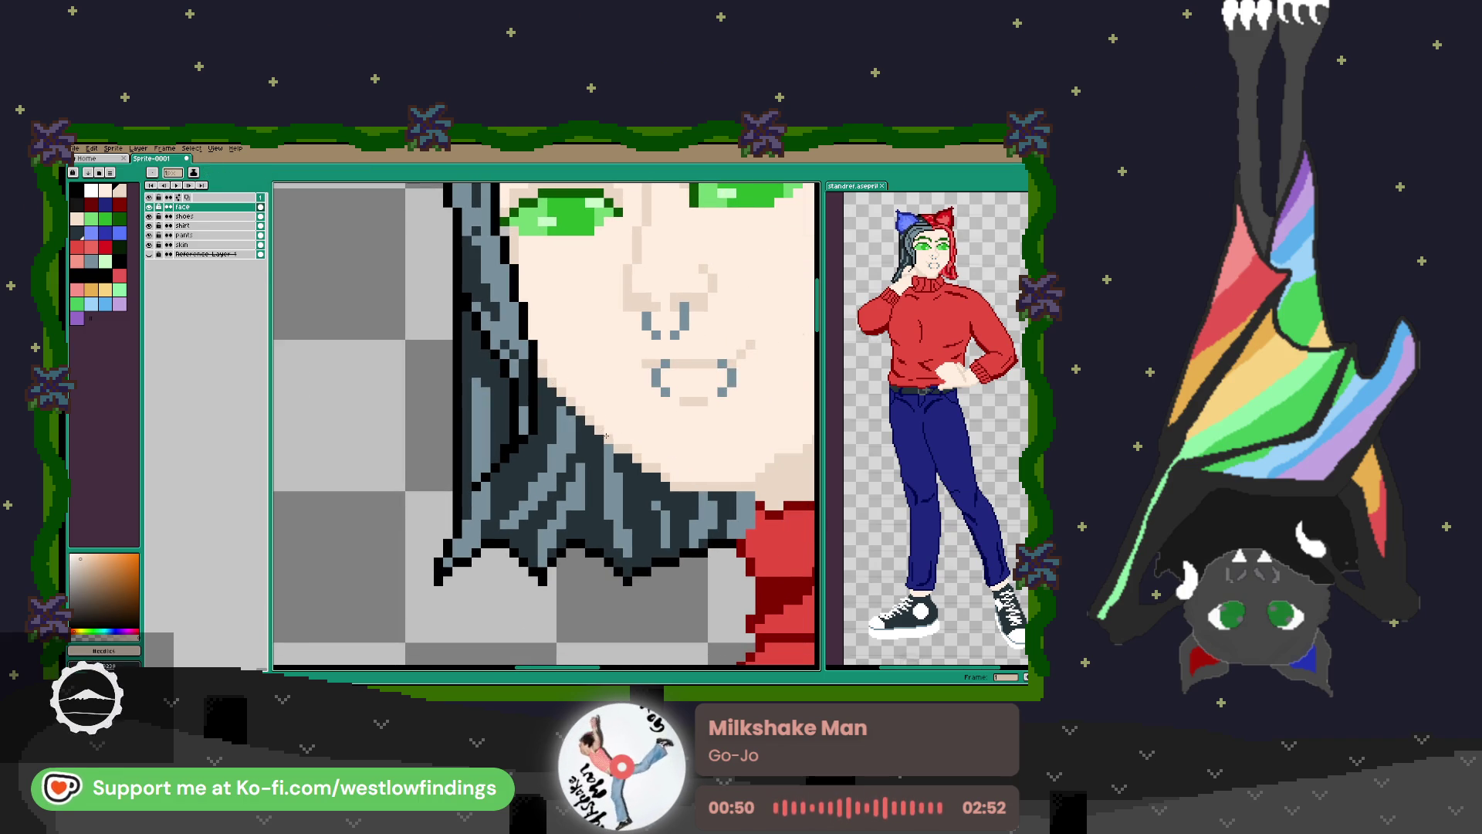
pyautogui.scroll(-3, 602, 494)
pyautogui.moveTo(602, 506); pyautogui.dragTo(573, 517)
pyautogui.press('i')
pyautogui.click(613, 430)
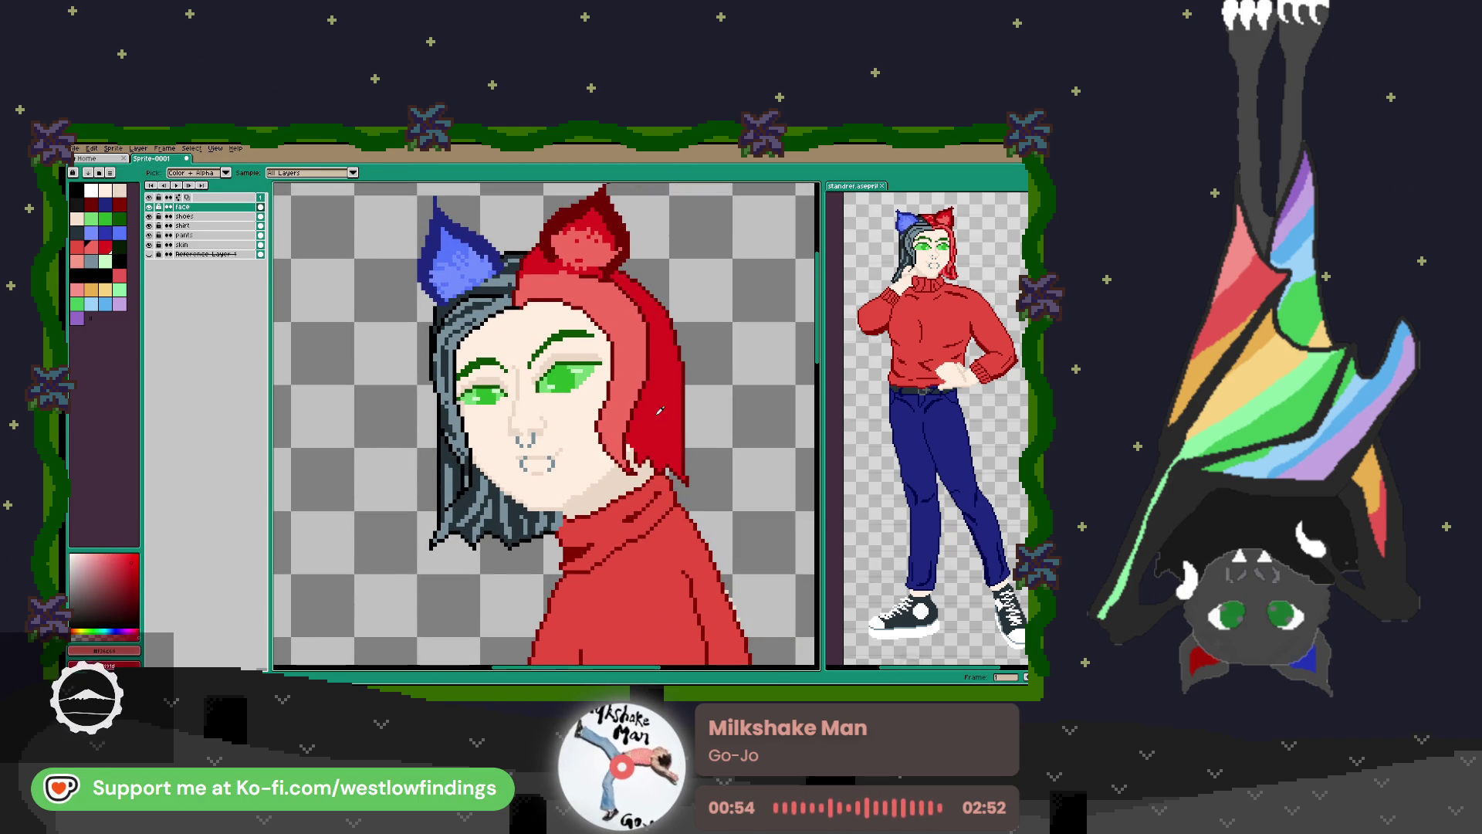
# Draw a darker red line along the hairline and add dark red strands below it.
pyautogui.press('b')
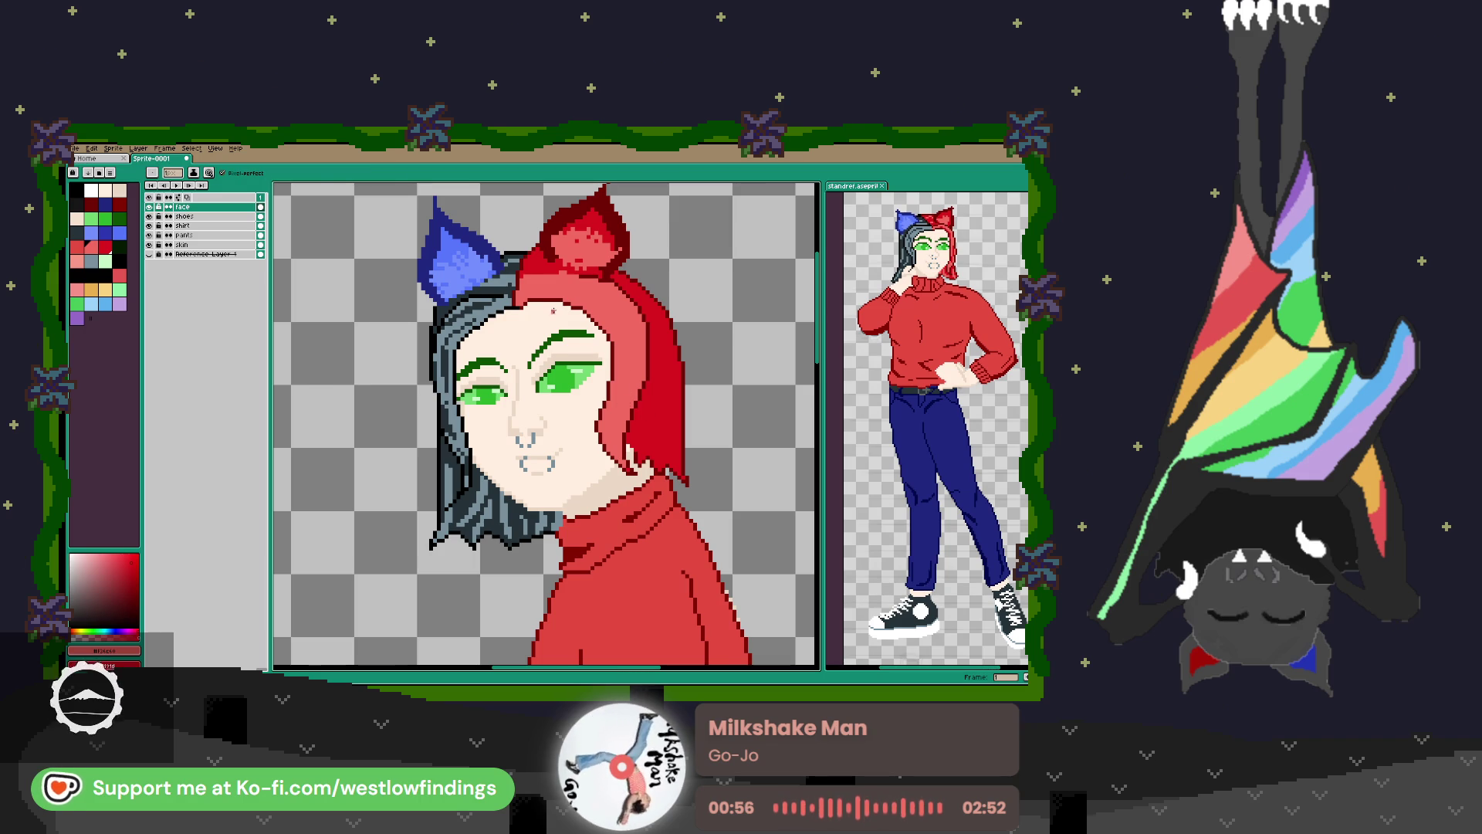
pyautogui.scroll(3, 561, 409)
pyautogui.moveTo(561, 408); pyautogui.dragTo(561, 423)
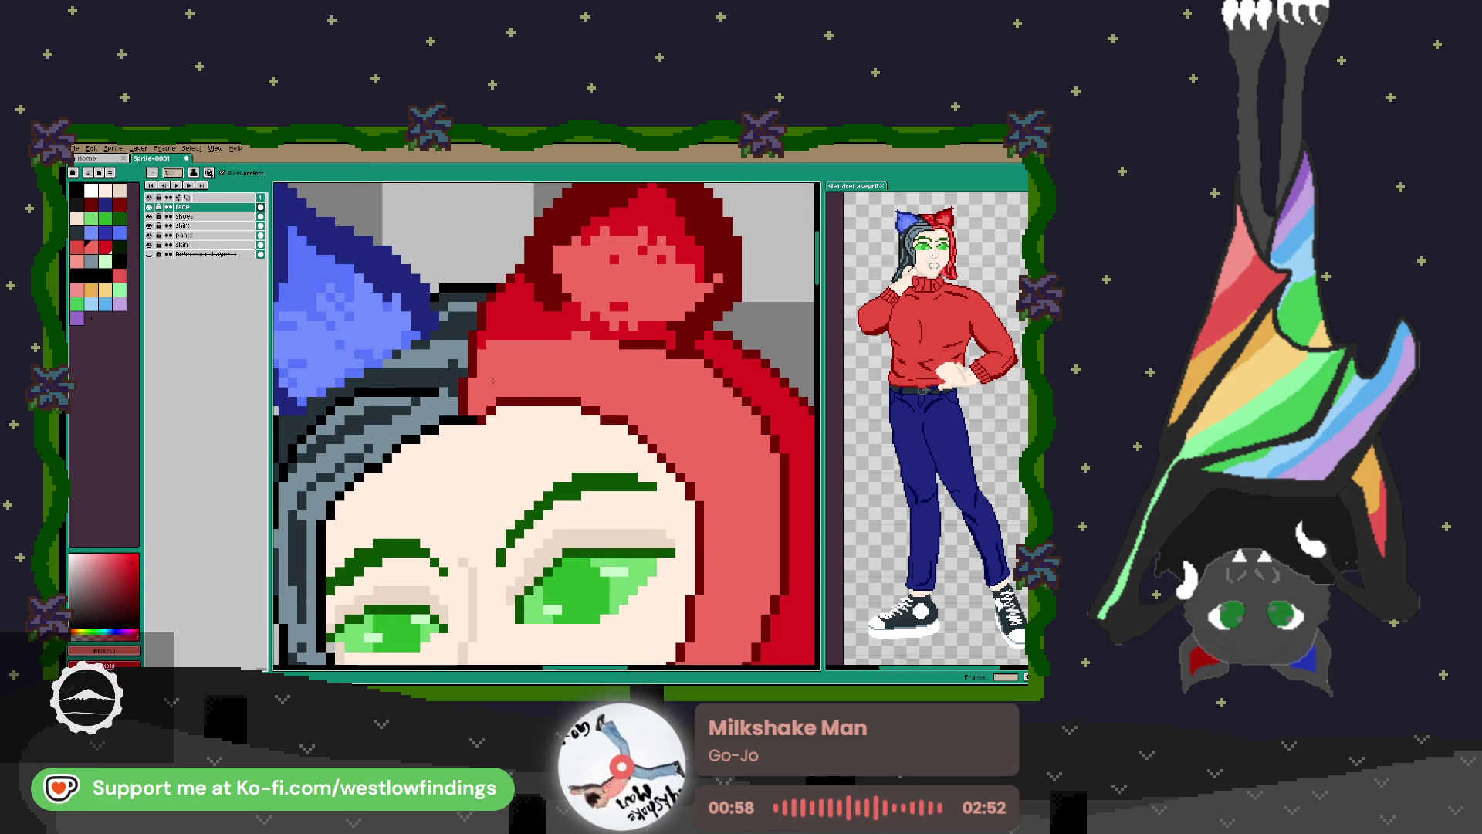
pyautogui.moveTo(505, 384)
pyautogui.mouseDown()
pyautogui.moveTo(648, 406)
pyautogui.moveTo(575, 383)
pyautogui.moveTo(645, 376)
pyautogui.moveTo(704, 407)
pyautogui.moveTo(747, 516)
pyautogui.mouseUp()
pyautogui.moveTo(673, 437); pyautogui.dragTo(722, 503)
pyautogui.moveTo(740, 422); pyautogui.dragTo(777, 486)
# Add dark red strands through the upper and lower red hair and darken its edge pixels.
pyautogui.moveTo(762, 581)
pyautogui.mouseDown()
pyautogui.moveTo(679, 319)
pyautogui.moveTo(658, 376)
pyautogui.mouseUp()
pyautogui.moveTo(654, 281); pyautogui.dragTo(631, 377)
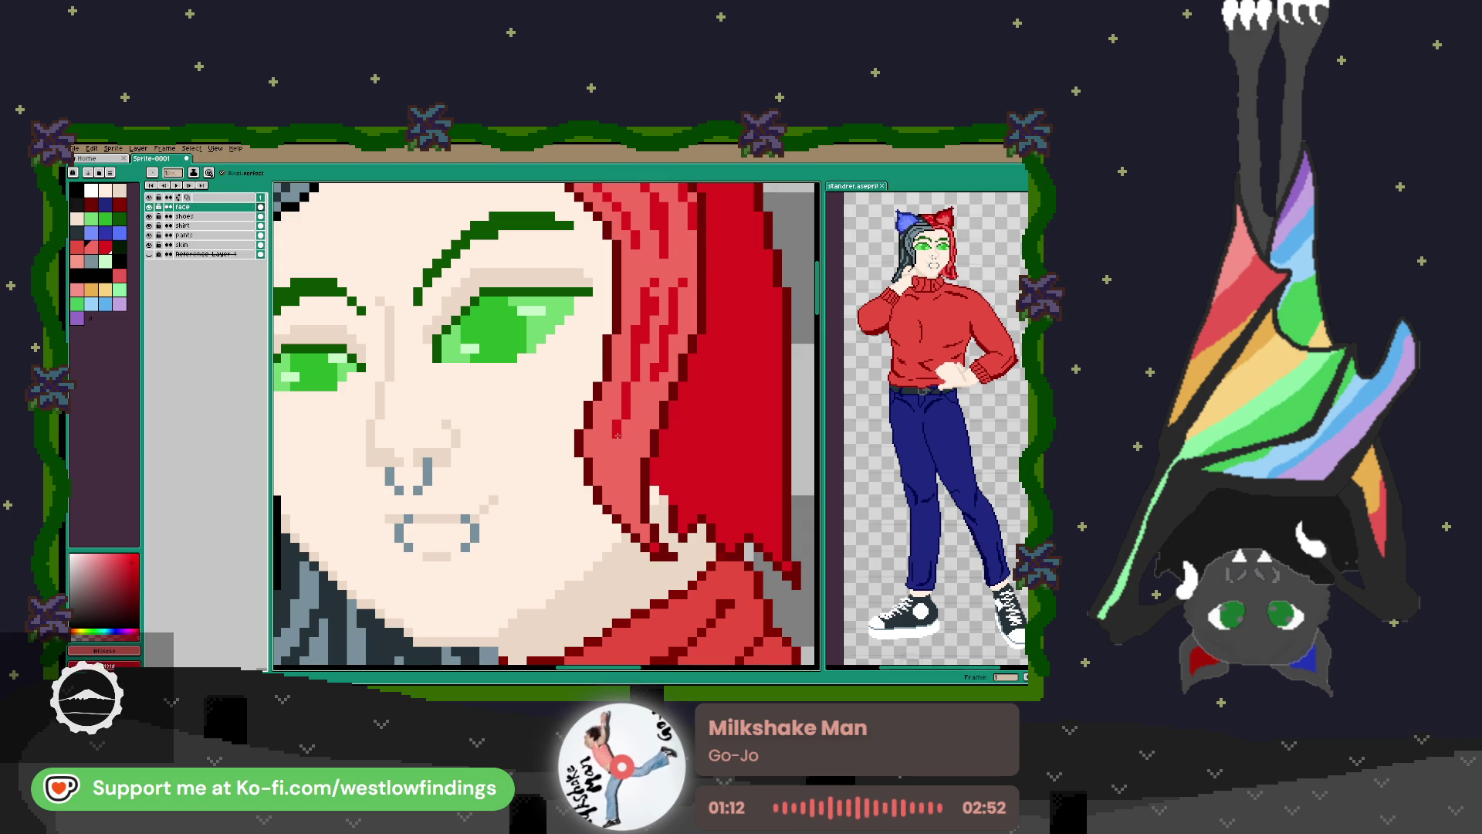
pyautogui.moveTo(617, 435); pyautogui.dragTo(618, 473)
pyautogui.moveTo(647, 409); pyautogui.dragTo(634, 482)
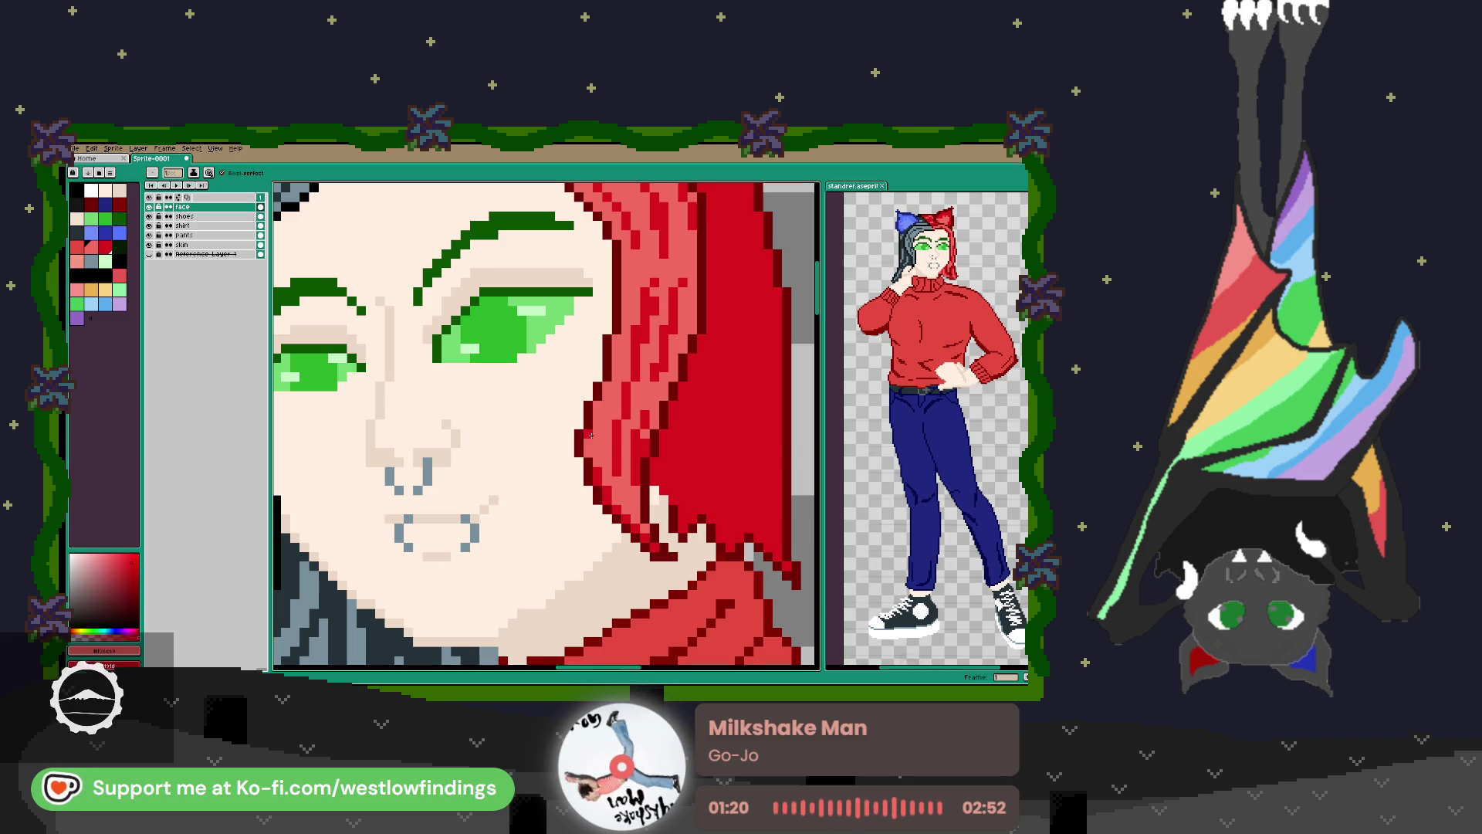
pyautogui.click(607, 386)
pyautogui.moveTo(607, 394); pyautogui.dragTo(608, 406)
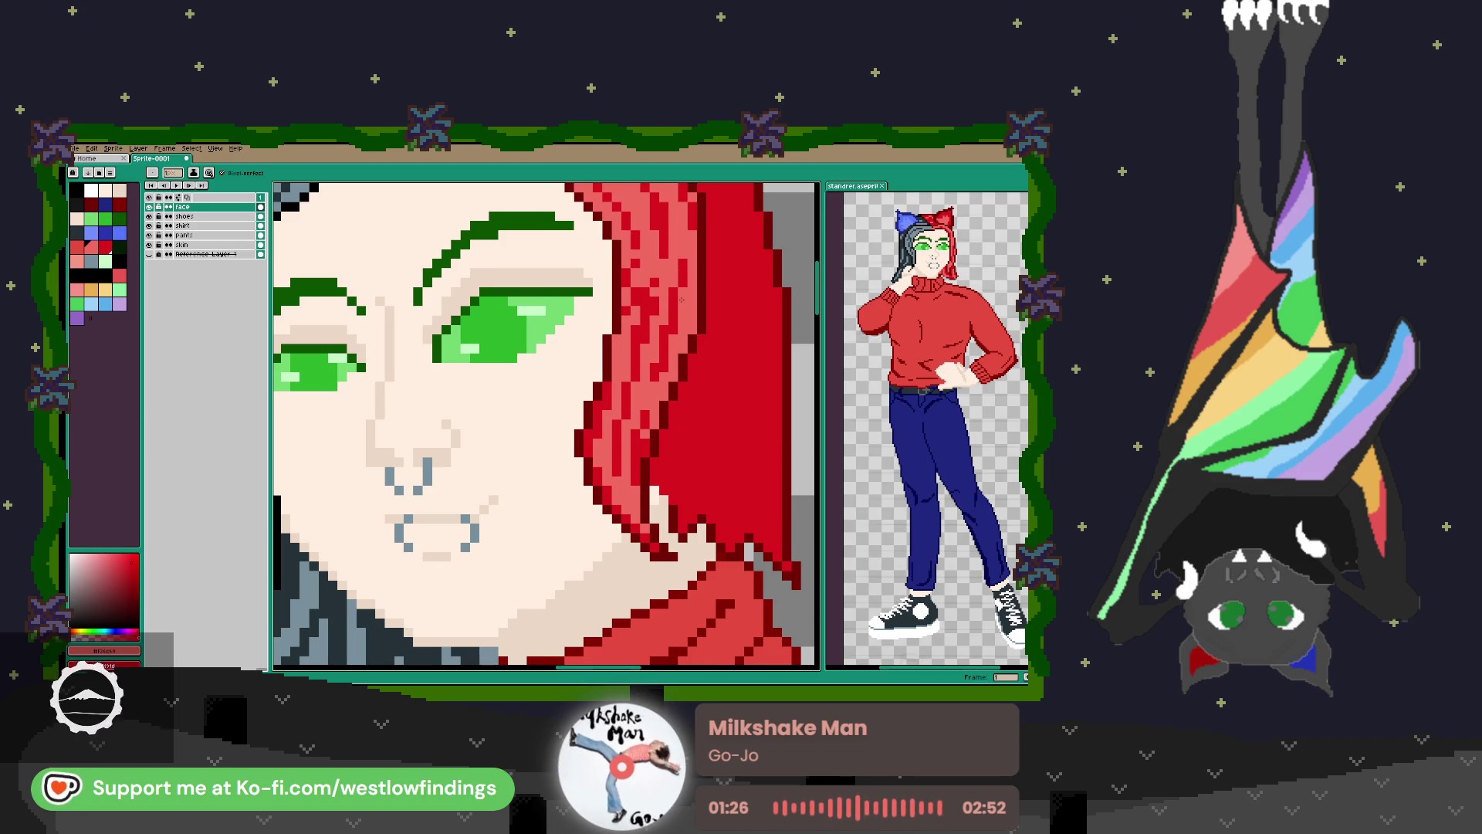
pyautogui.scroll(-4, 639, 380)
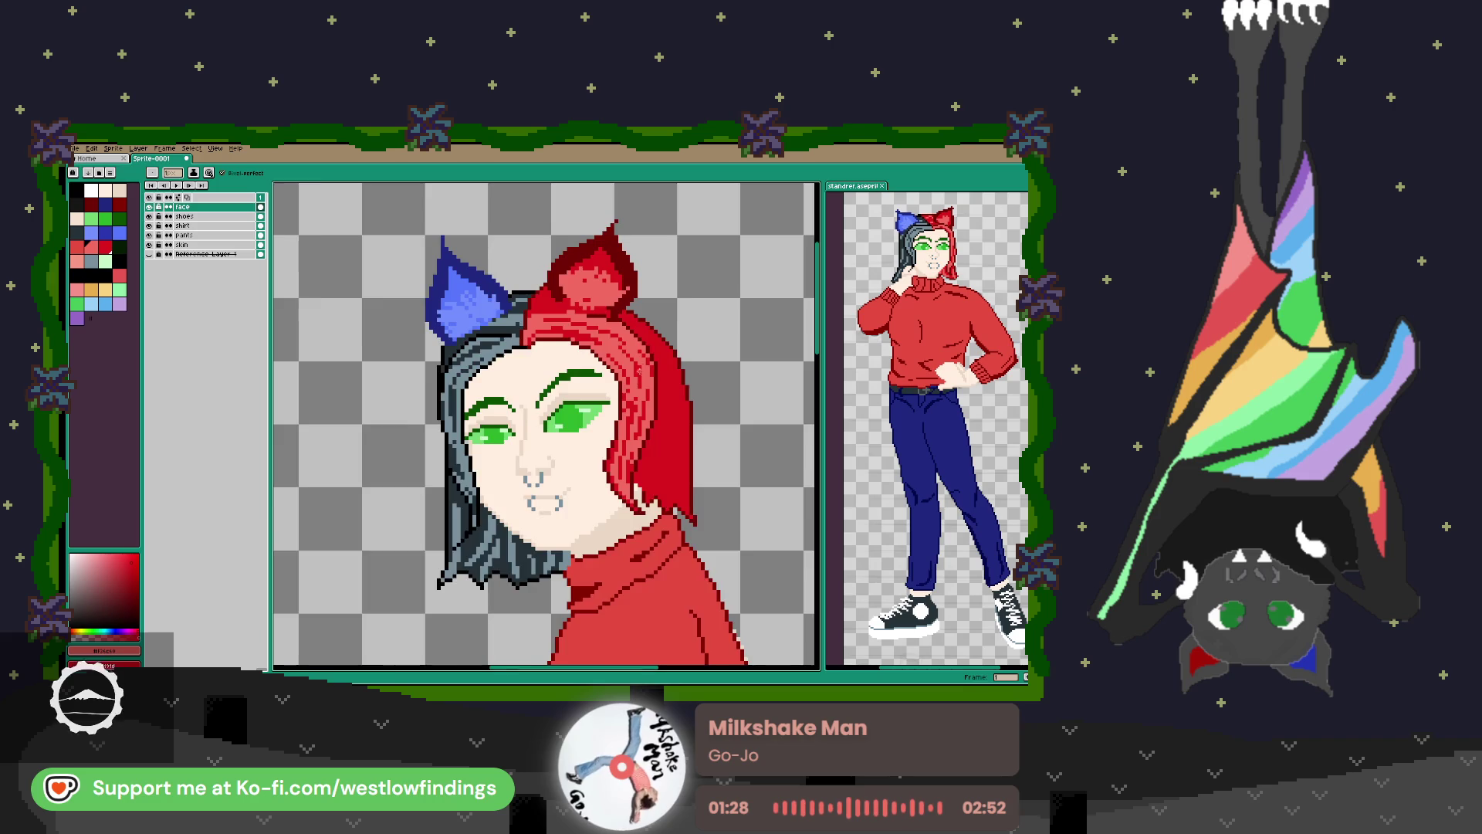
# Review the head, then paint a thin lighter-red vertical strand down the red hair.
pyautogui.scroll(2, 638, 381)
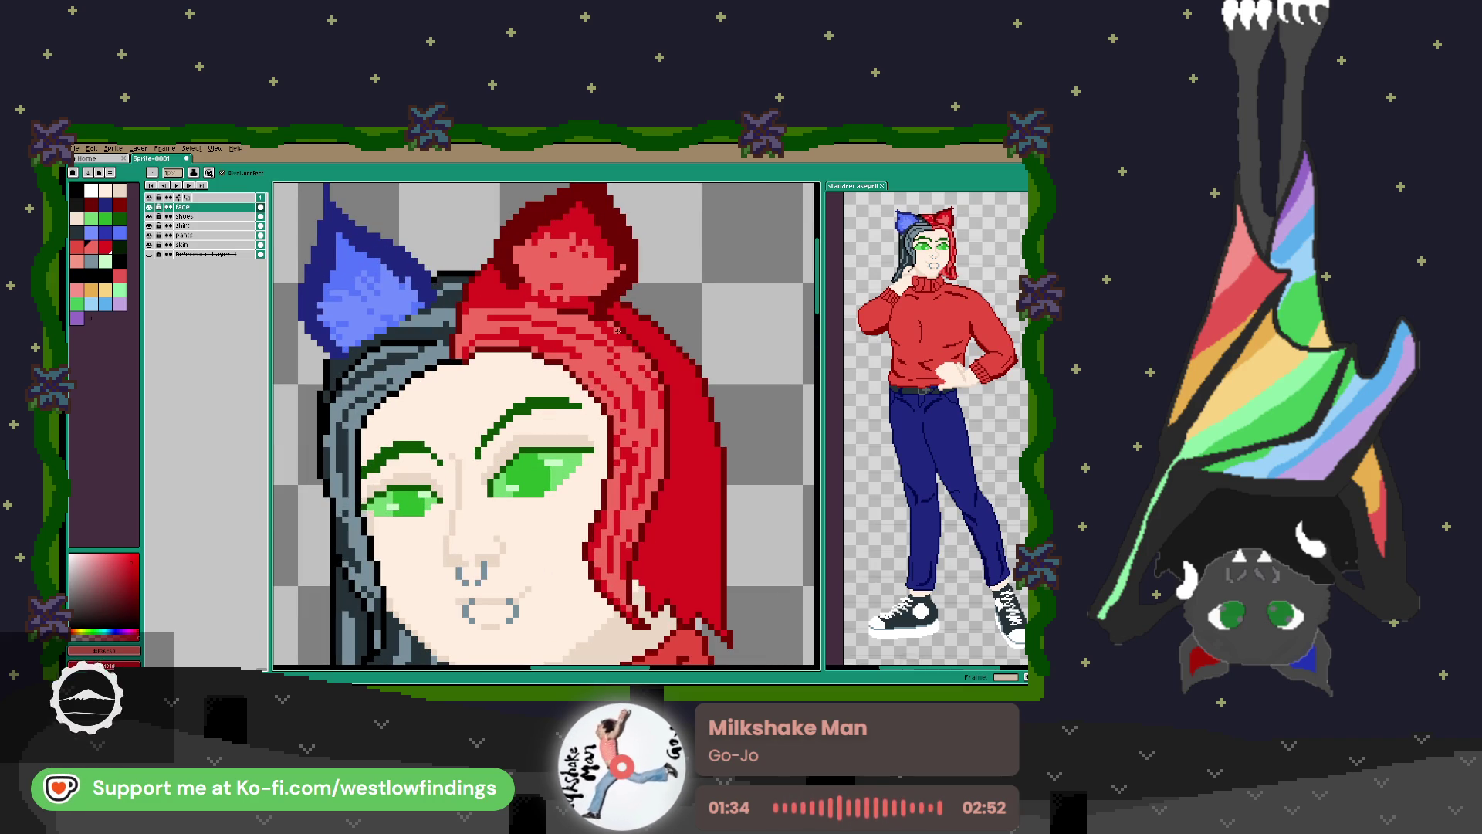
pyautogui.scroll(-2, 661, 376)
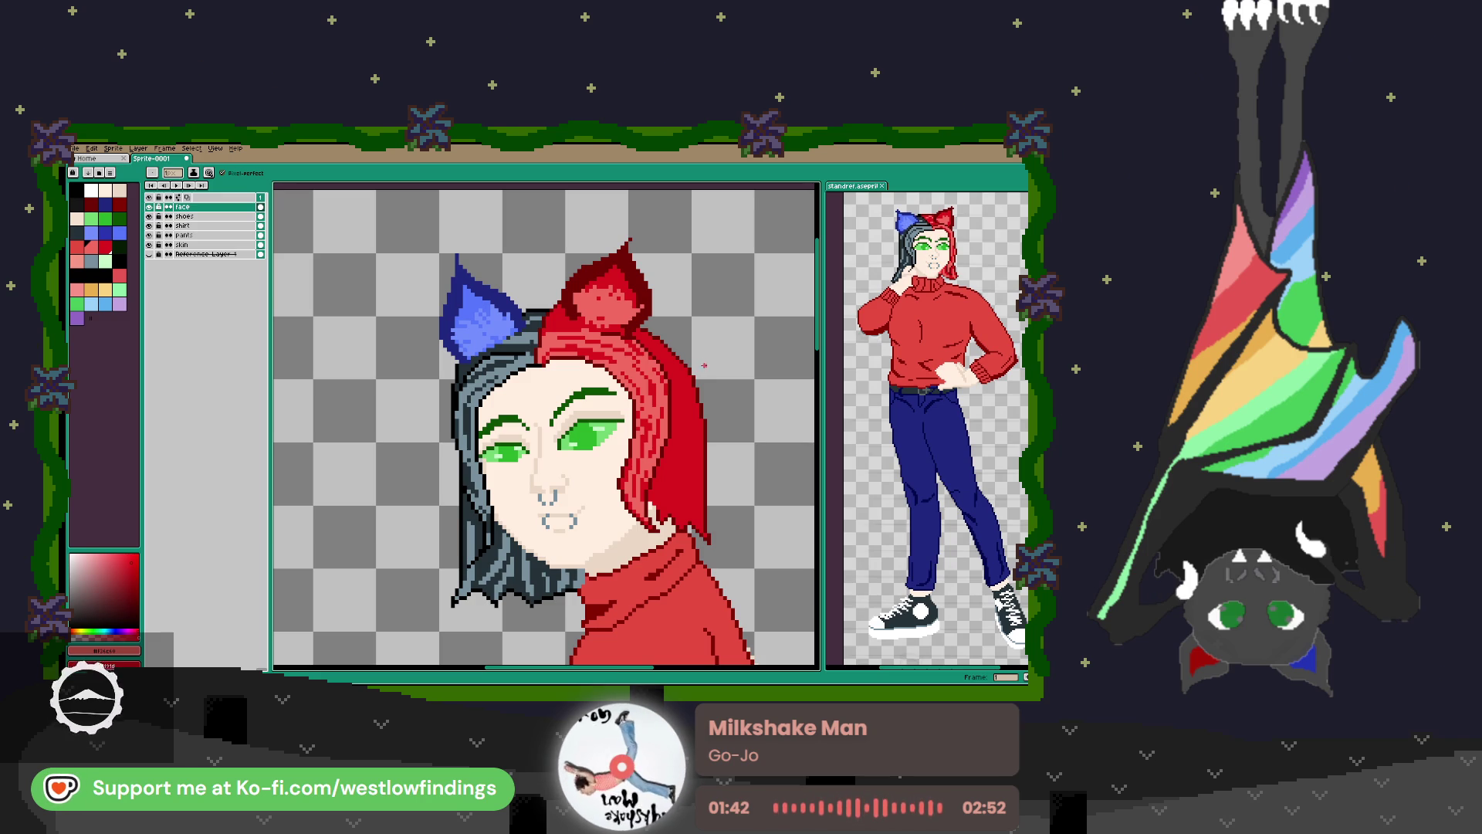
pyautogui.scroll(3, 634, 403)
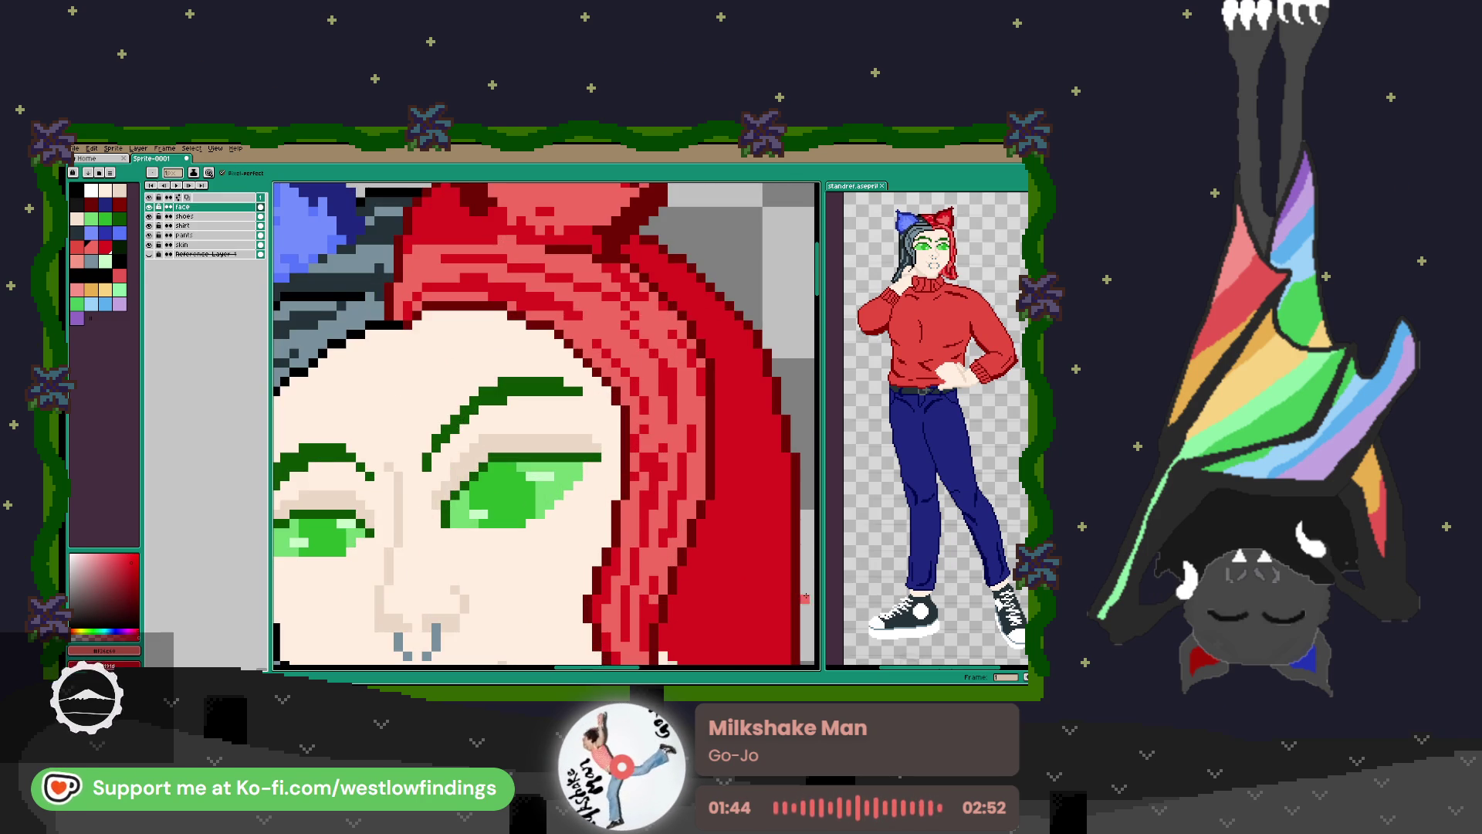
pyautogui.scroll(-4, 628, 454)
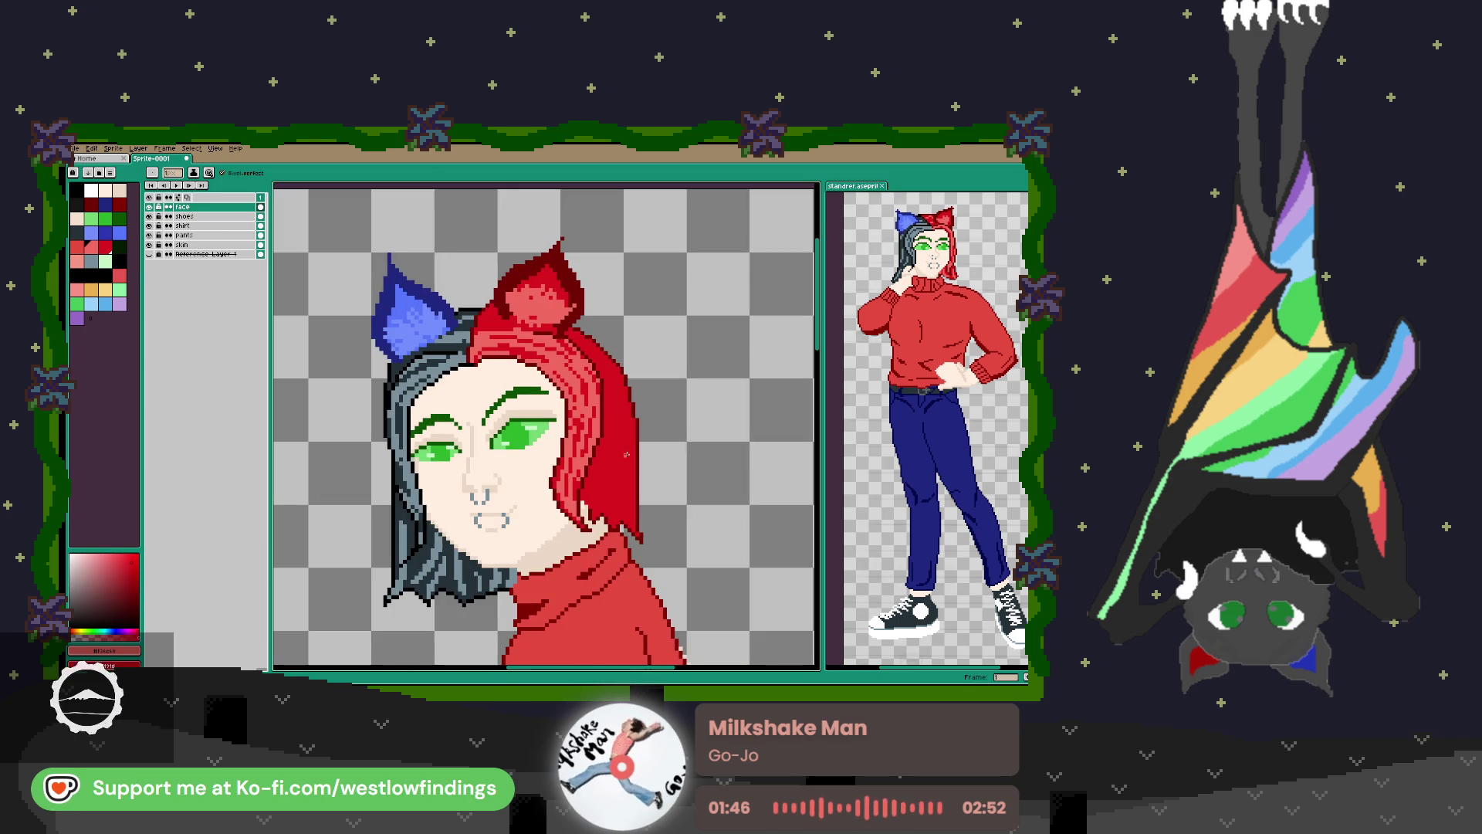
pyautogui.moveTo(623, 444); pyautogui.dragTo(622, 512)
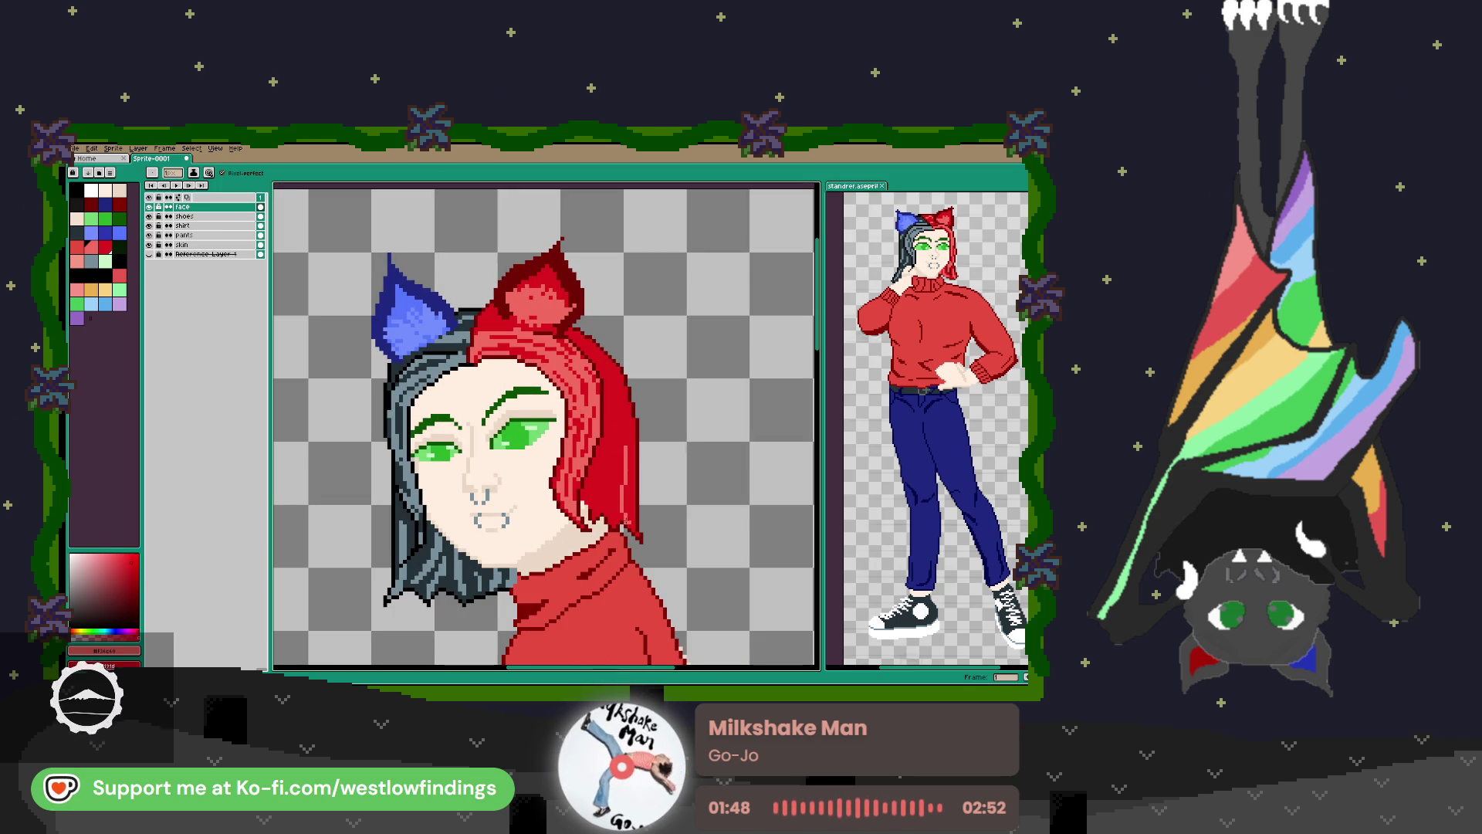